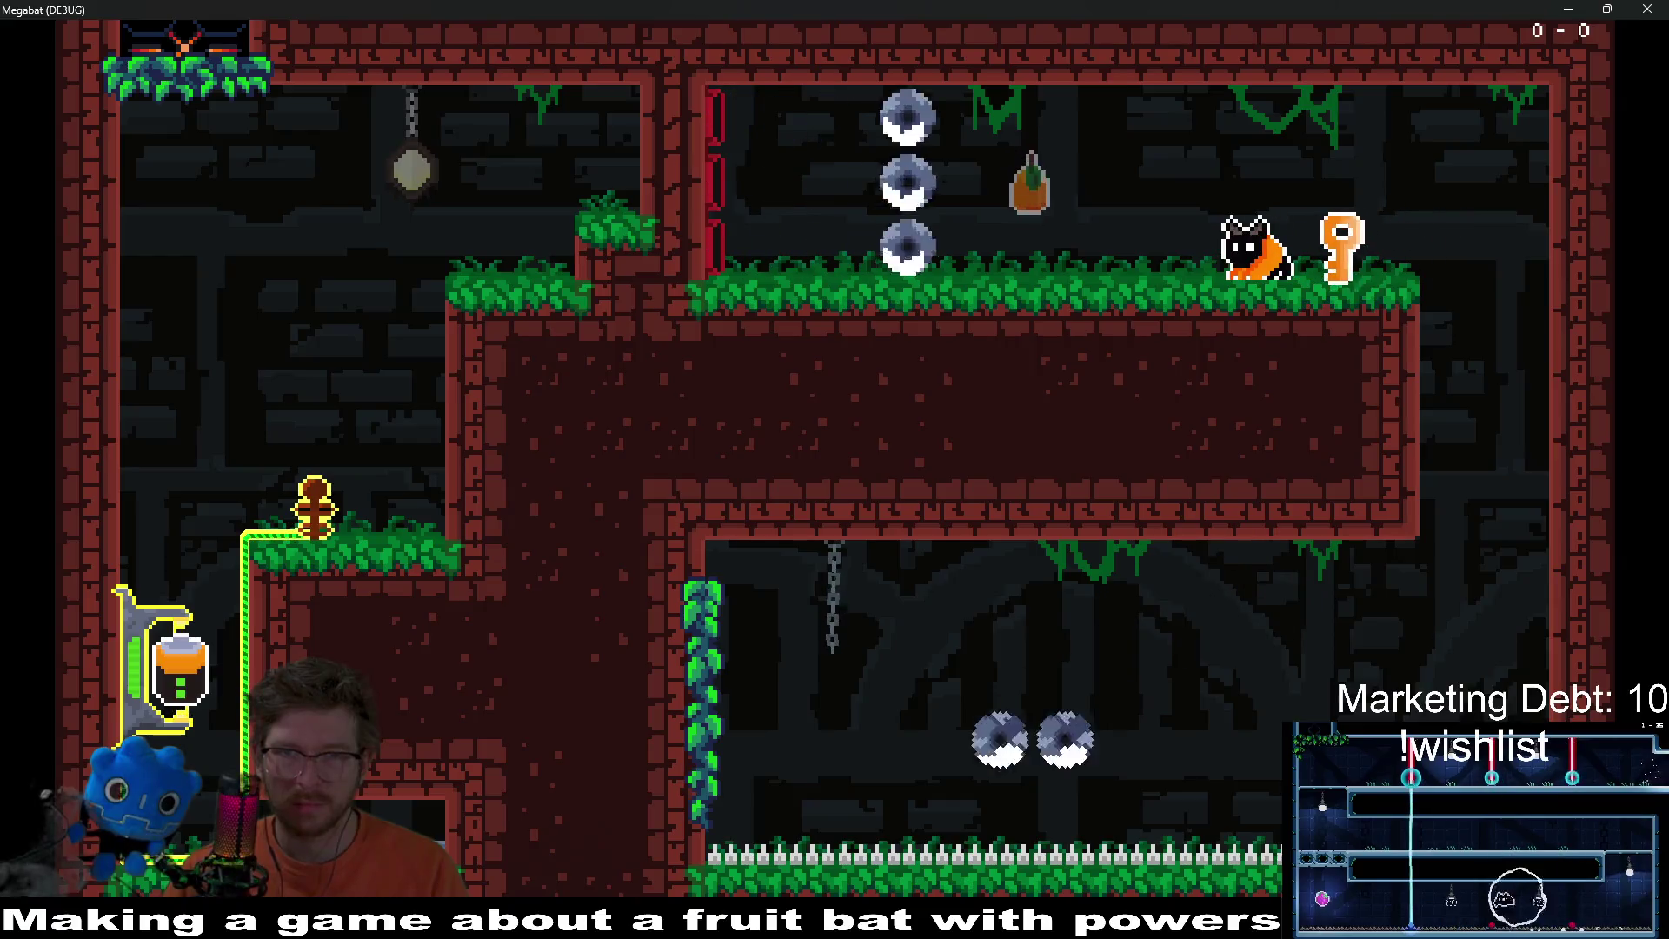
Step: Fly the bat through the key and lantern rooms, collecting the pear and key
key("Left")
key("Left")
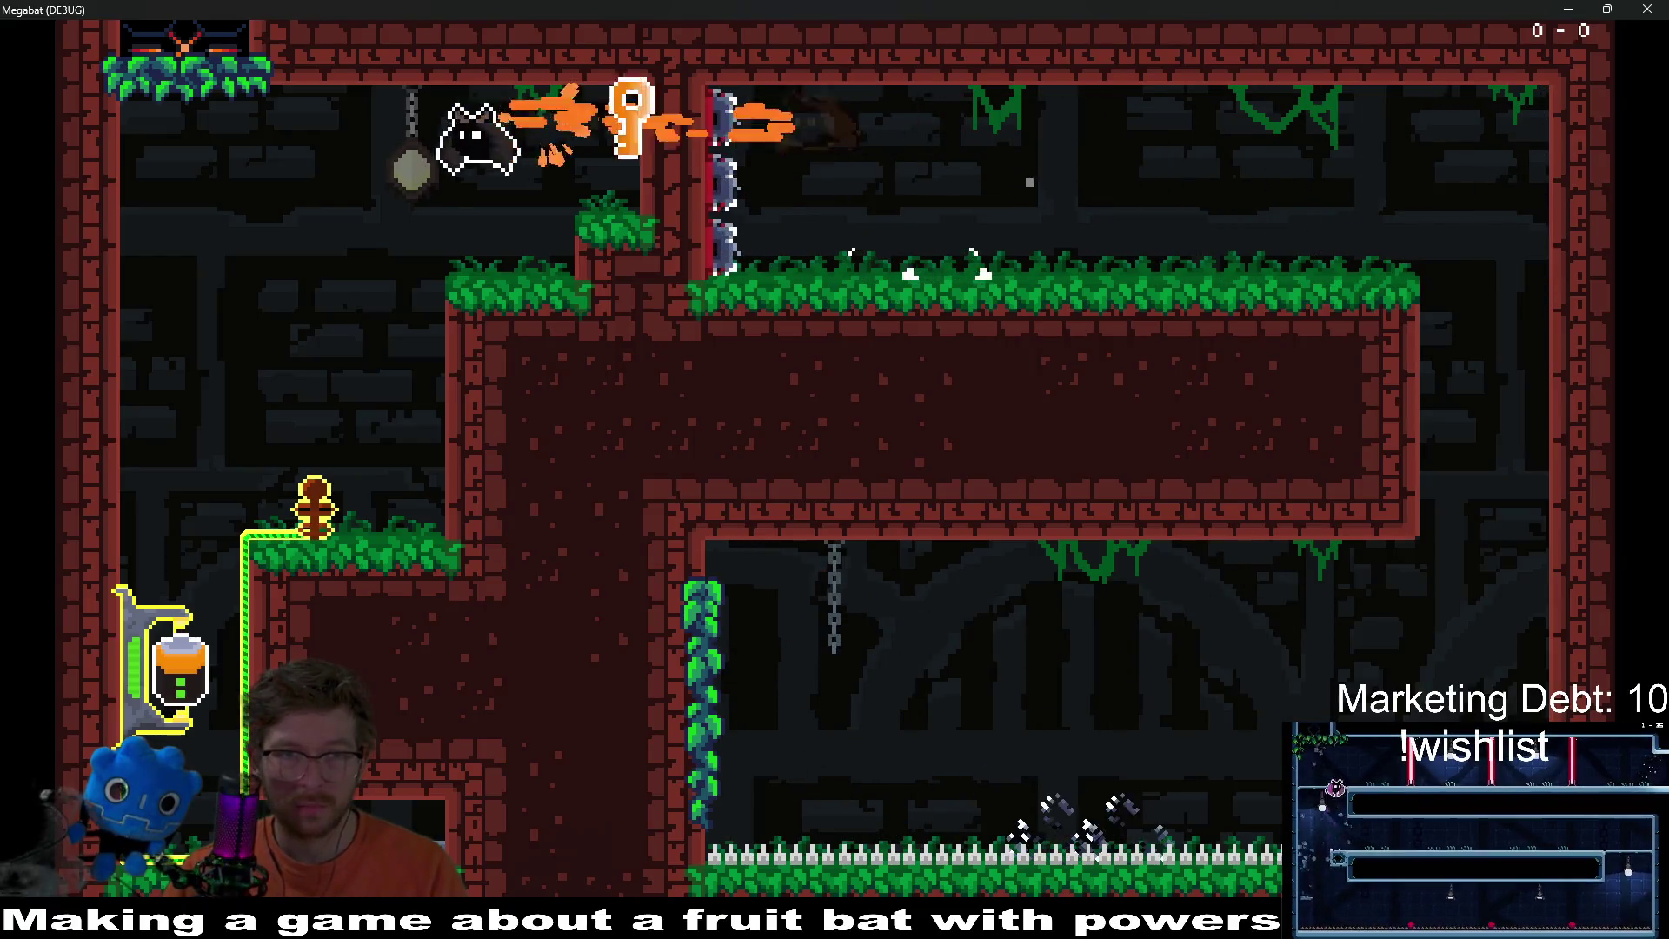
key("Left")
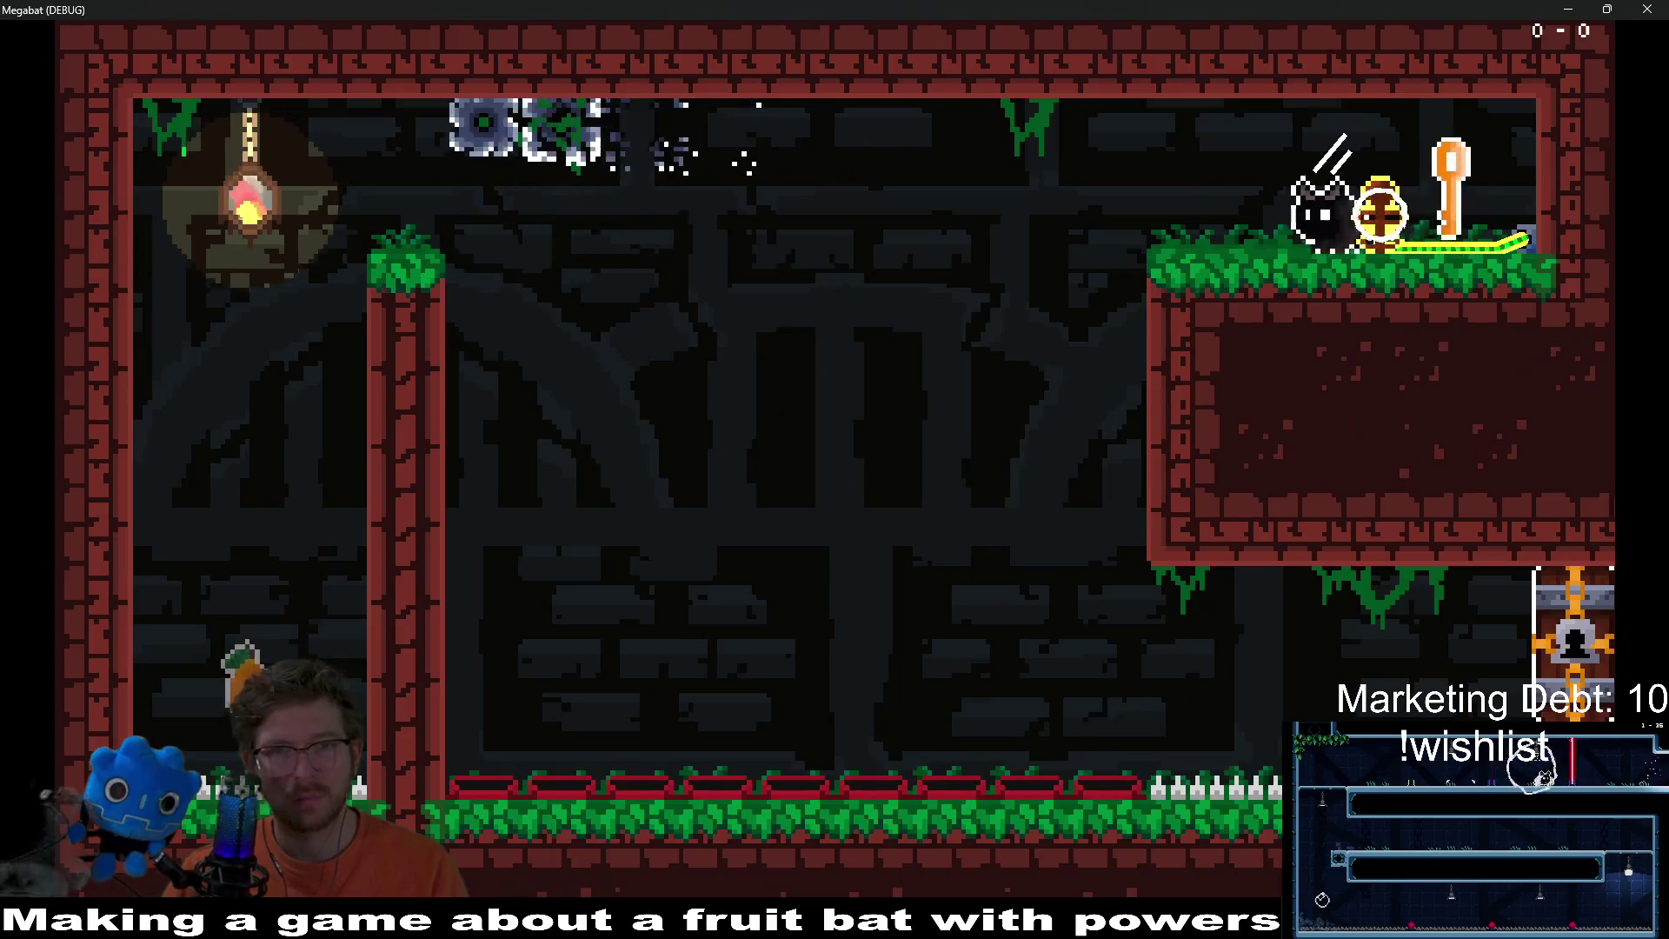
key("Left")
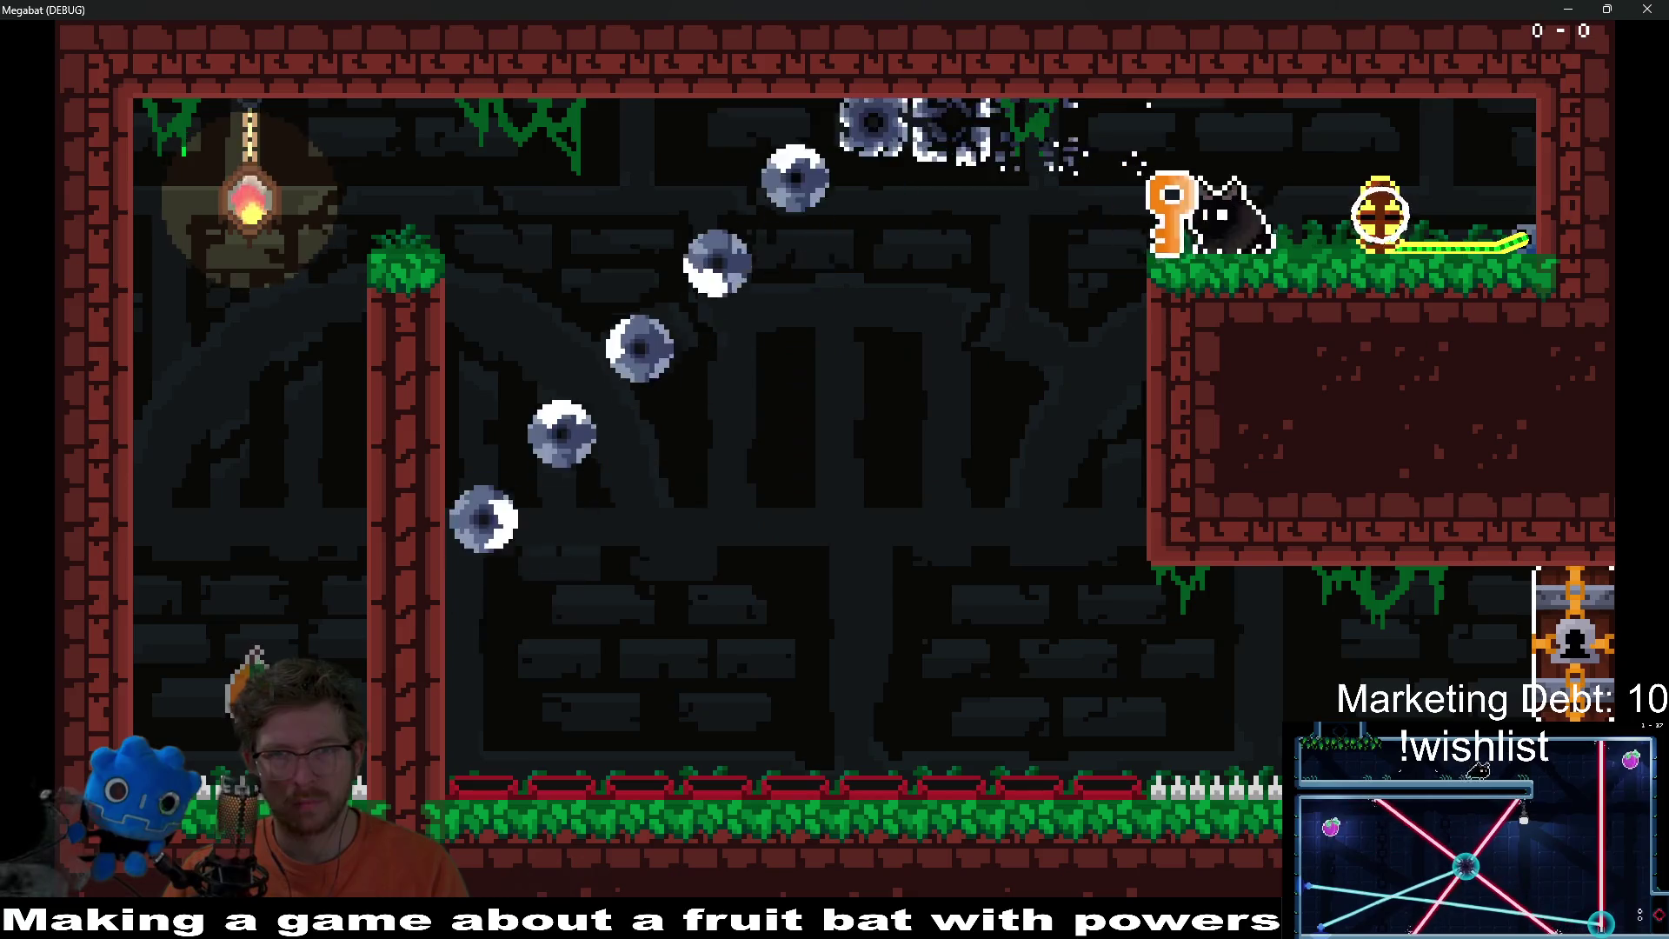
key("Left")
key("Right")
key("Right")
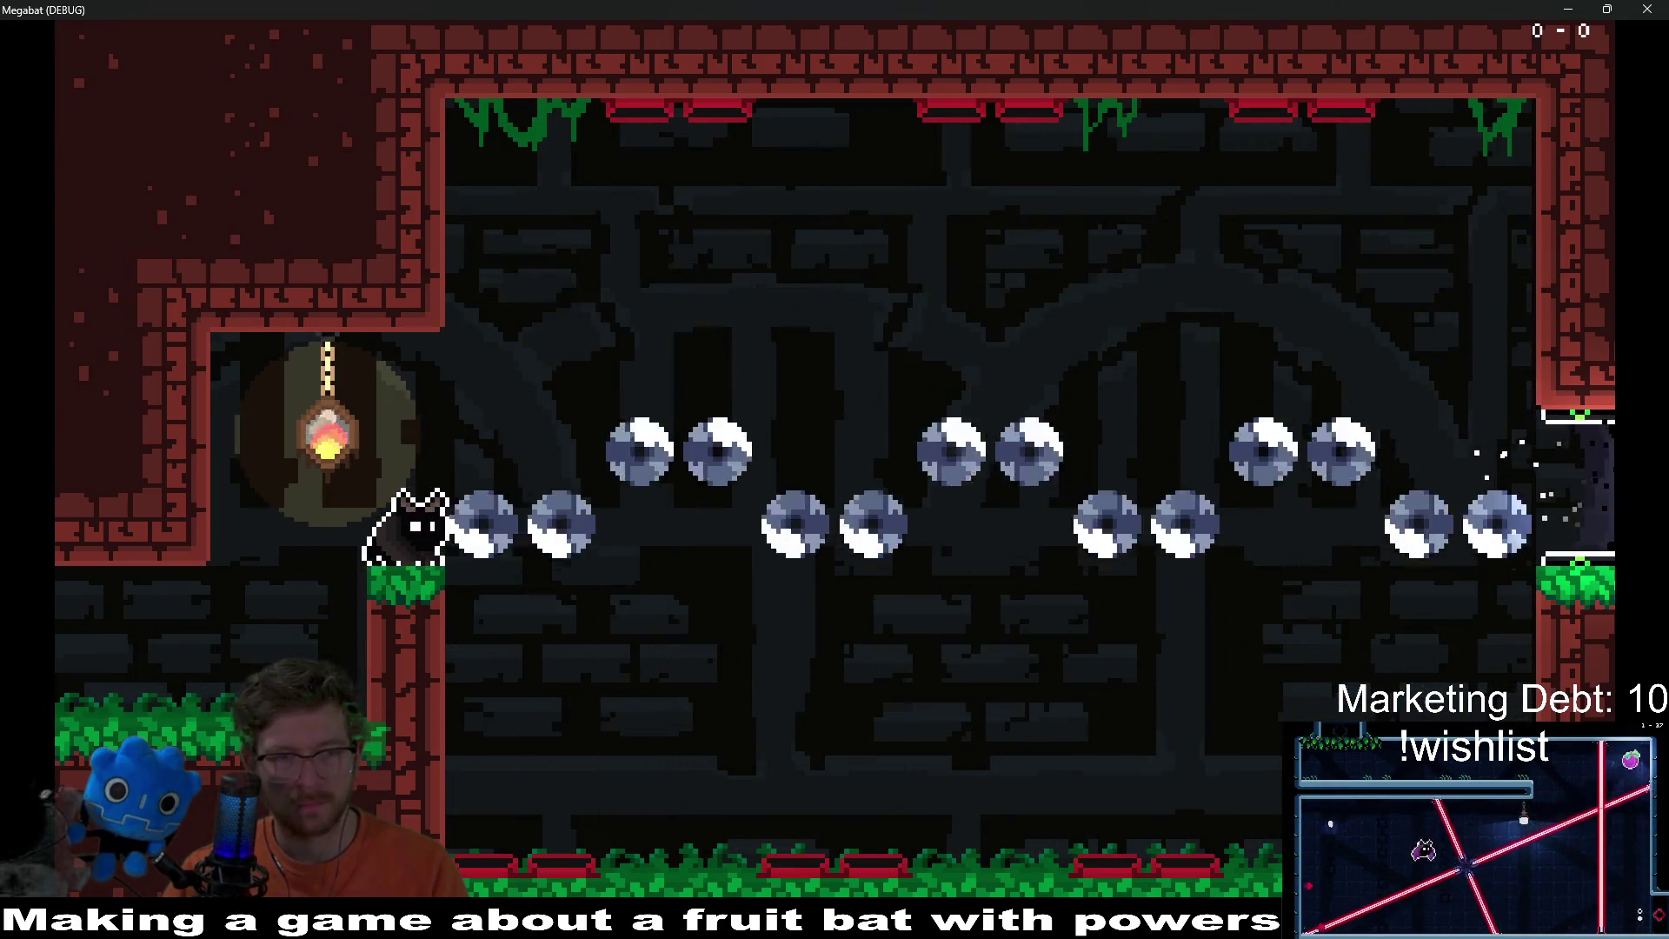
Step: Cross the spikeball room to the checkpoint and test the next room transition twice
key("Right")
key("Up")
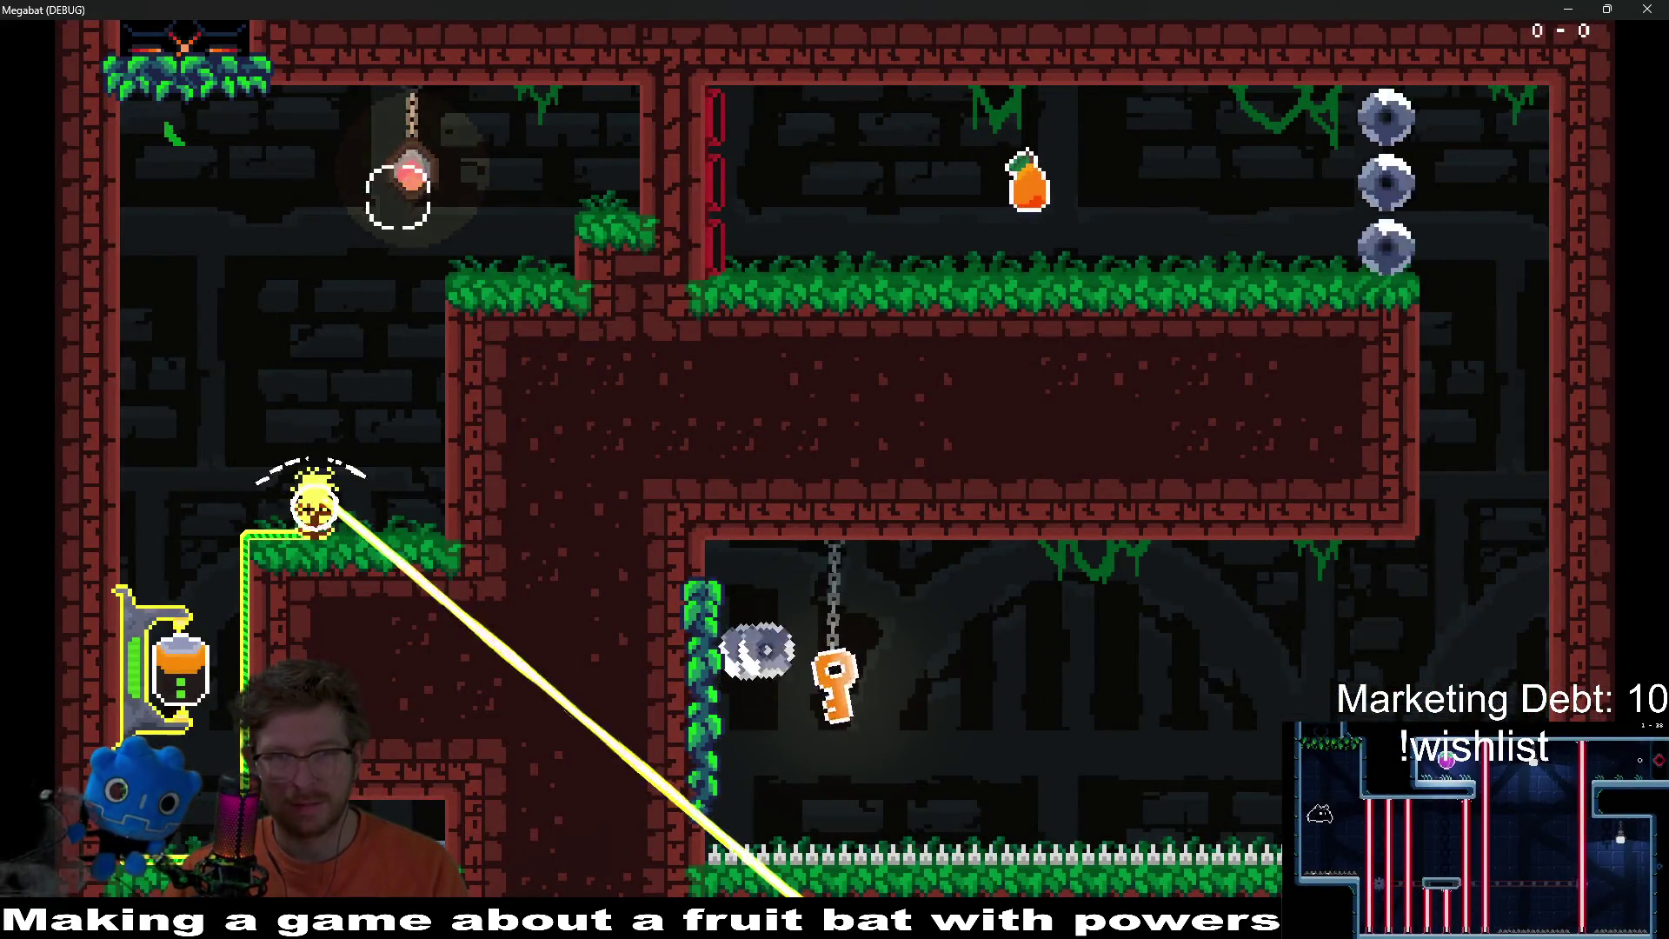
key("Left")
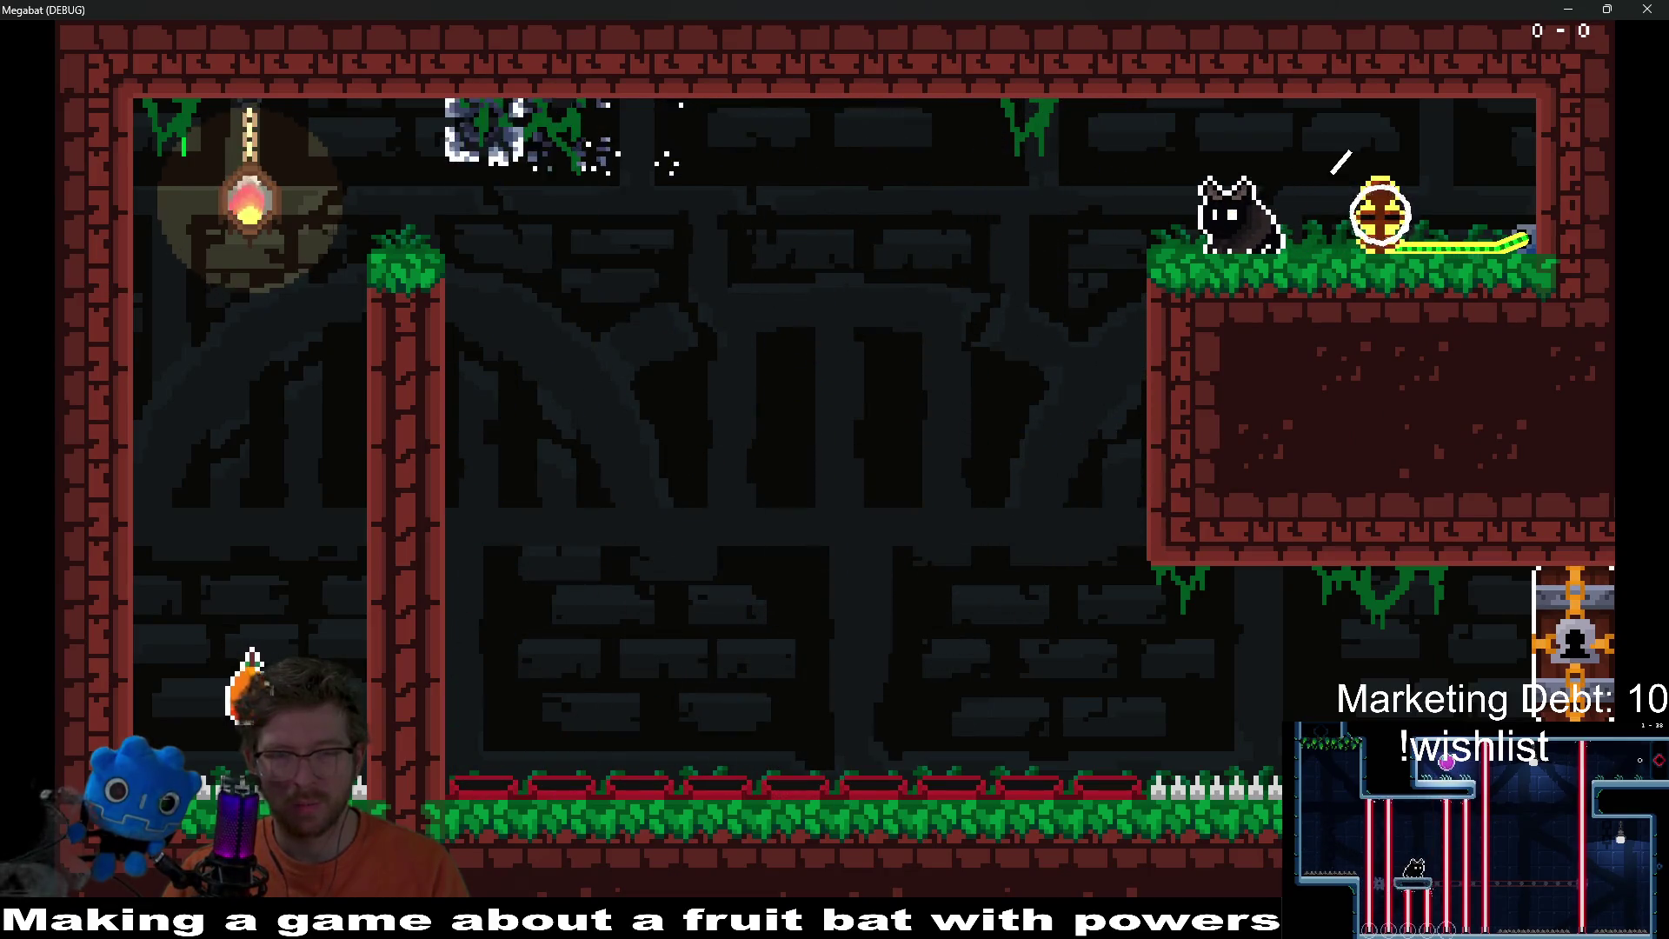
key("Right")
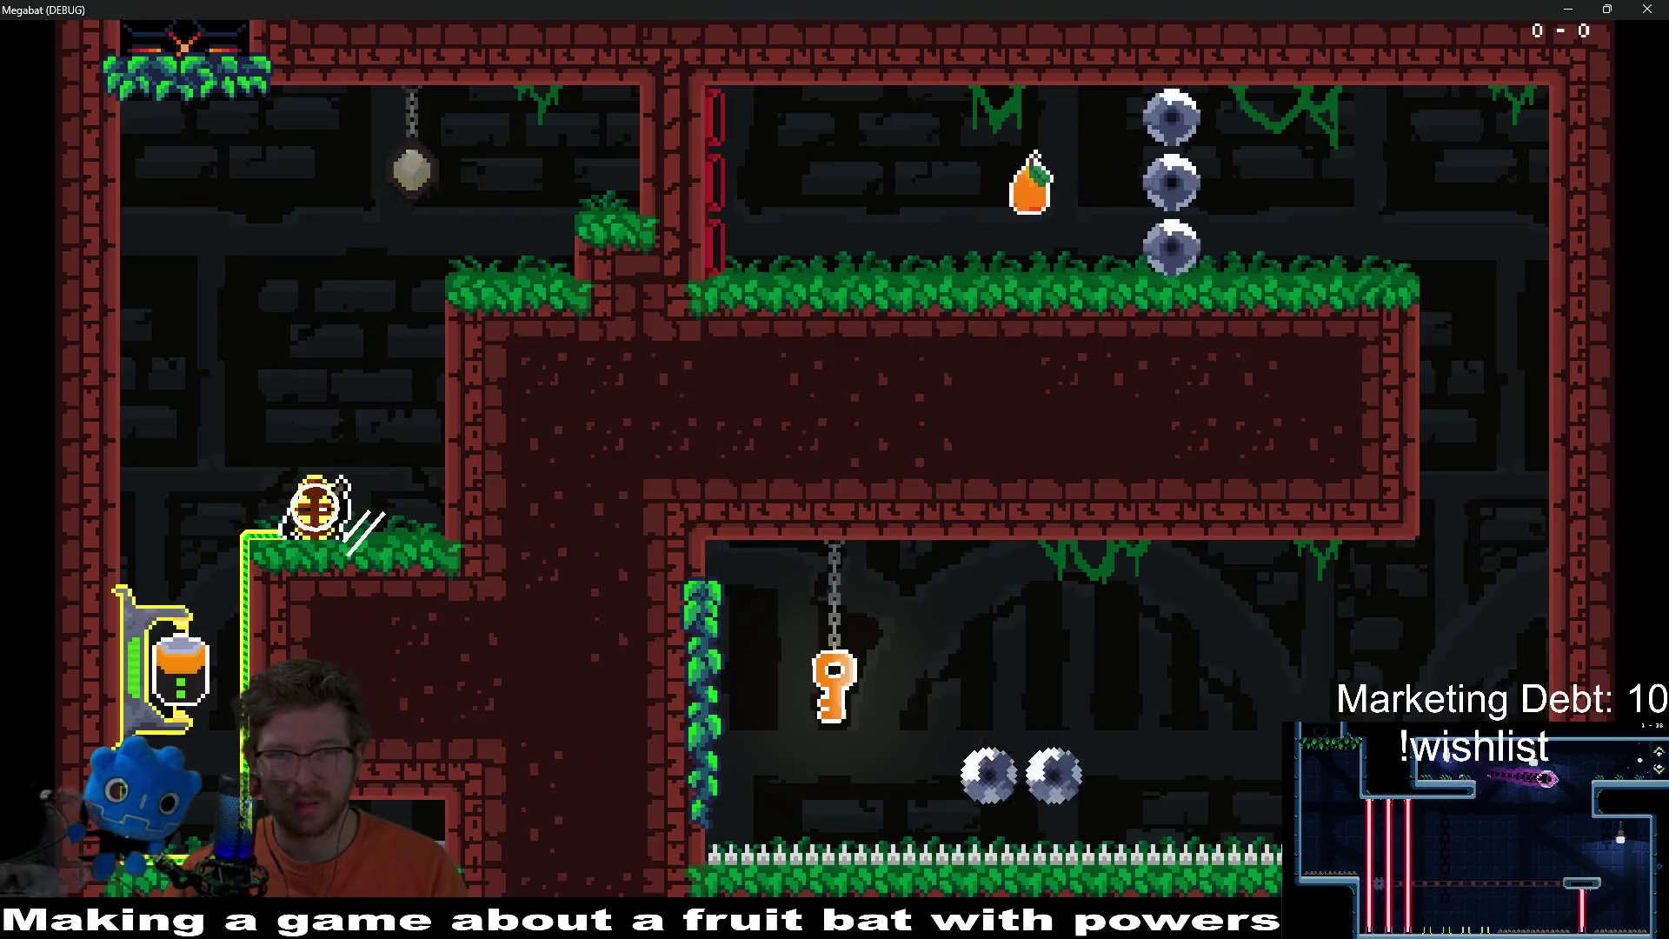
key("Left")
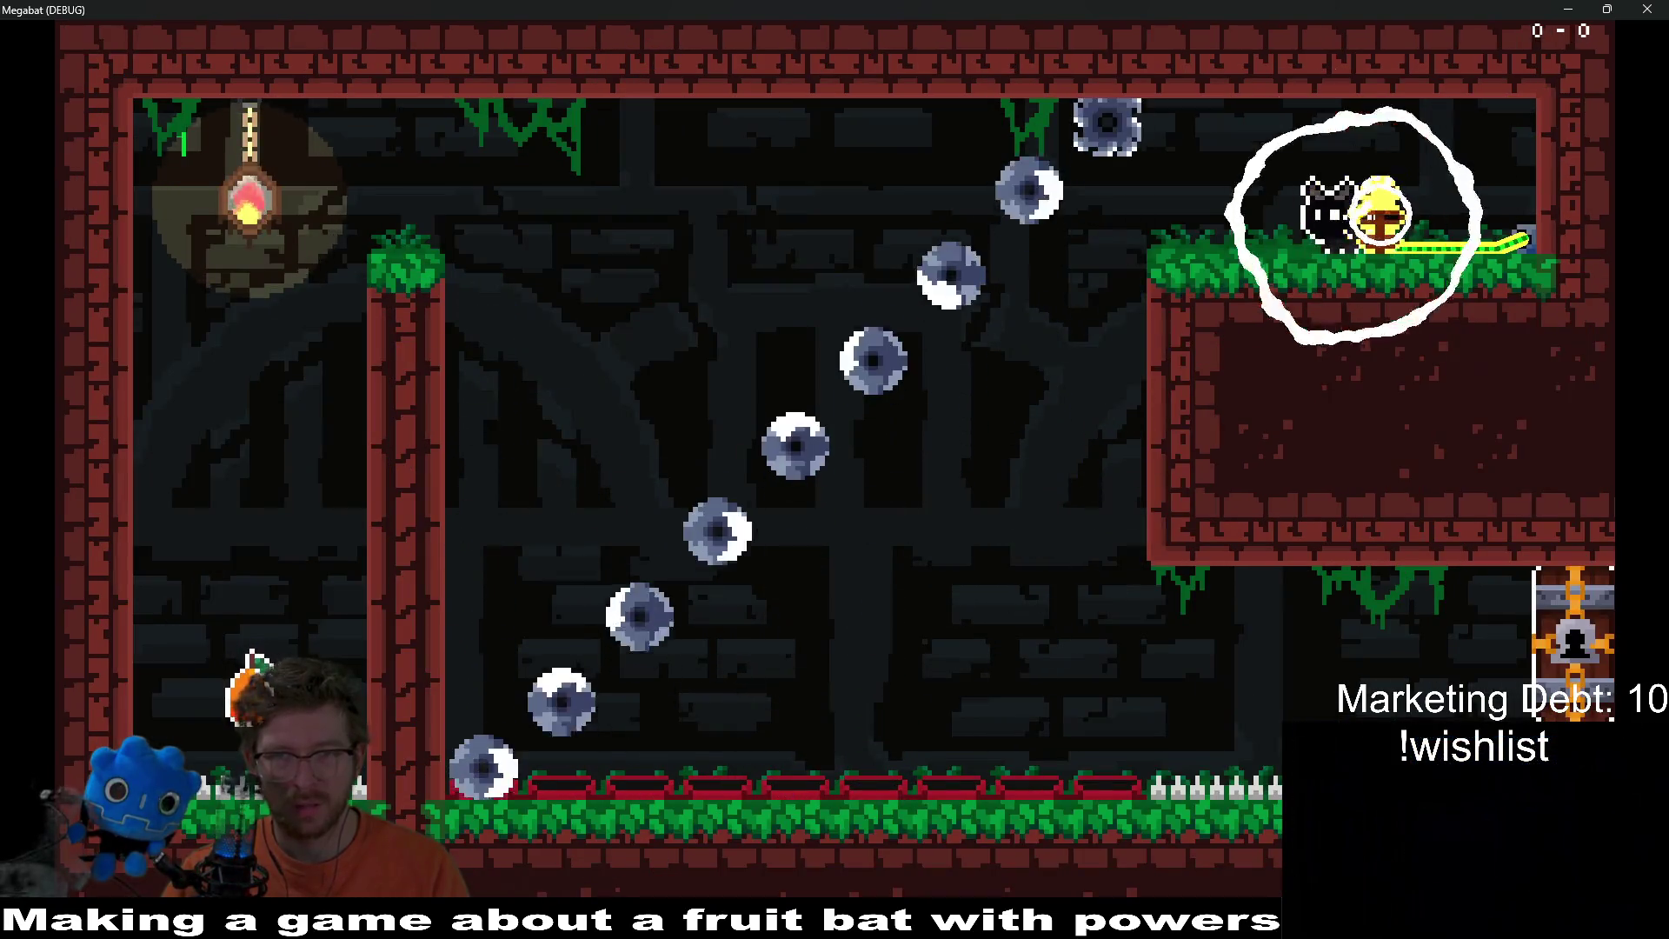
key("Right")
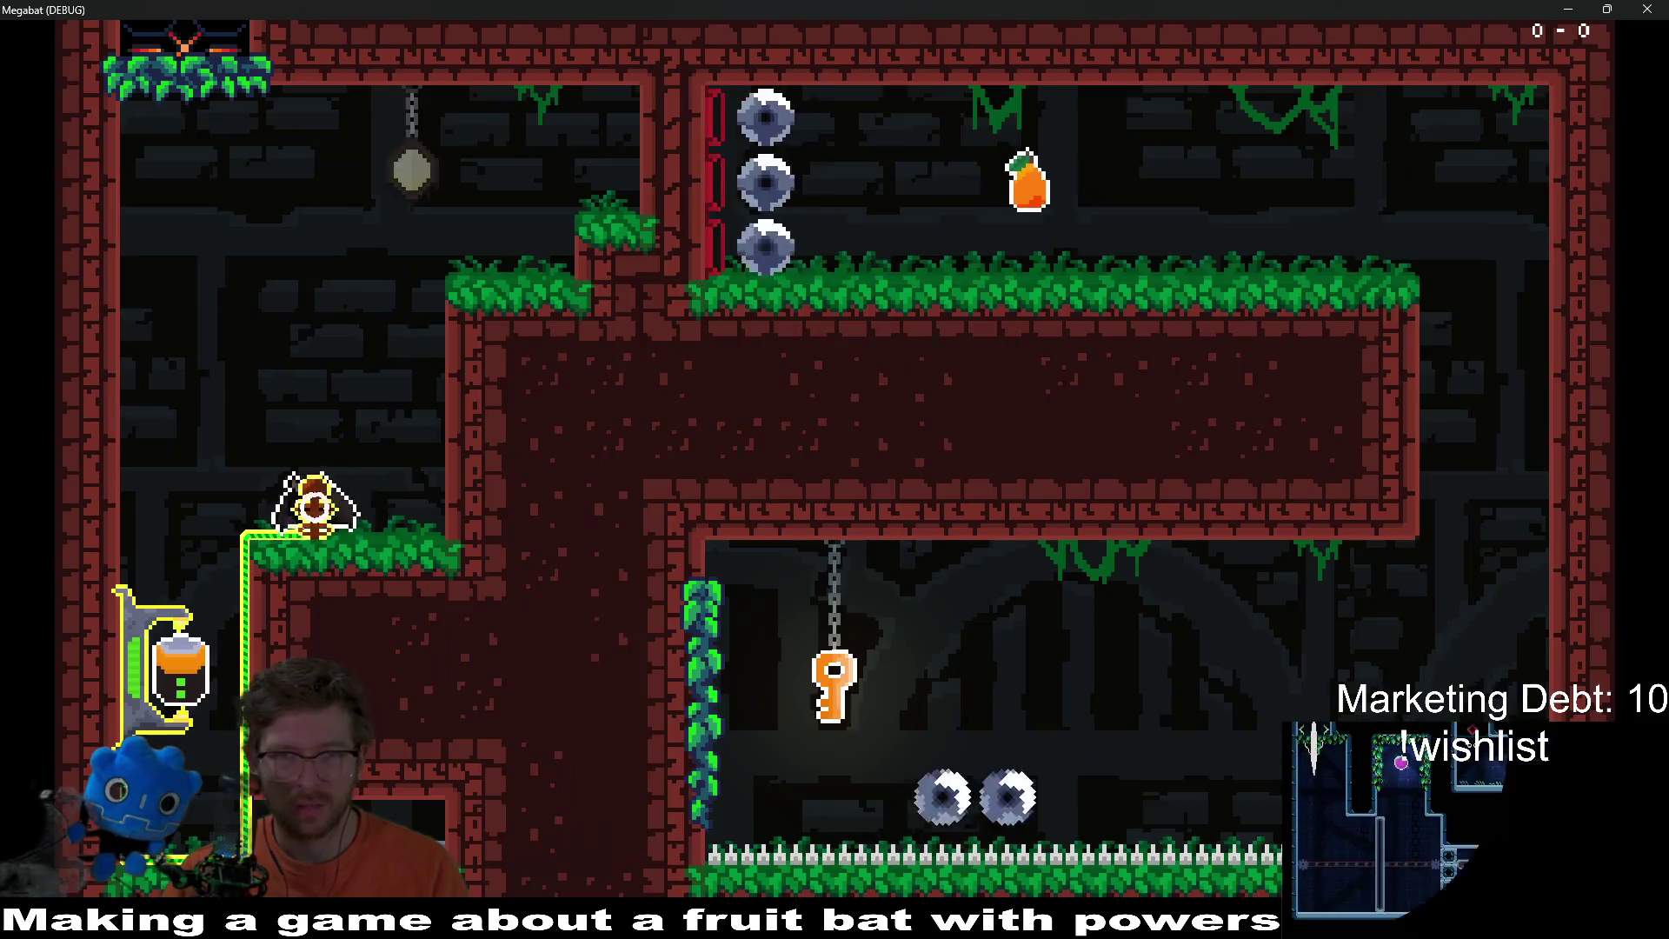
Step: Drop past the eyeballs, retry after respawning, then close the game with F8
key("Left")
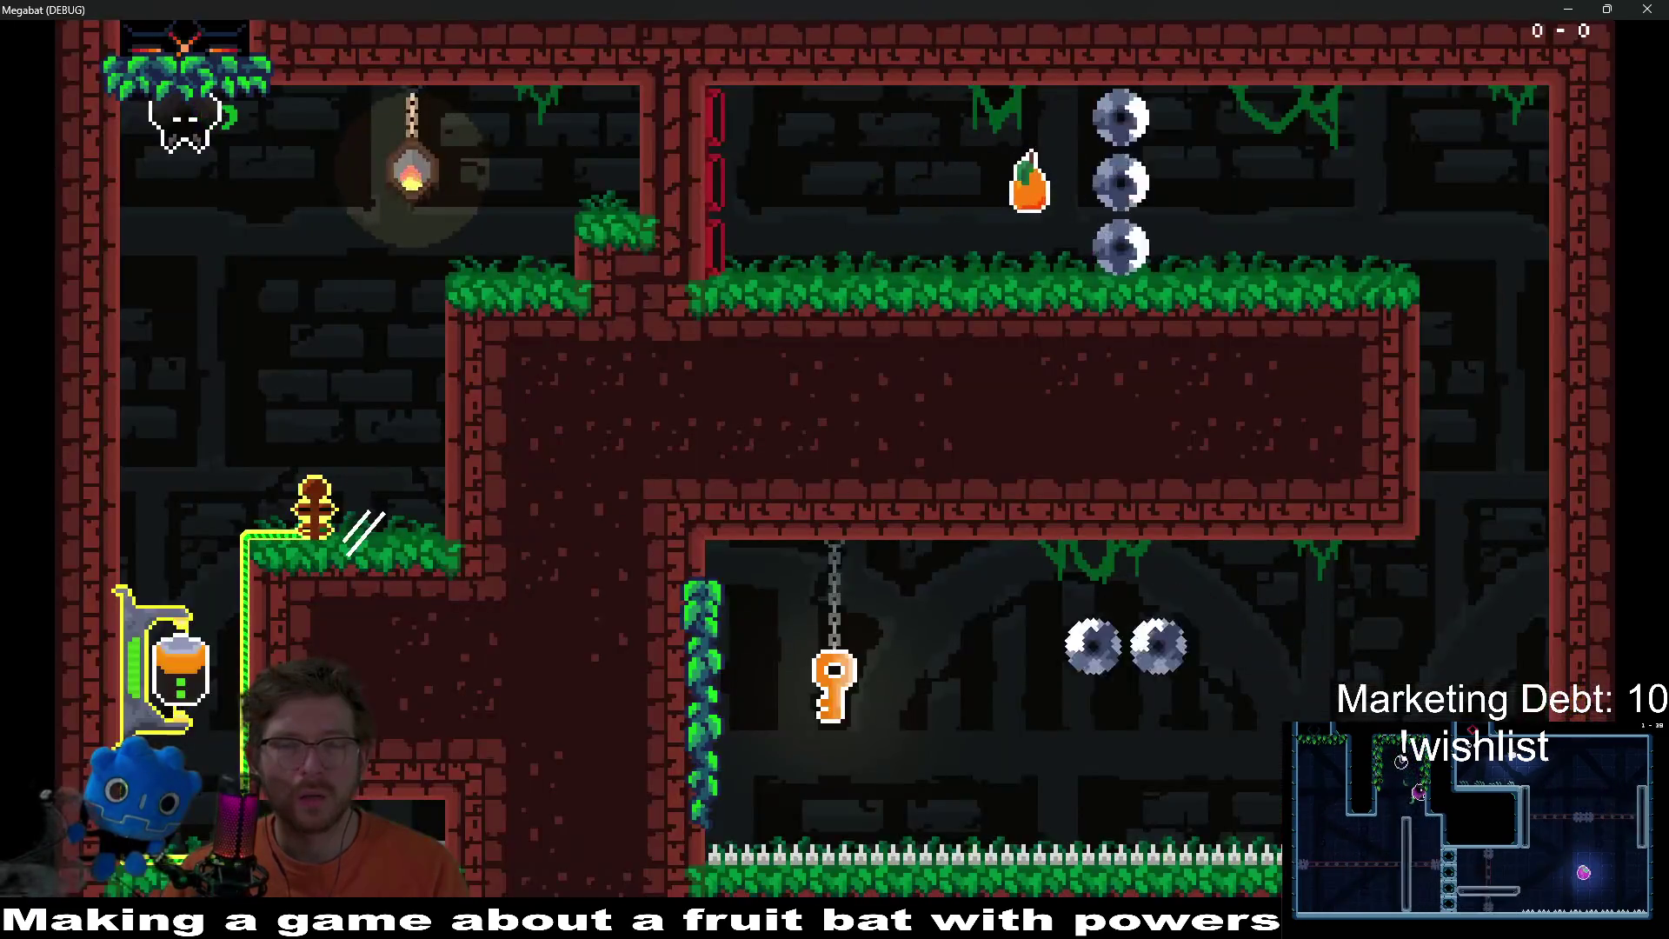
key("Right")
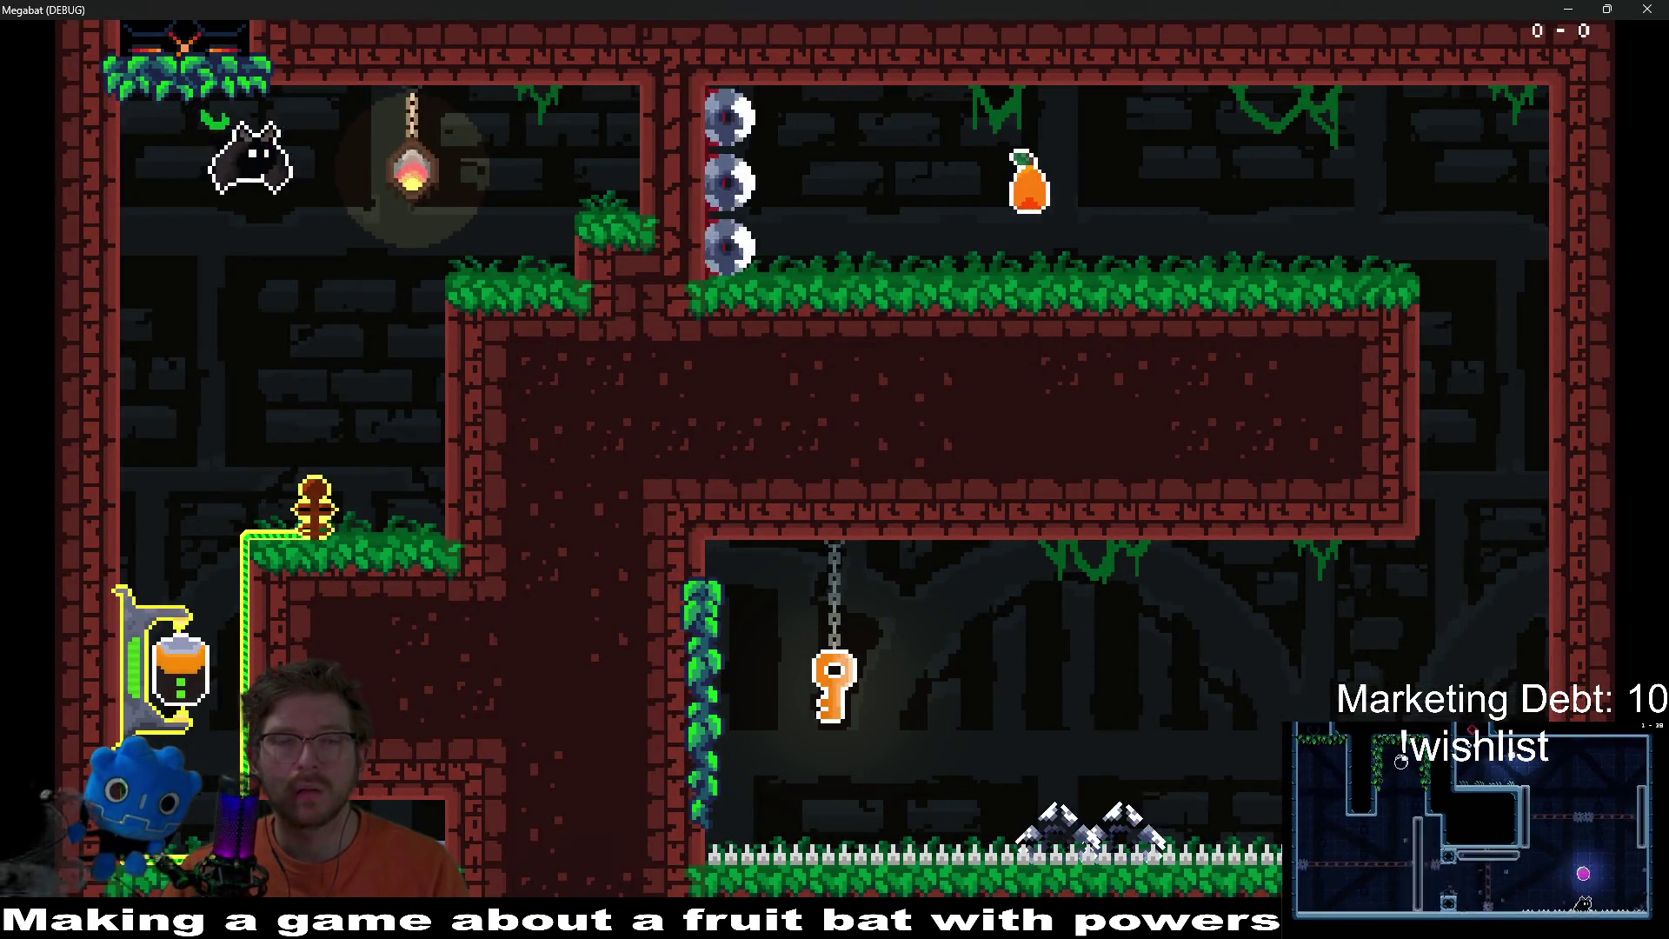
key("Left")
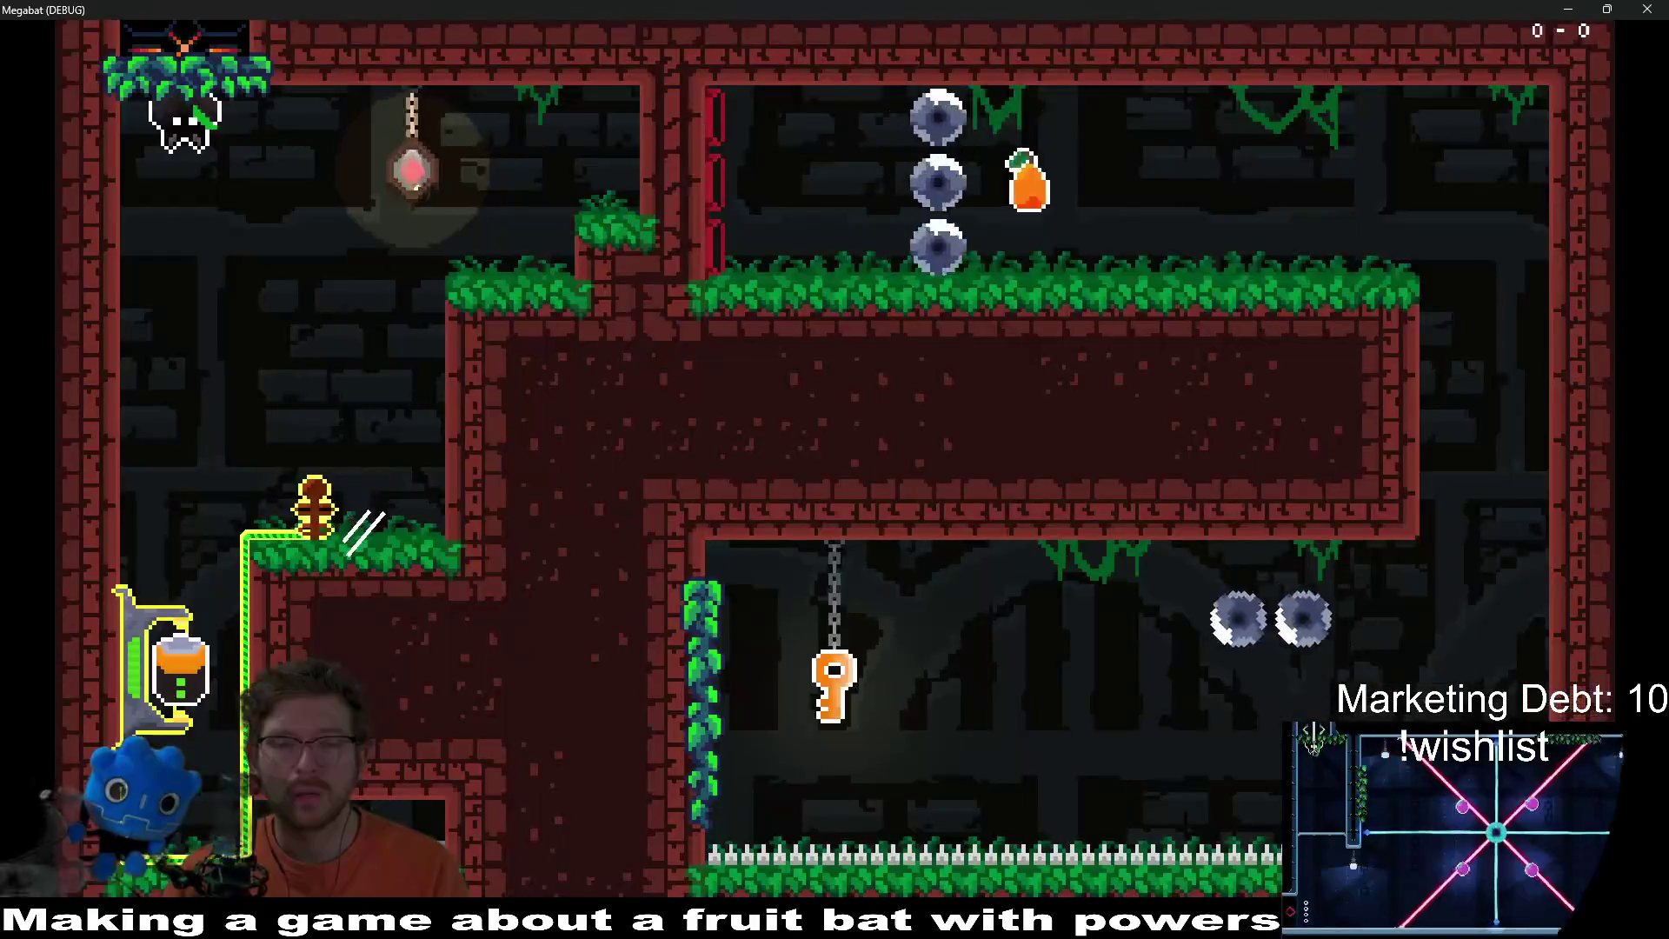
key("F8")
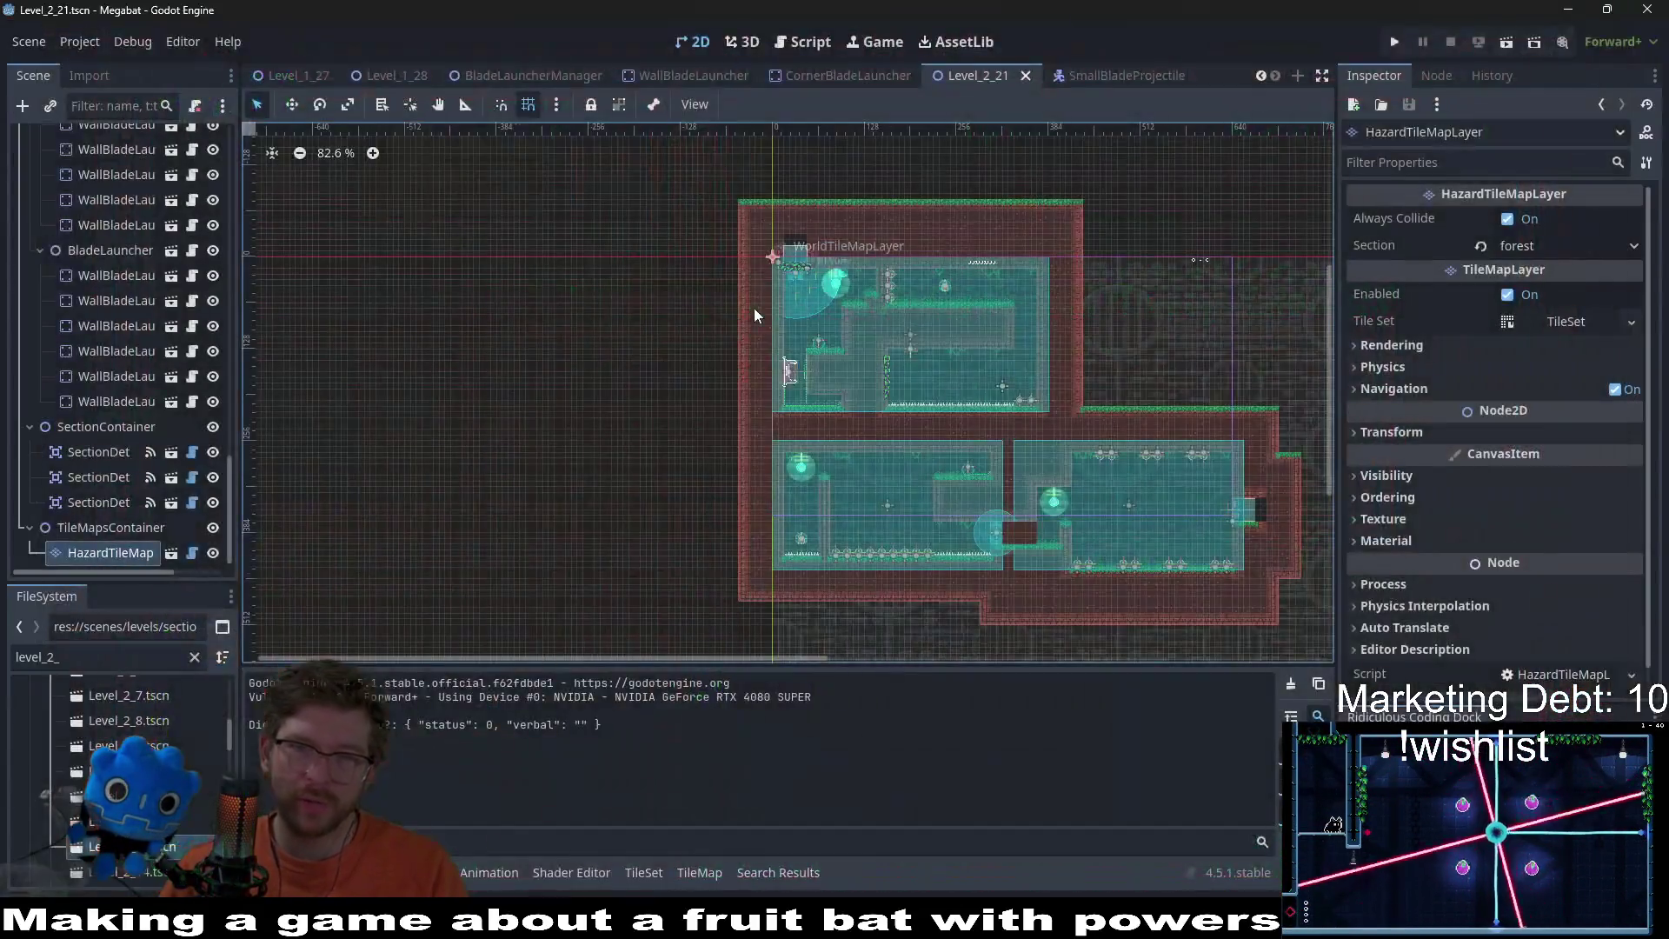
Step: In the BladeLauncherManager scene, tick Ignore Time Scale on its Timer
left_click(796, 77)
left_click(661, 76)
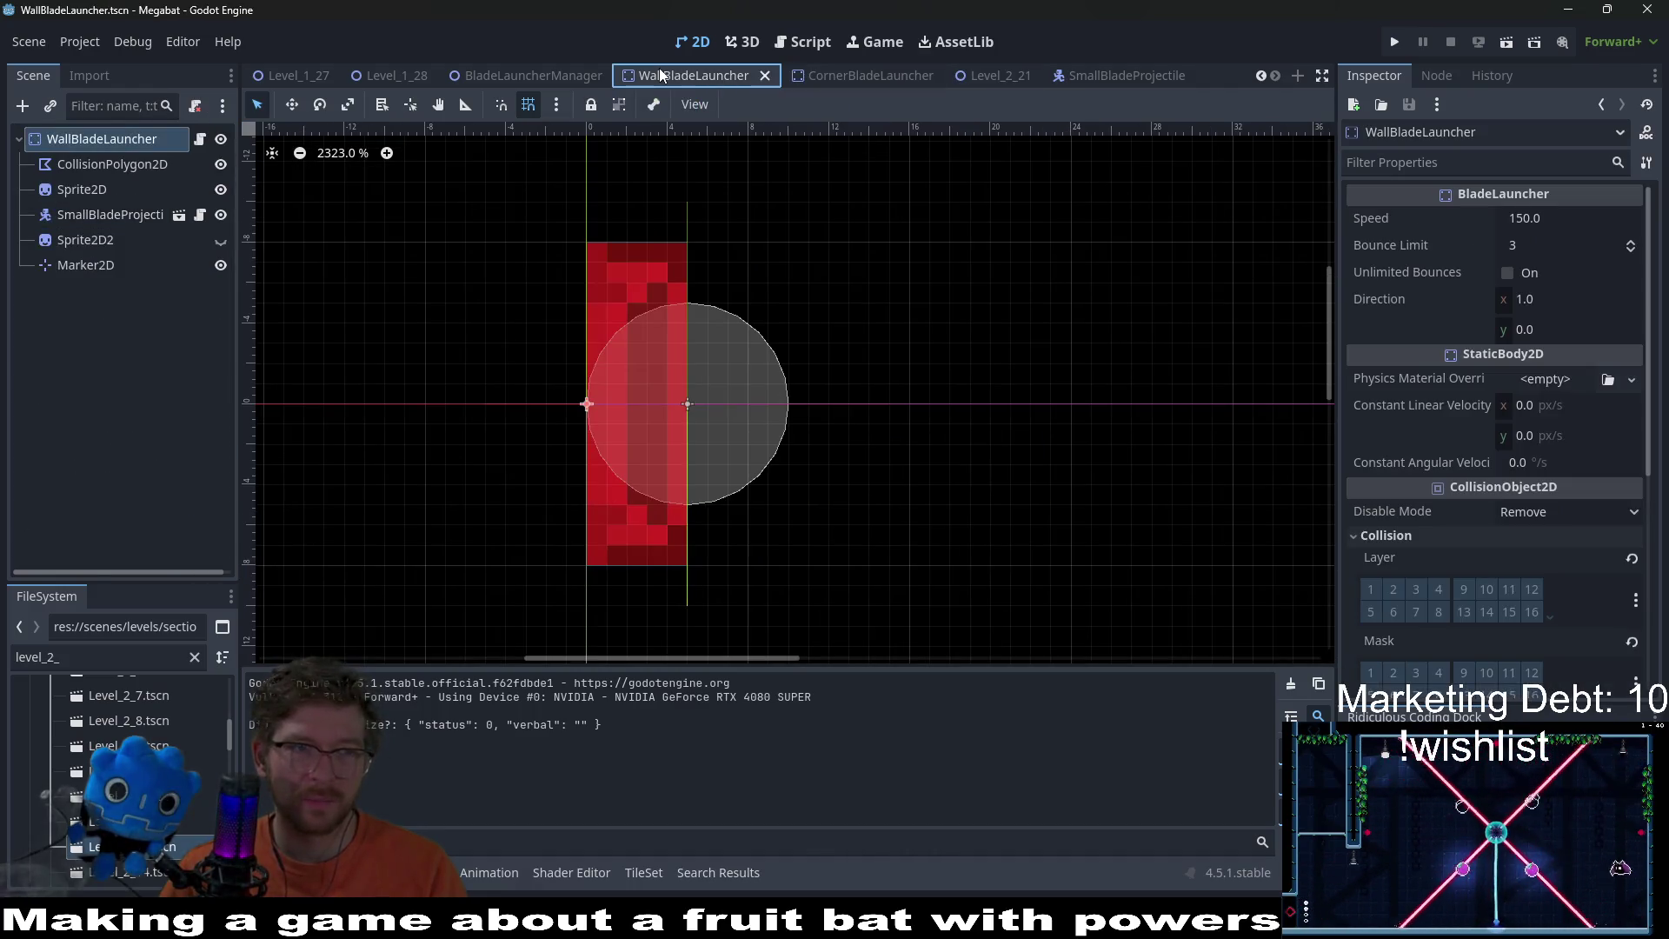
left_click(551, 82)
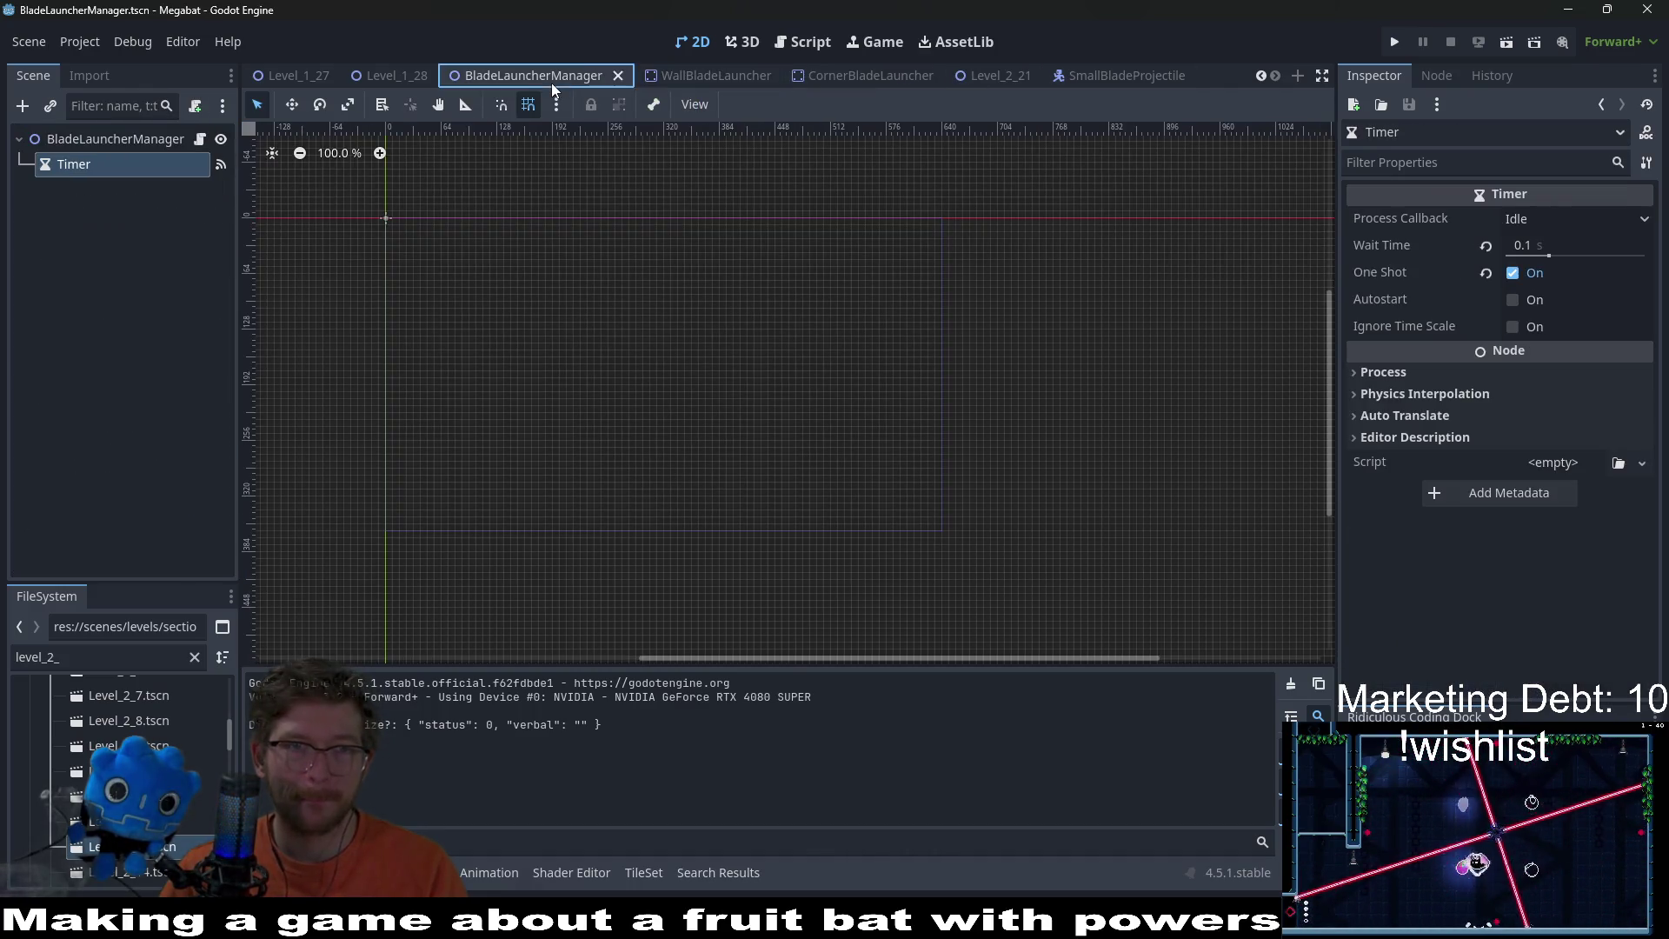
left_click(1527, 327)
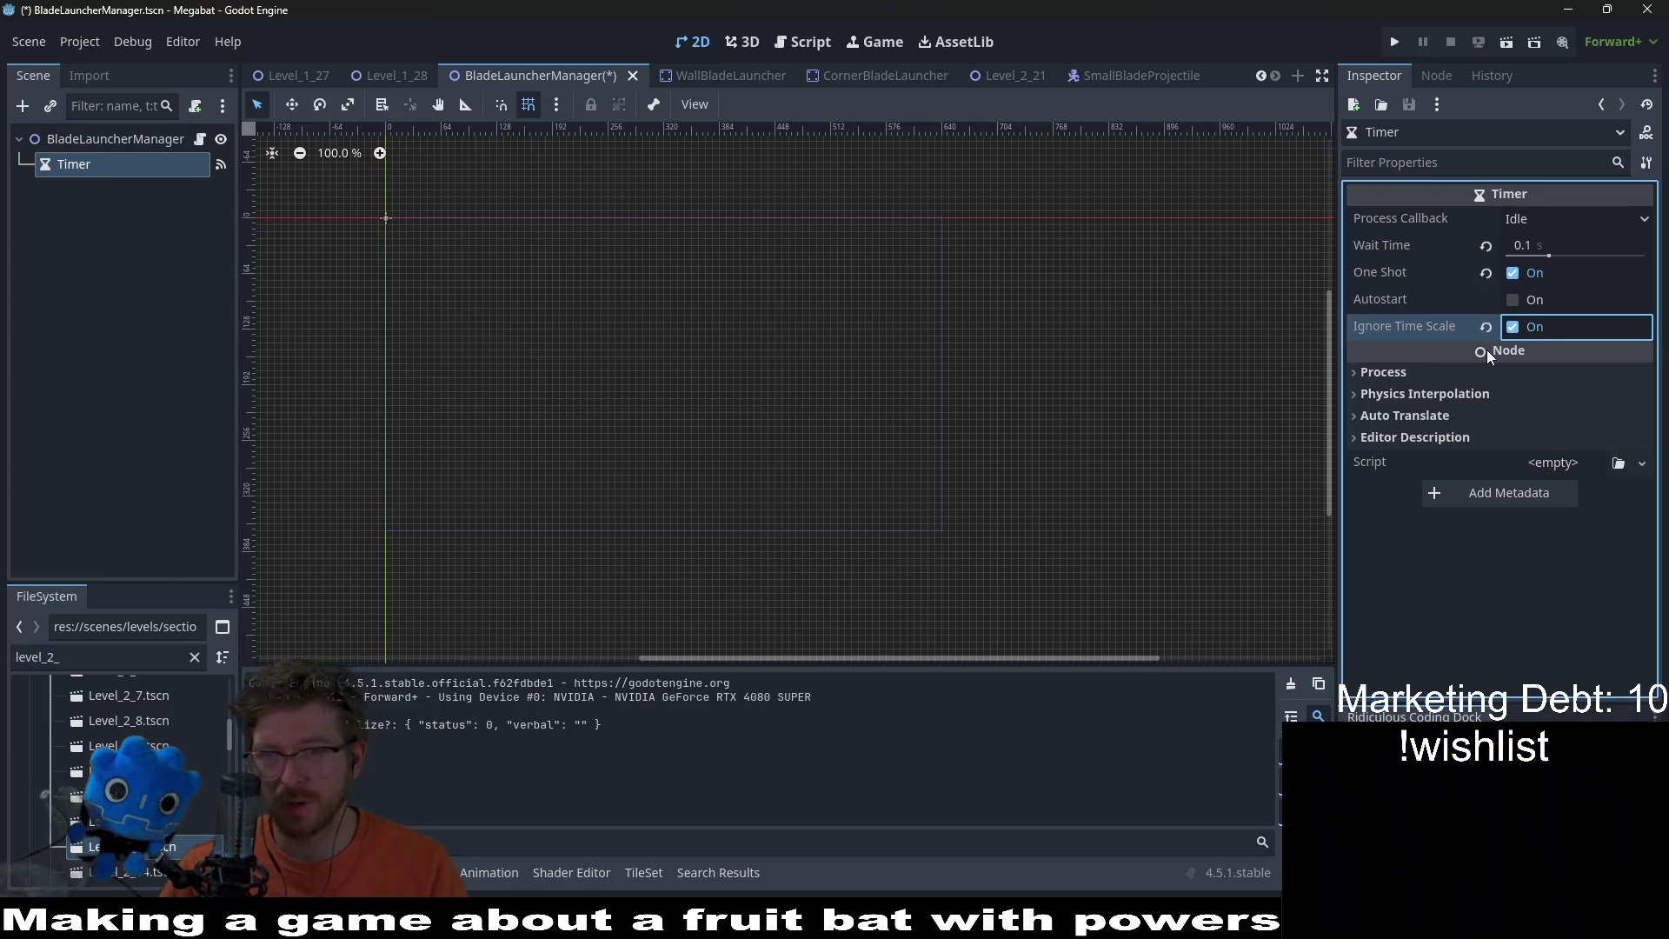
Step: Switch to the Level_2_21 scene and run it
left_click(411, 84)
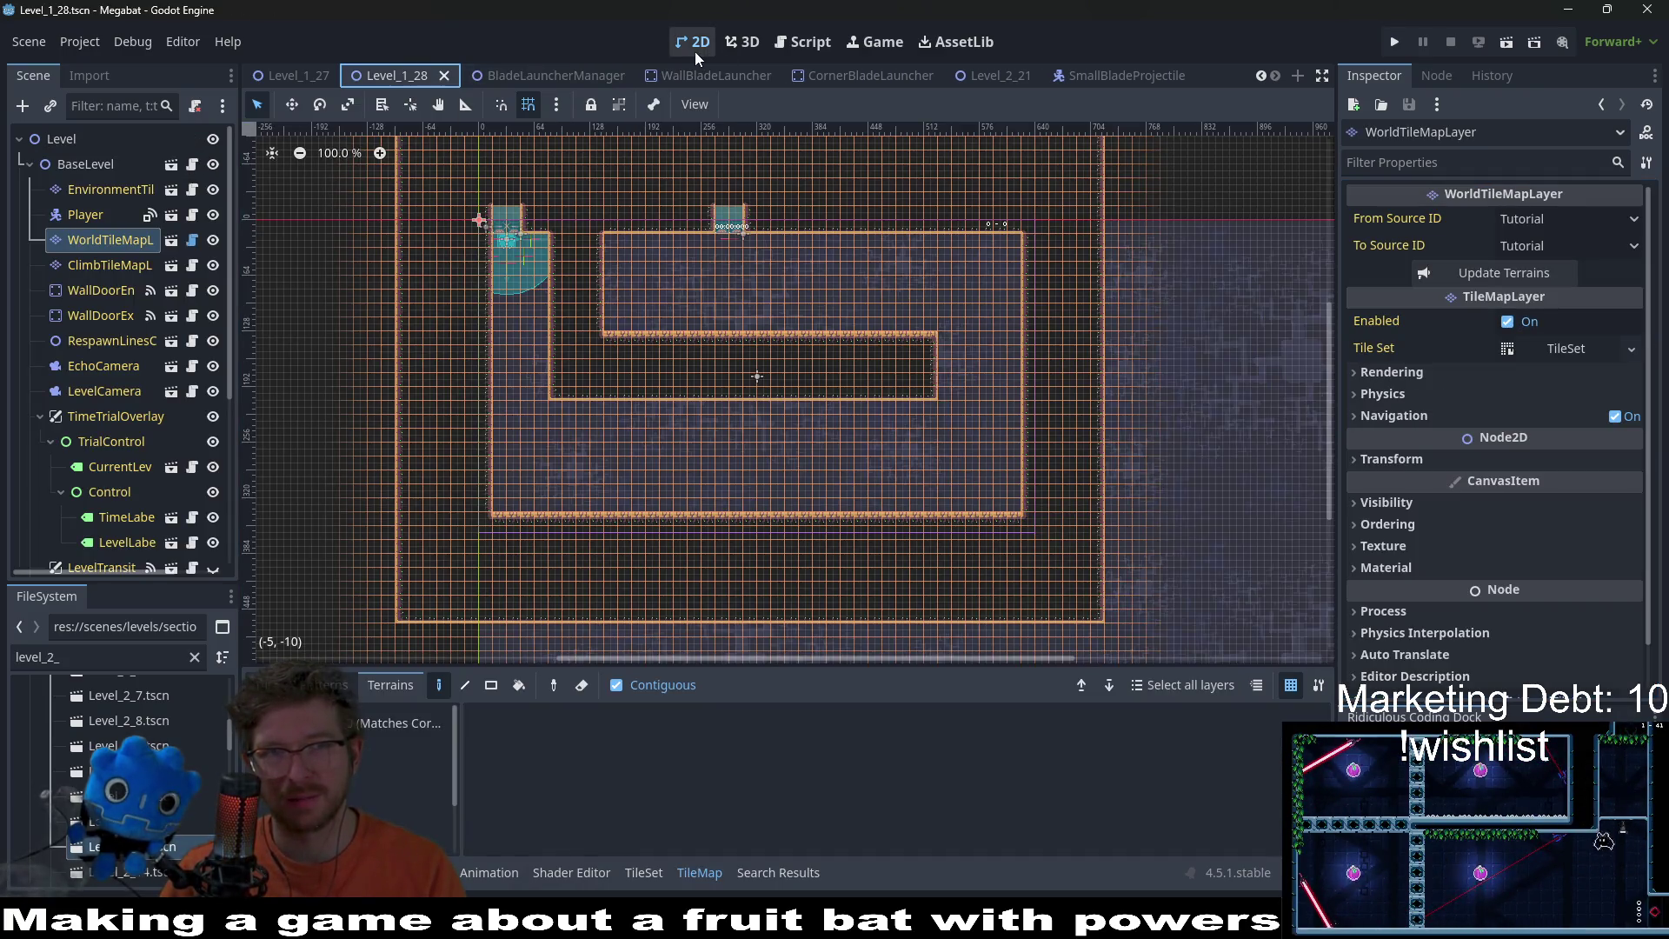
left_click(997, 82)
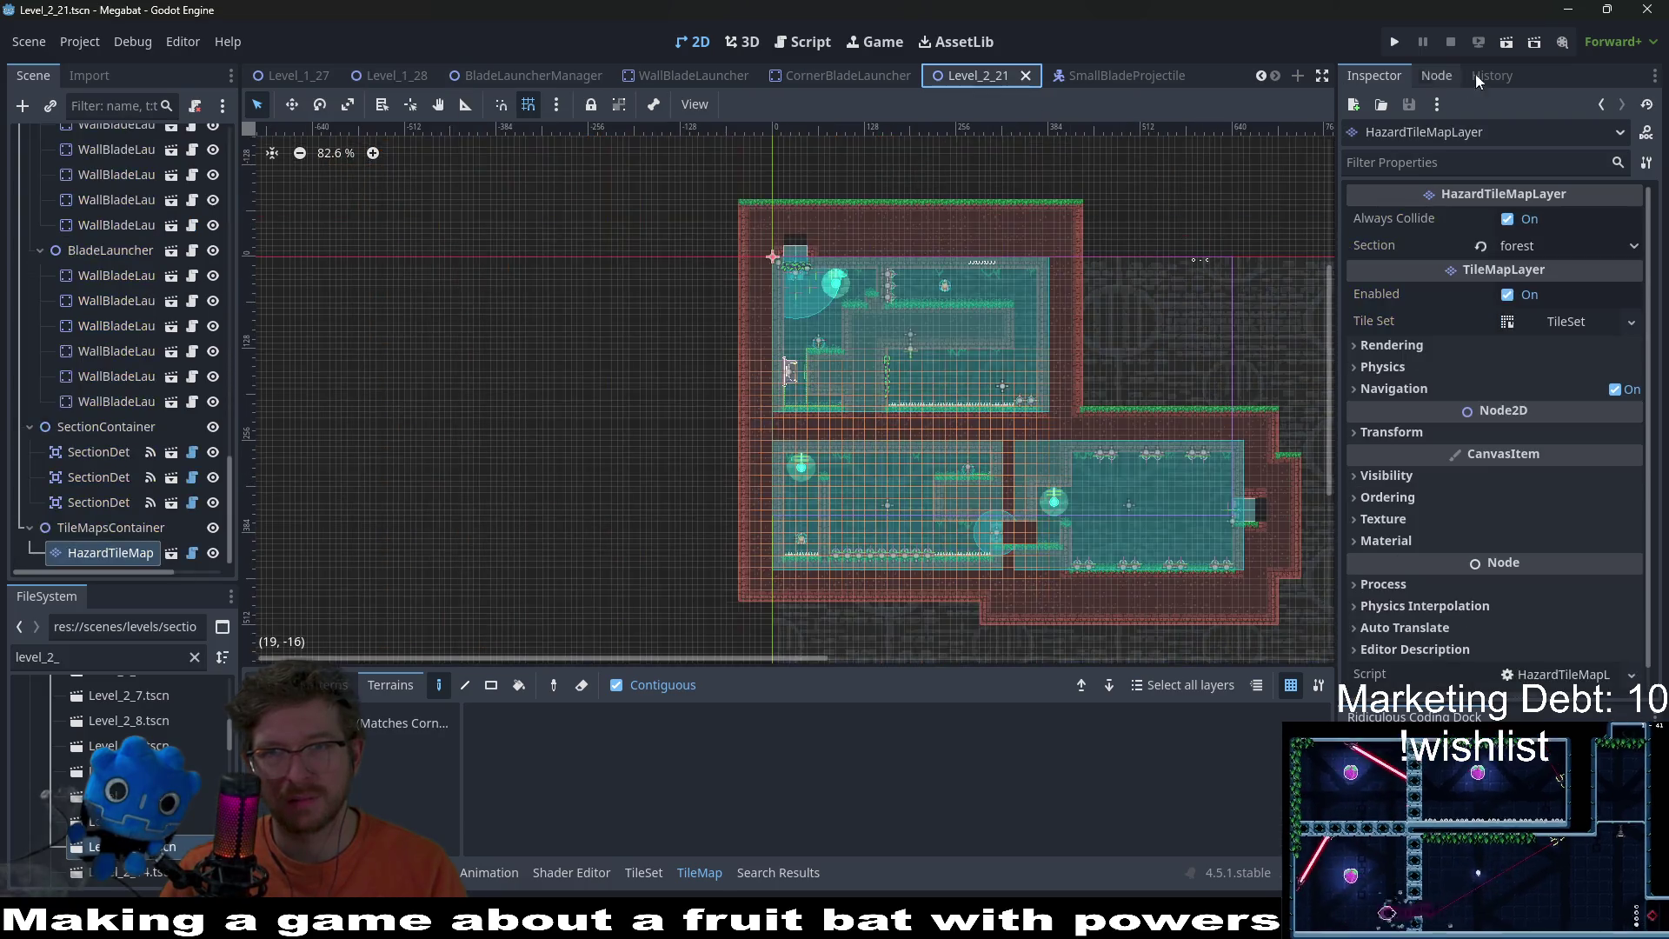
left_click(1513, 47)
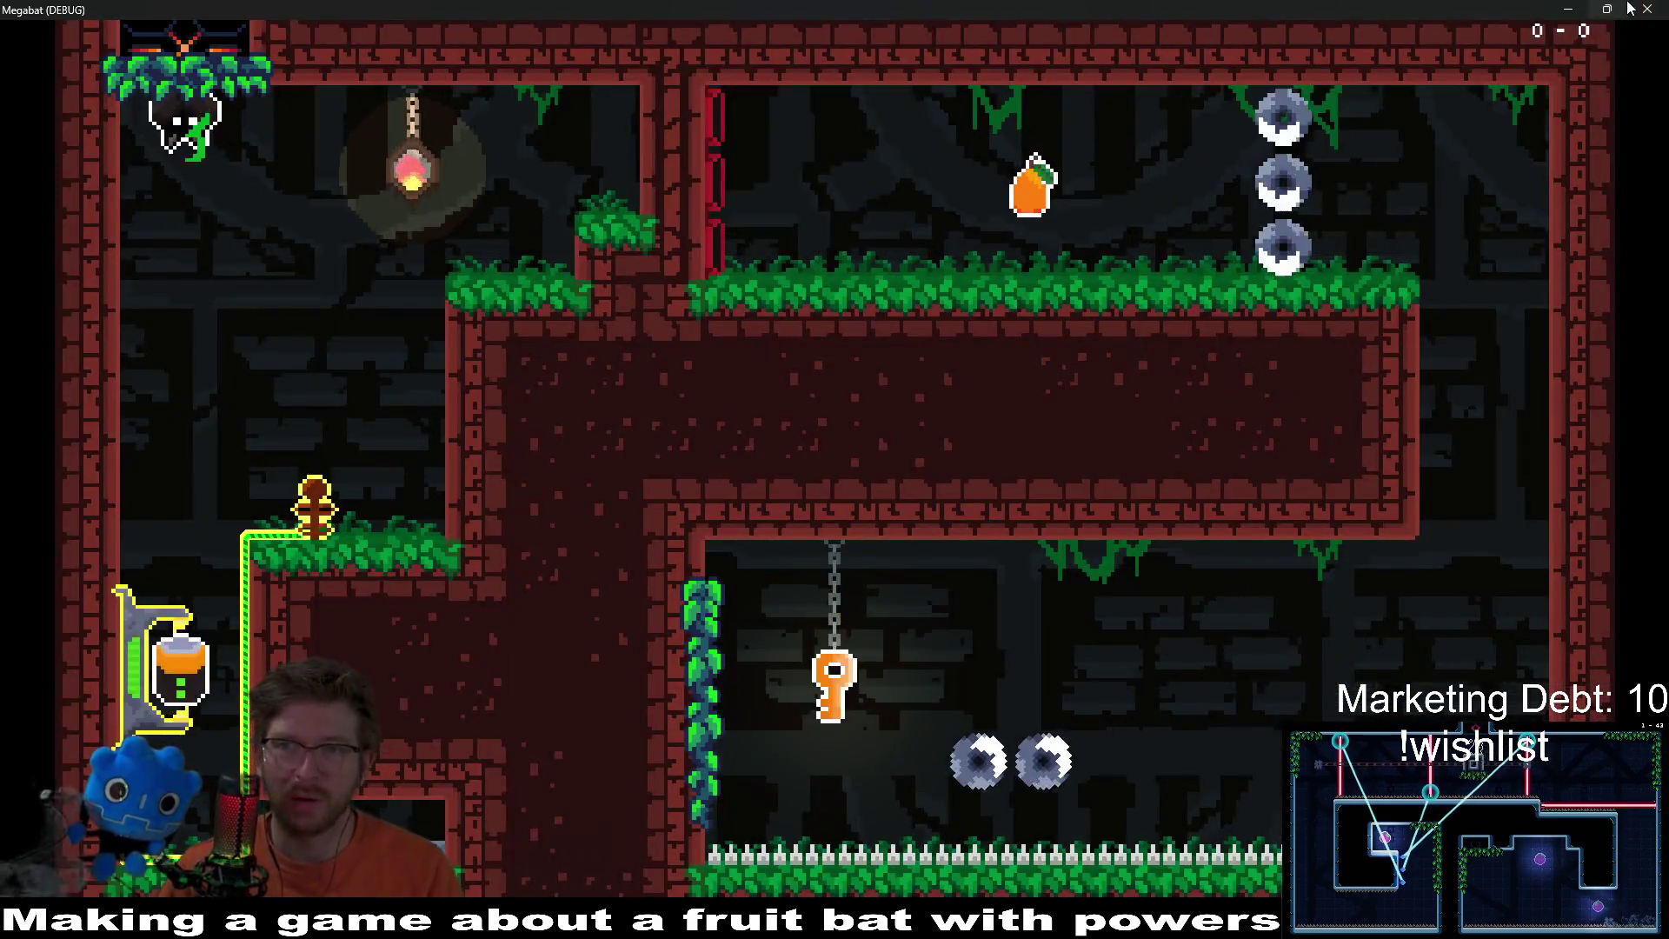
Step: Restore the Megabat game from fullscreen to a smaller window over the editor
left_click(1627, 4)
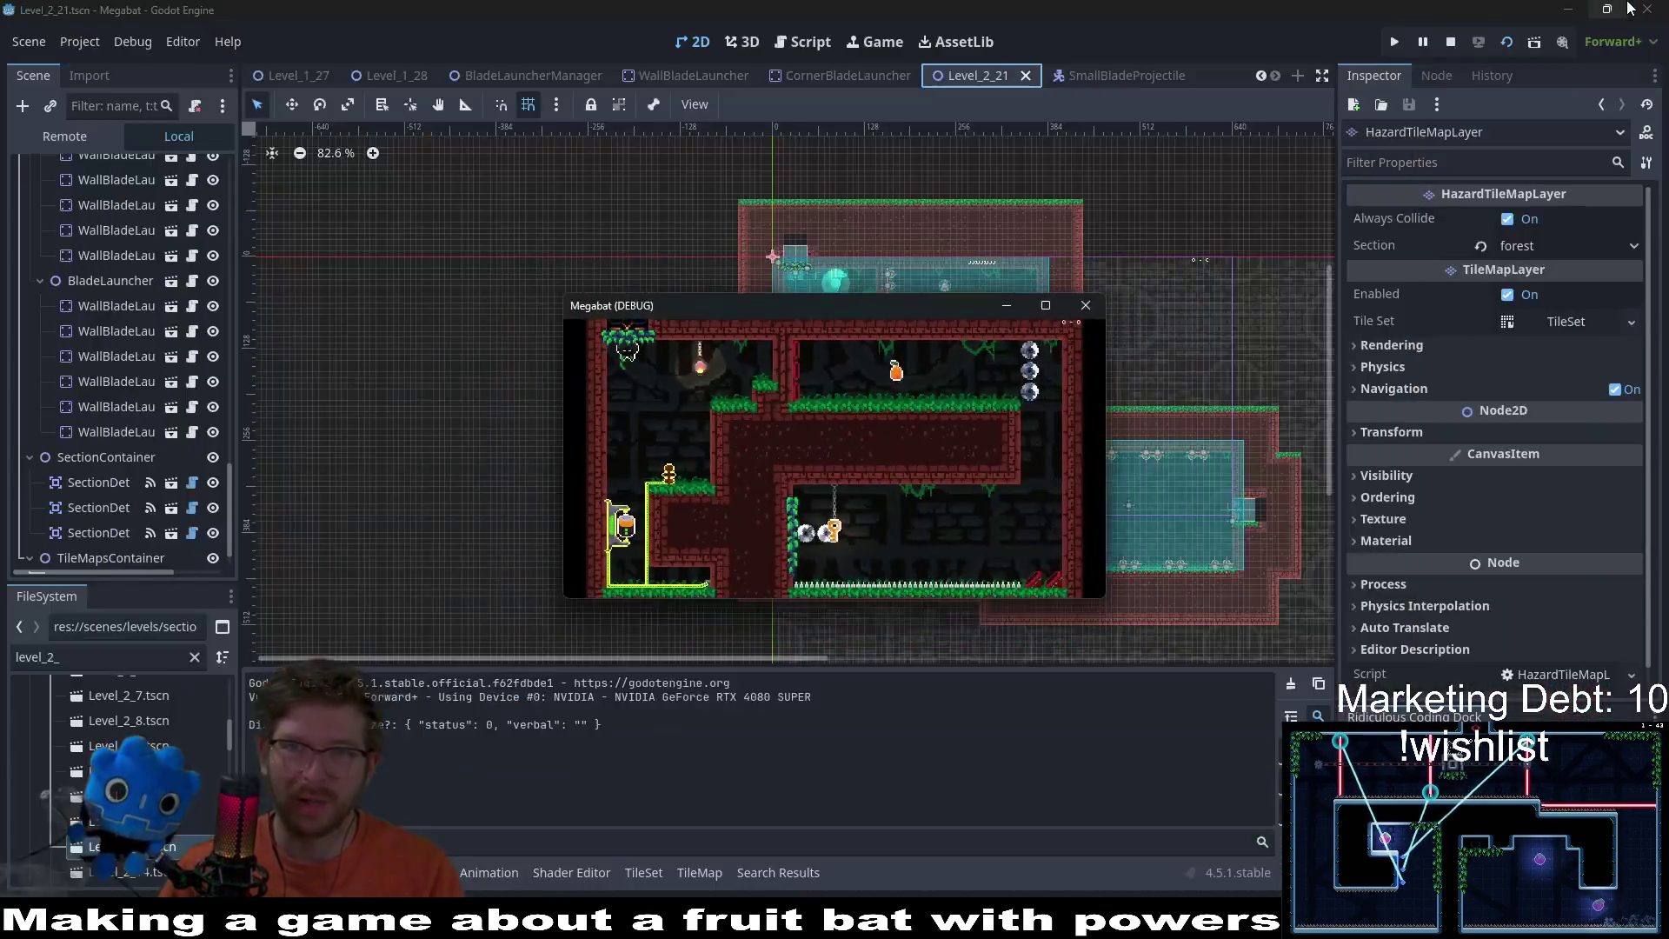
Step: Close the Megabat debug window and switch to The Board in Obsidian
left_click(1087, 310)
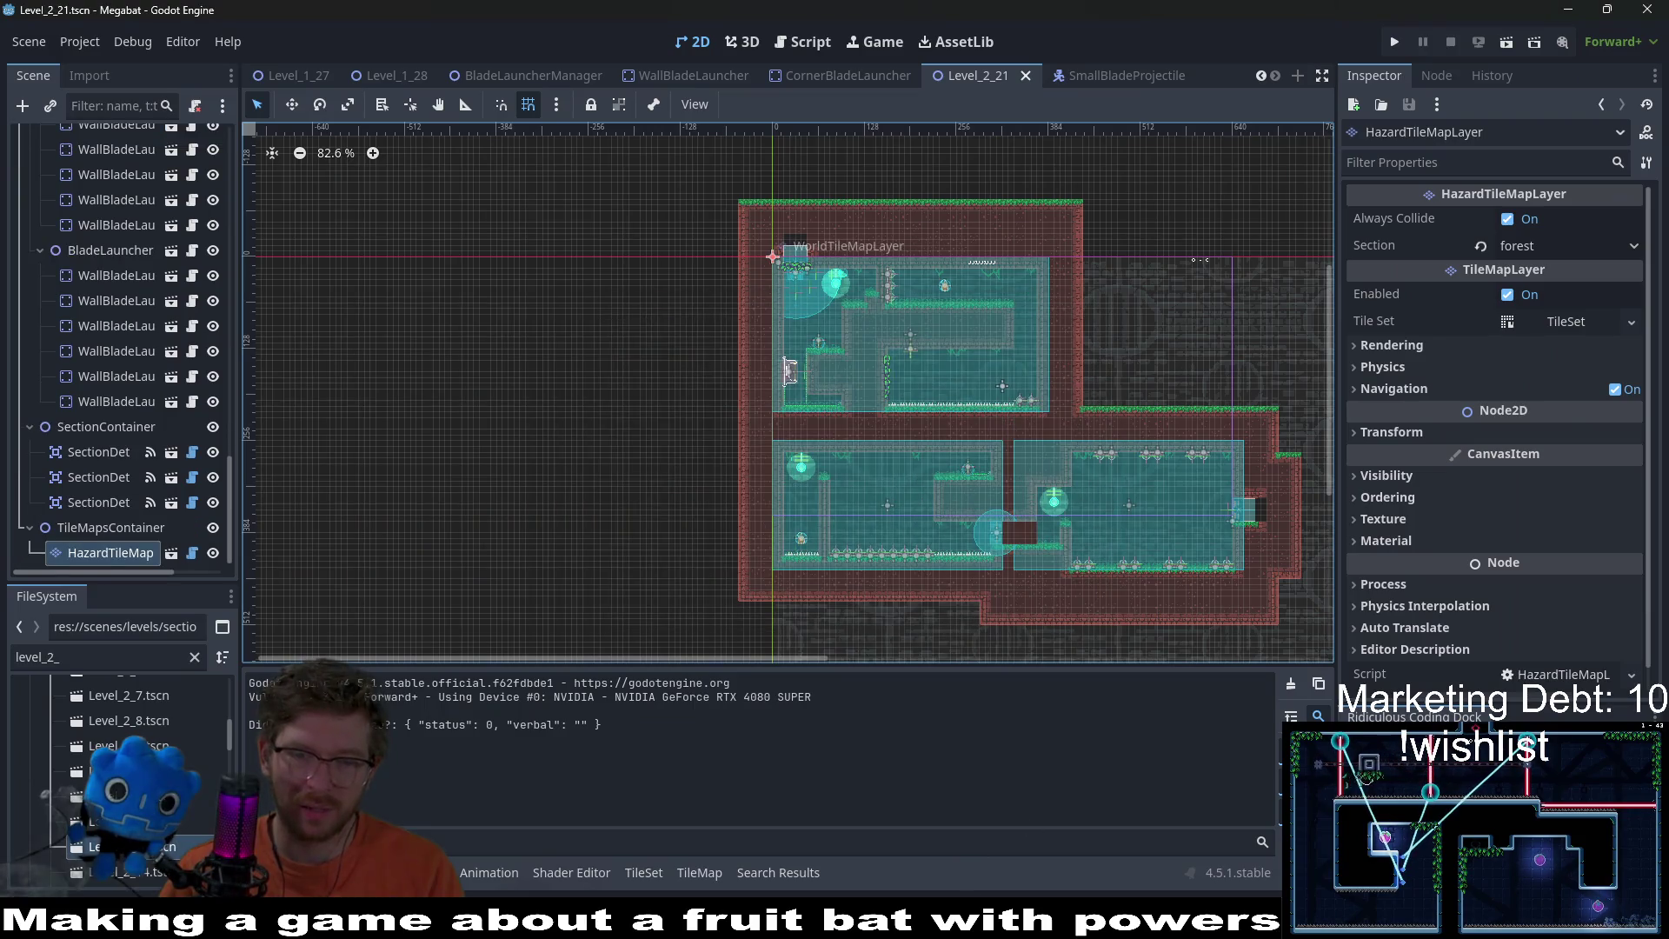
key("alt+Tab")
mouse_move(837, 923)
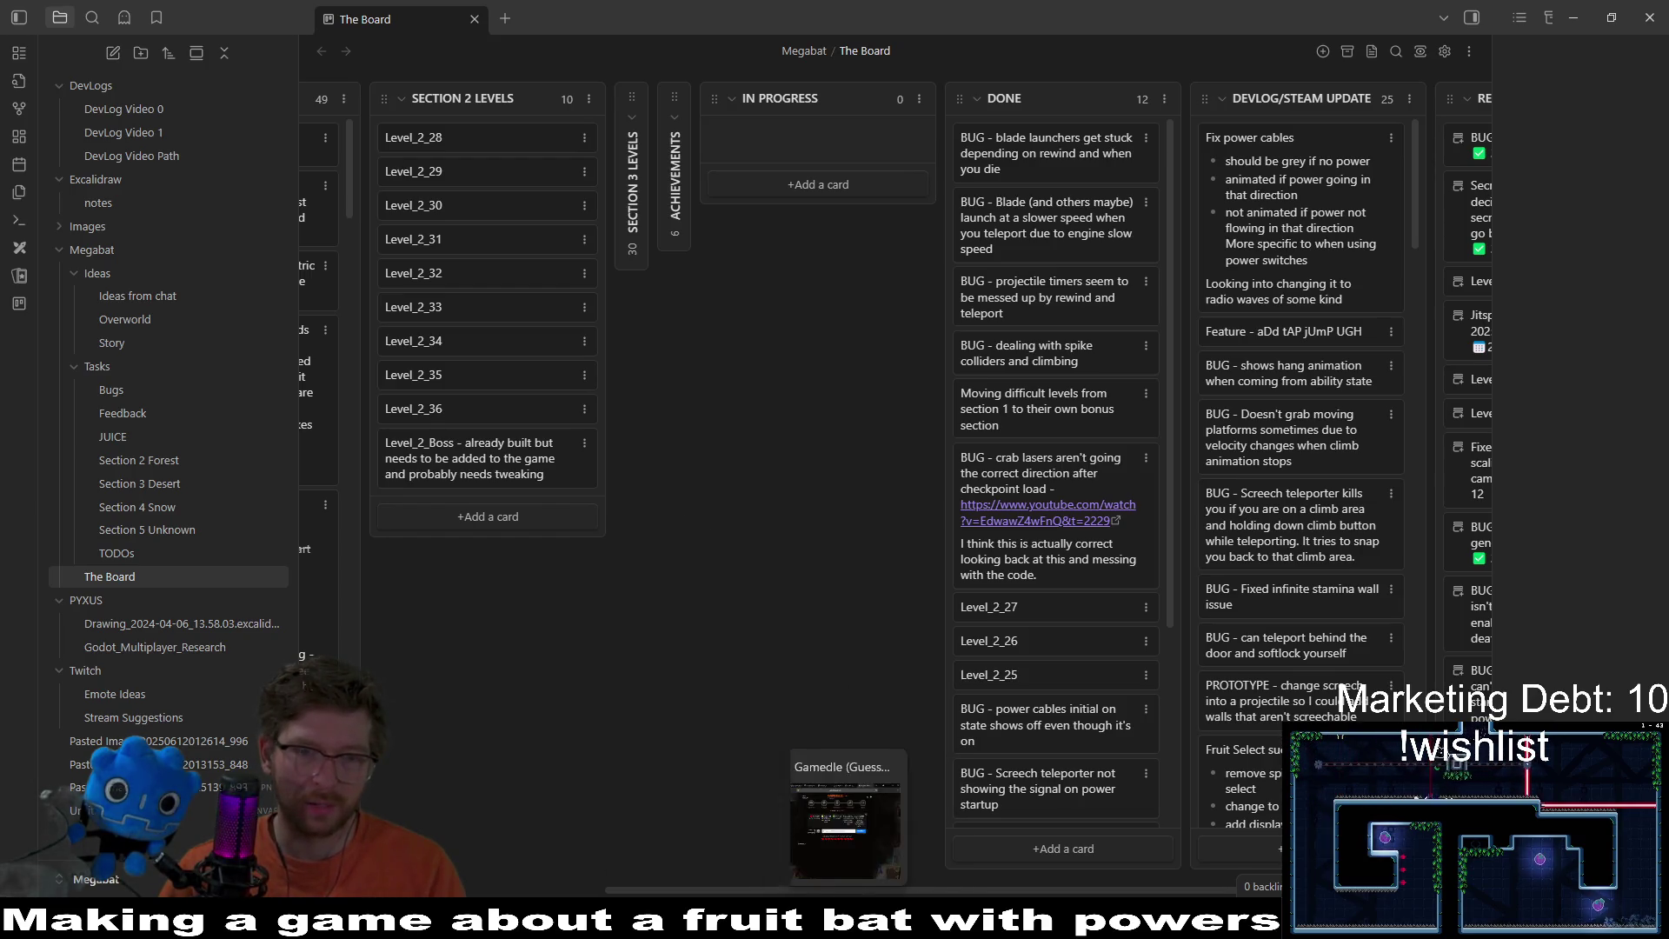
Step: Drag the Level_2_28 card from Section 2 Levels into the empty In Progress column
left_click_drag(450, 146, 744, 139)
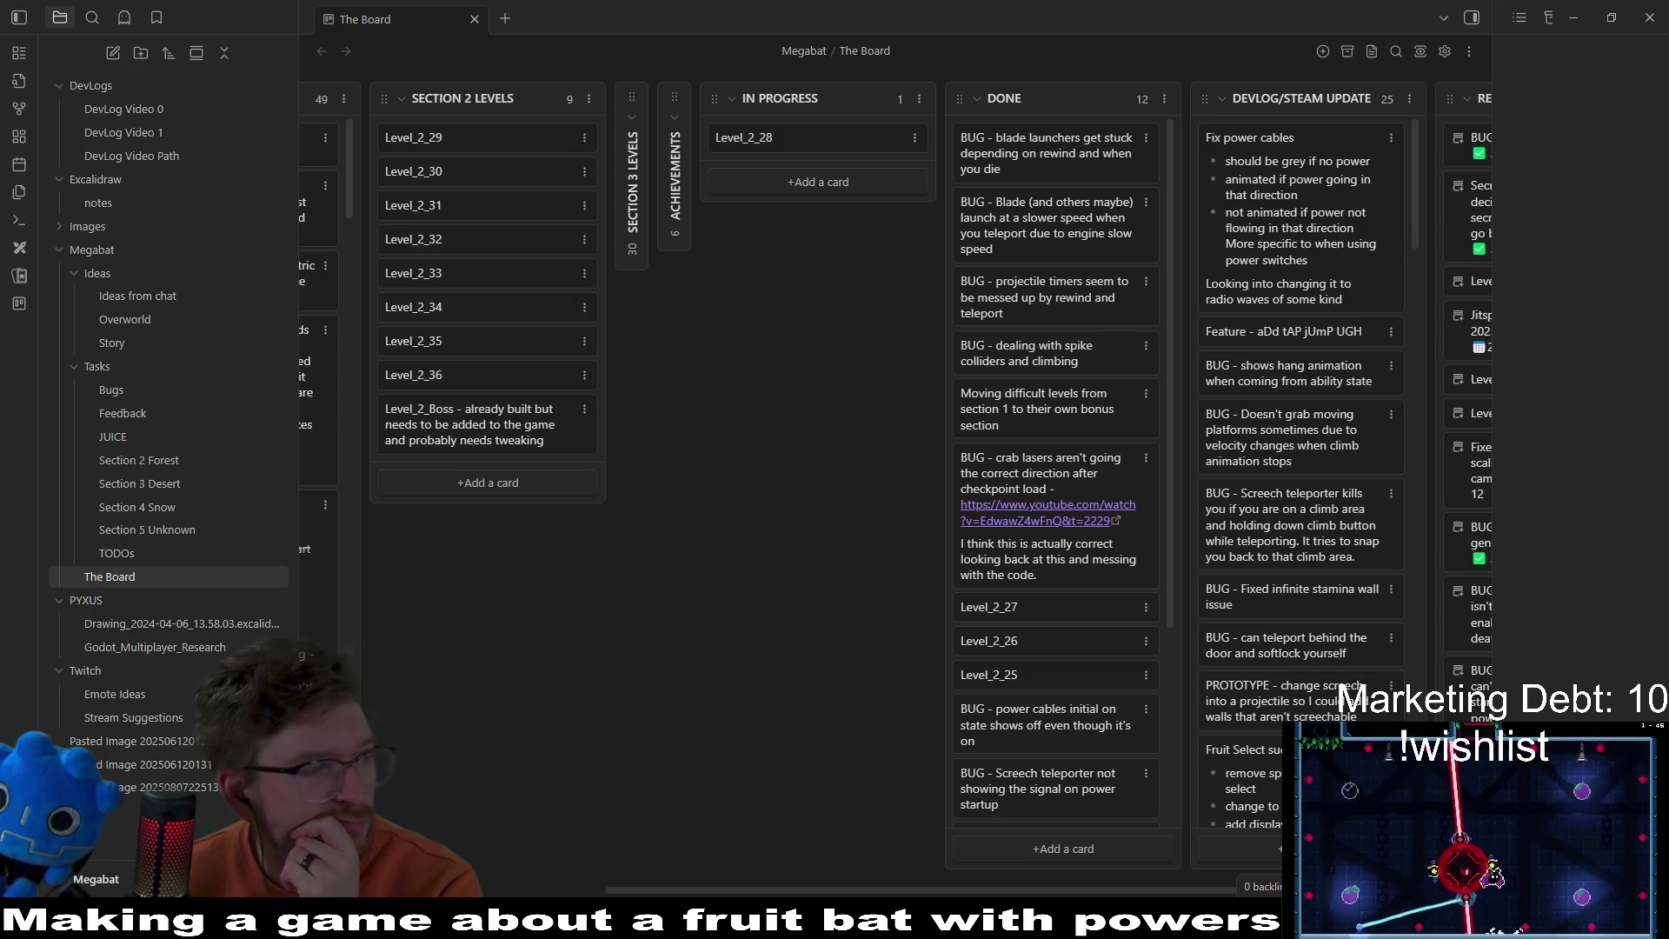
Step: Scroll through the 12 Done cards, then switch back to the Godot editor
left_click(763, 677)
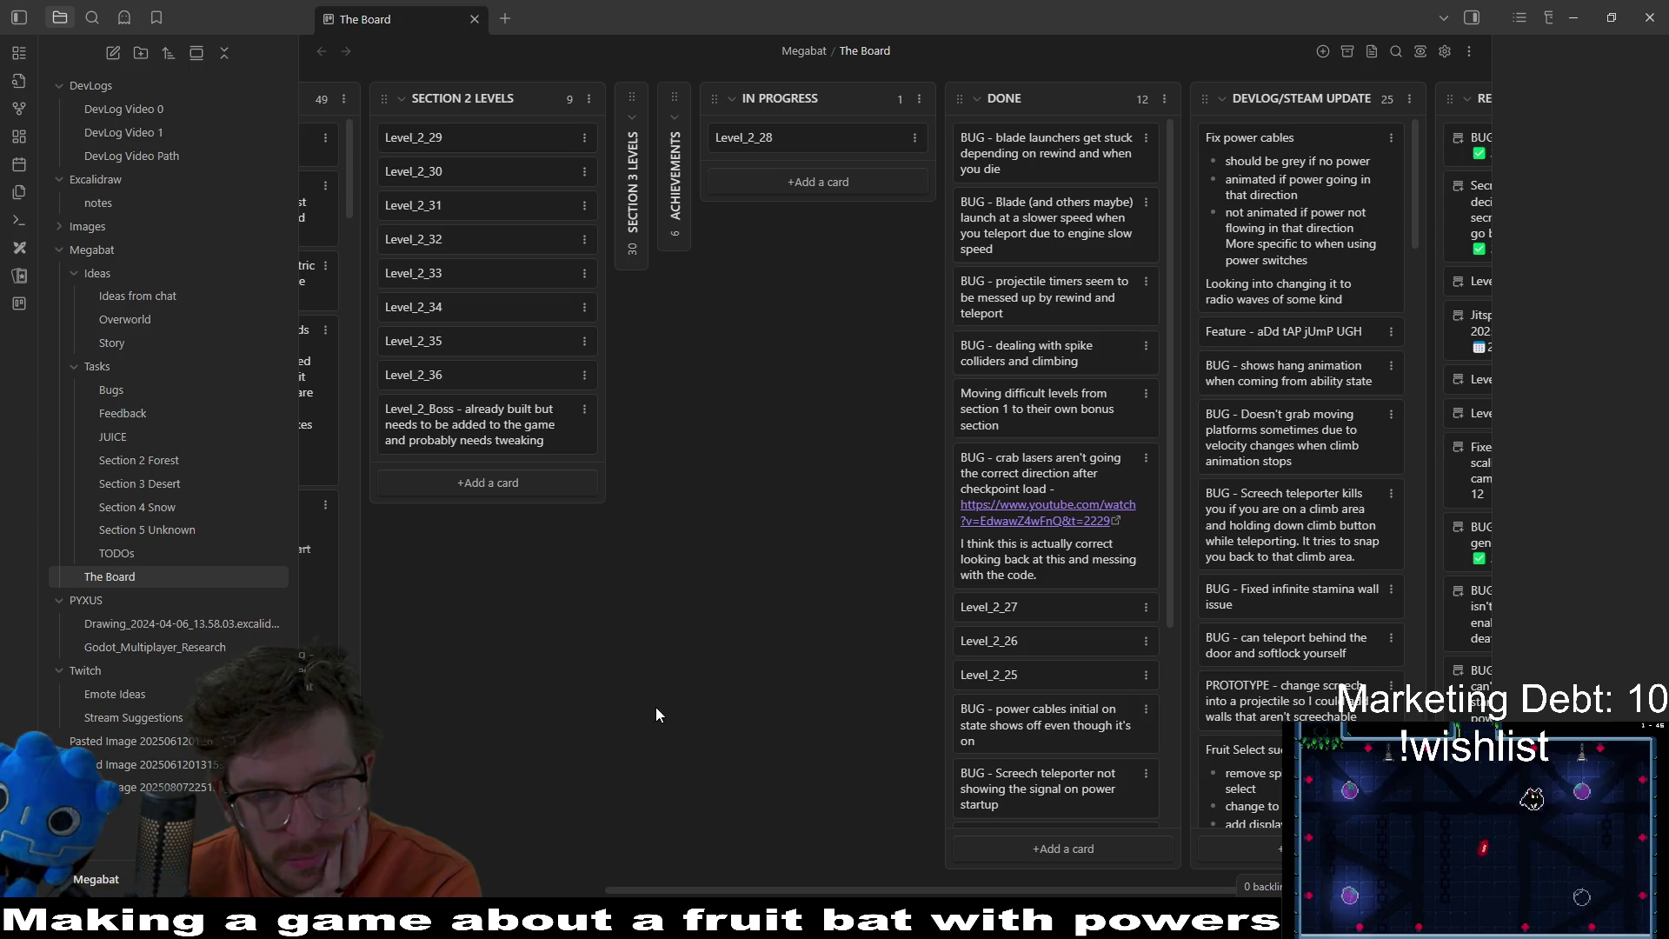
scroll(977, 730, "down", 3)
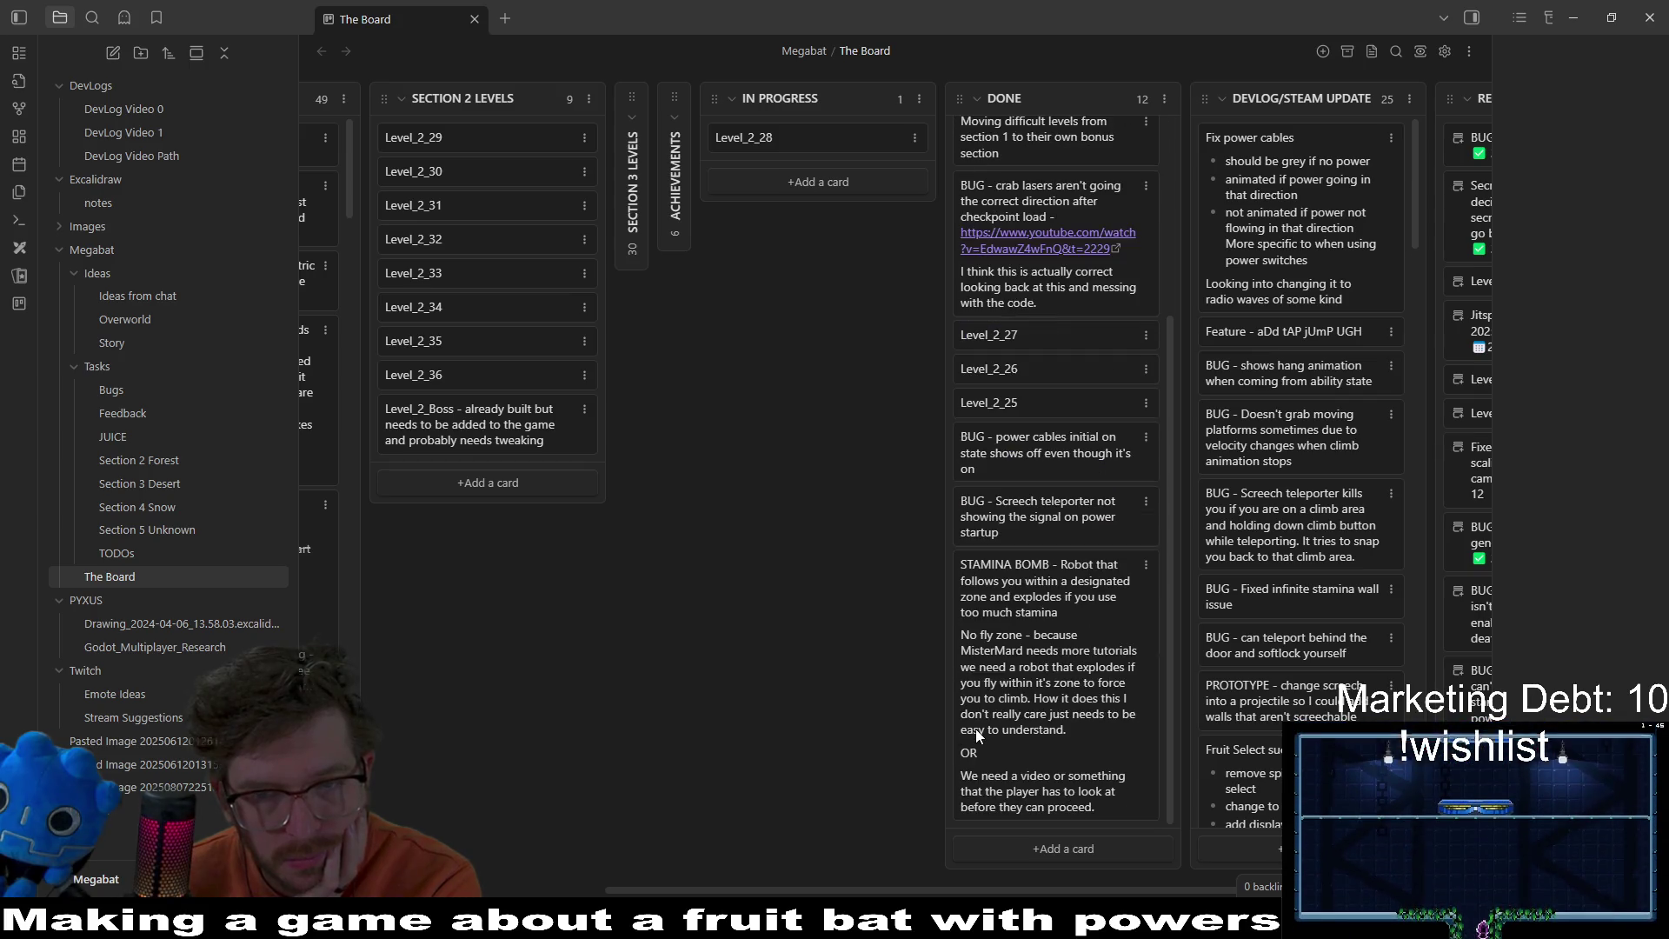
scroll(976, 734, "up", 3)
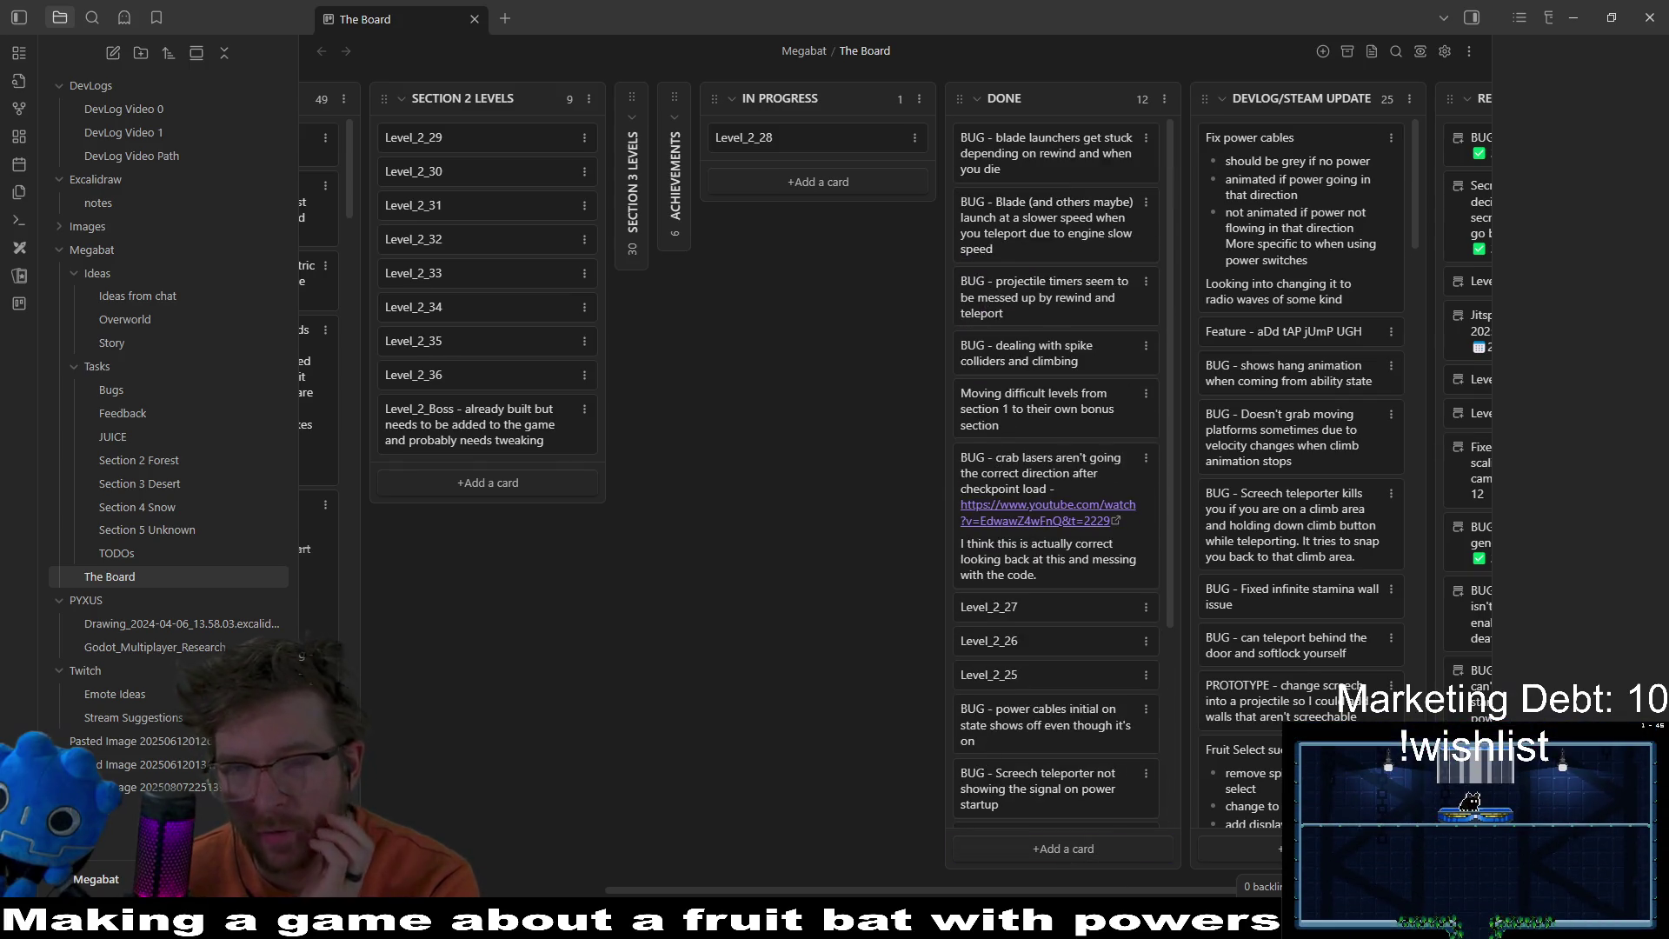
key("alt+Tab")
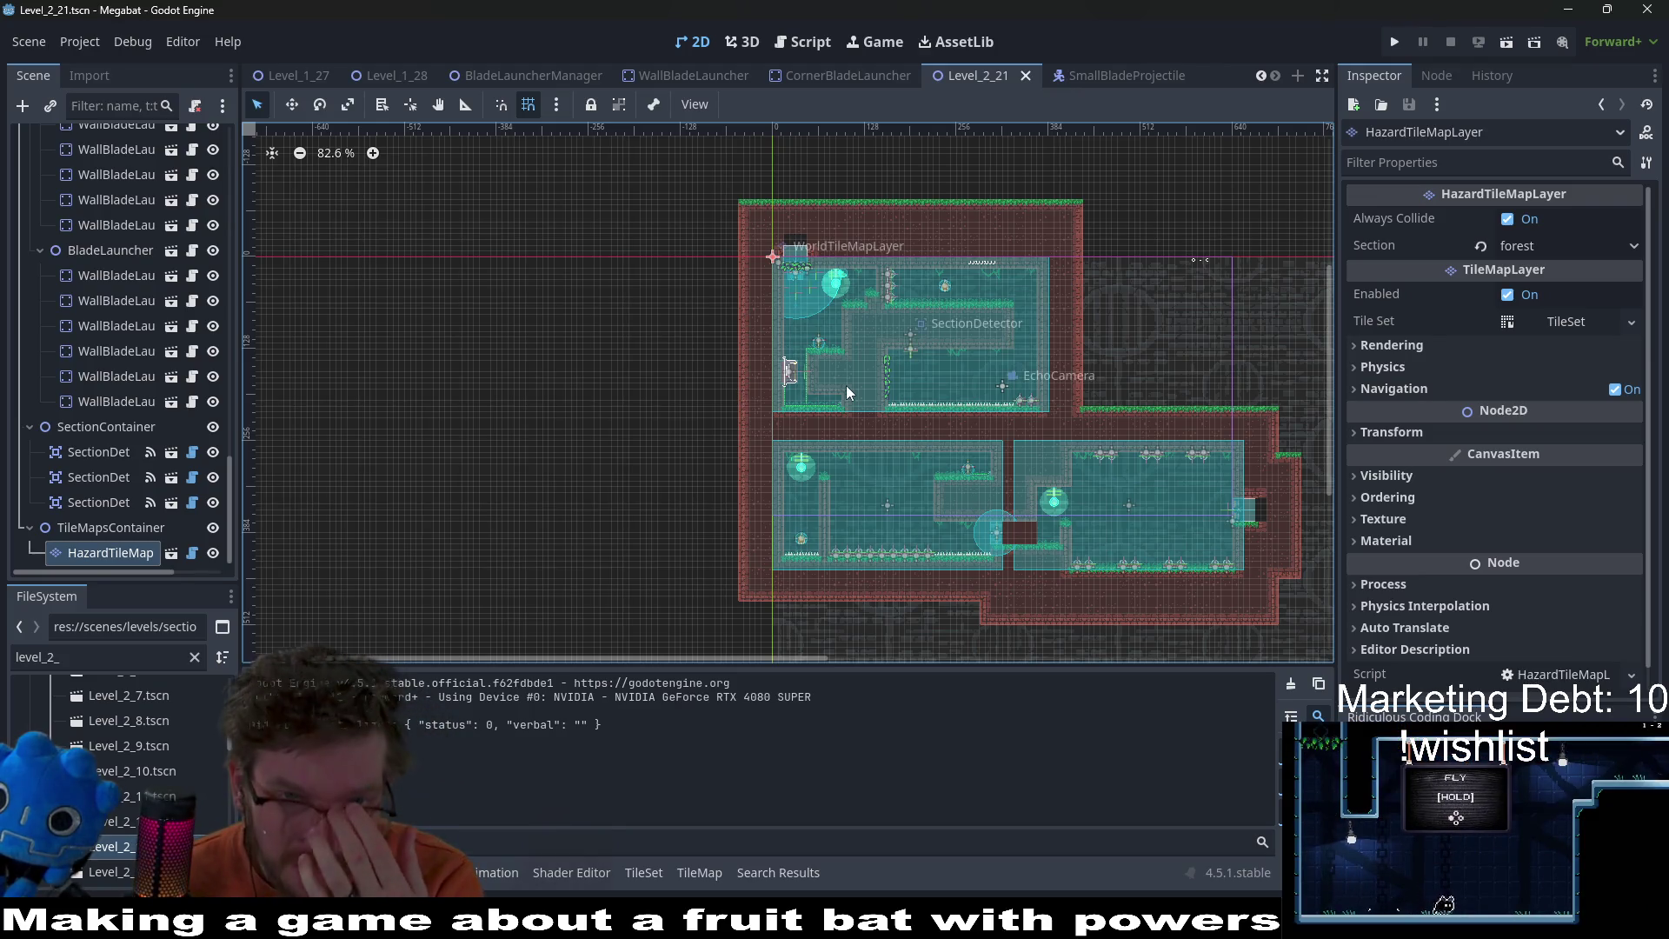
Step: Read the save and load data functions in BladeLauncherManager.gd, then return to Obsidian
left_click(815, 49)
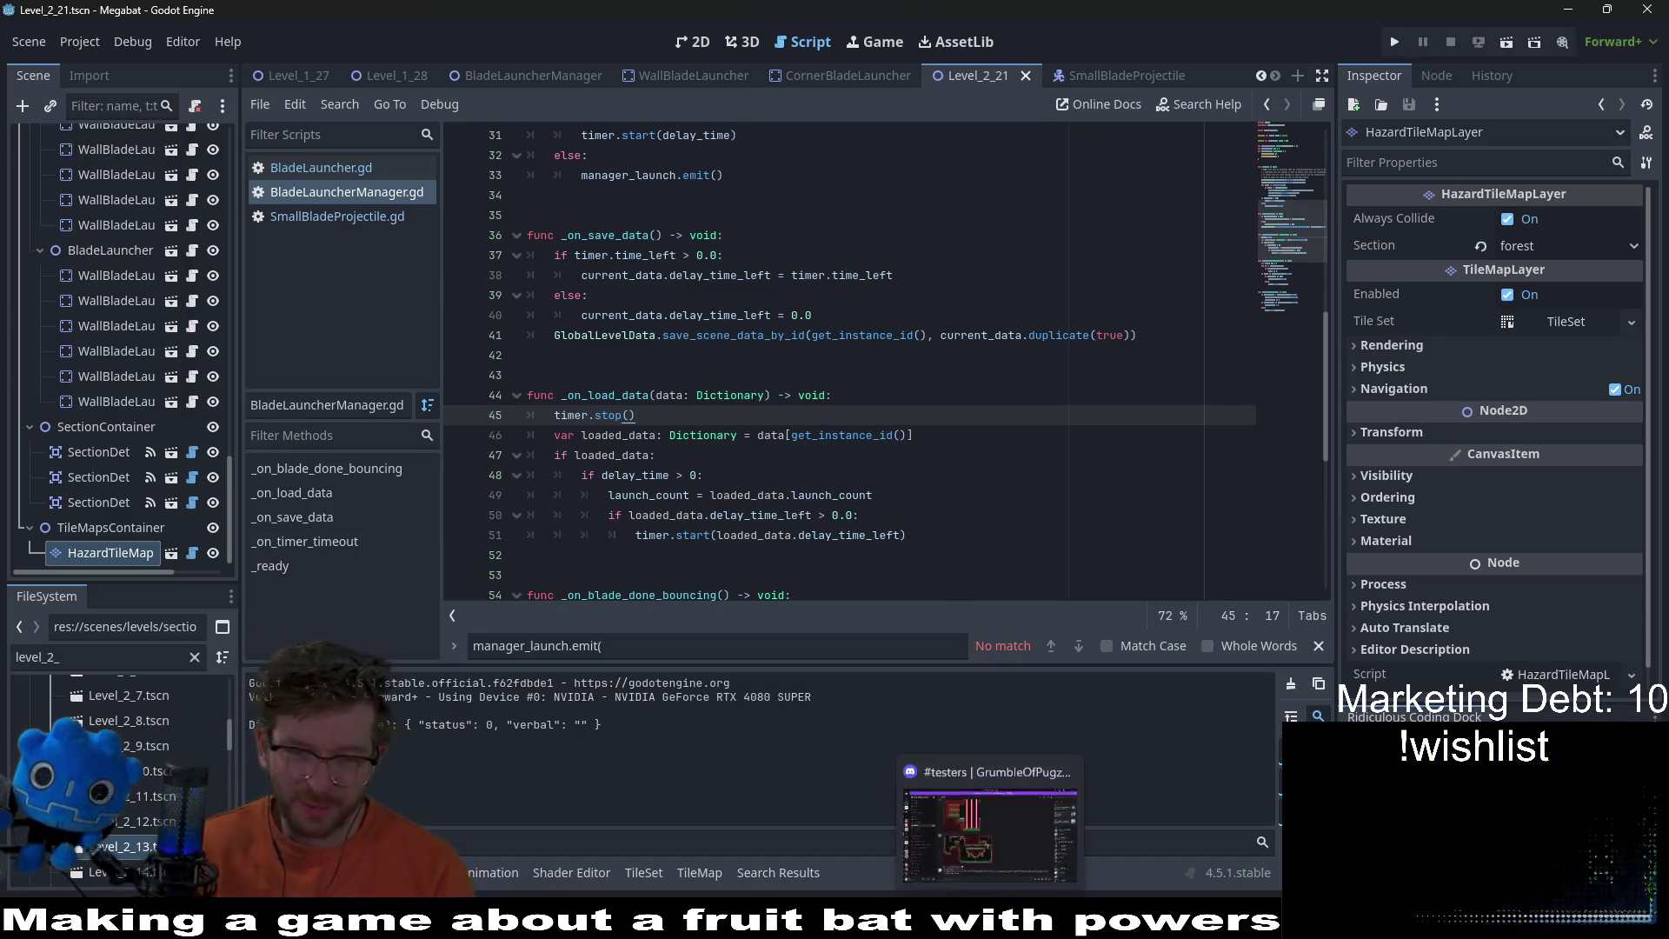
key("alt+Tab")
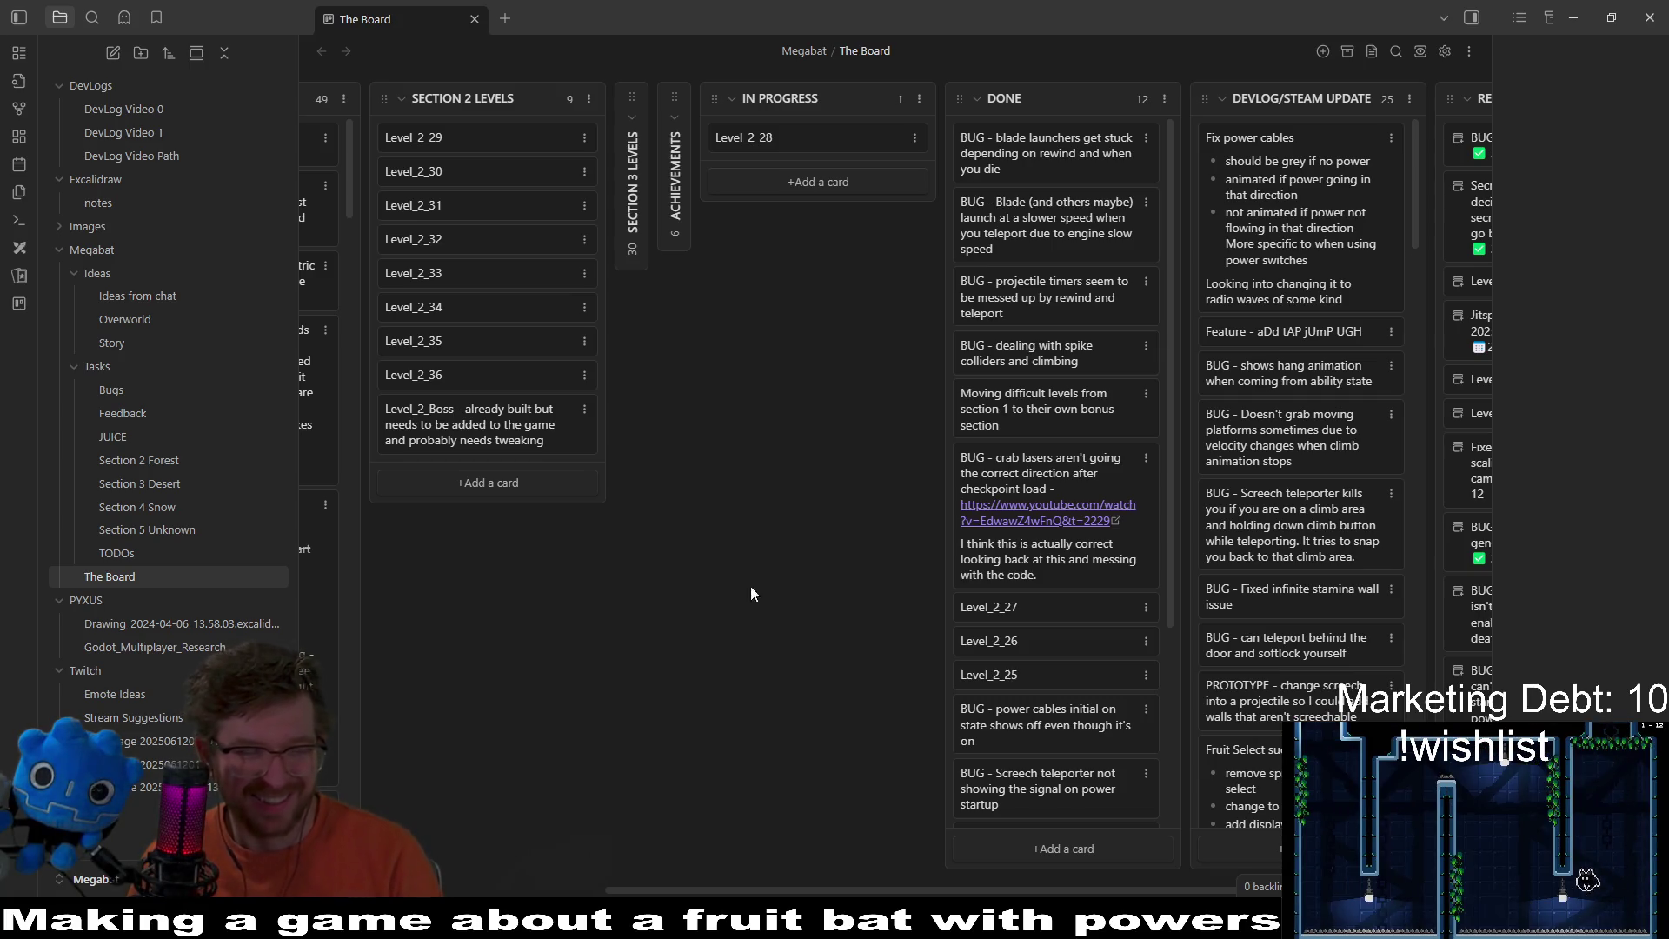
Step: Open the Excalidraw notes drawing, move to empty canvas and reset zoom to 100%
left_click(125, 203)
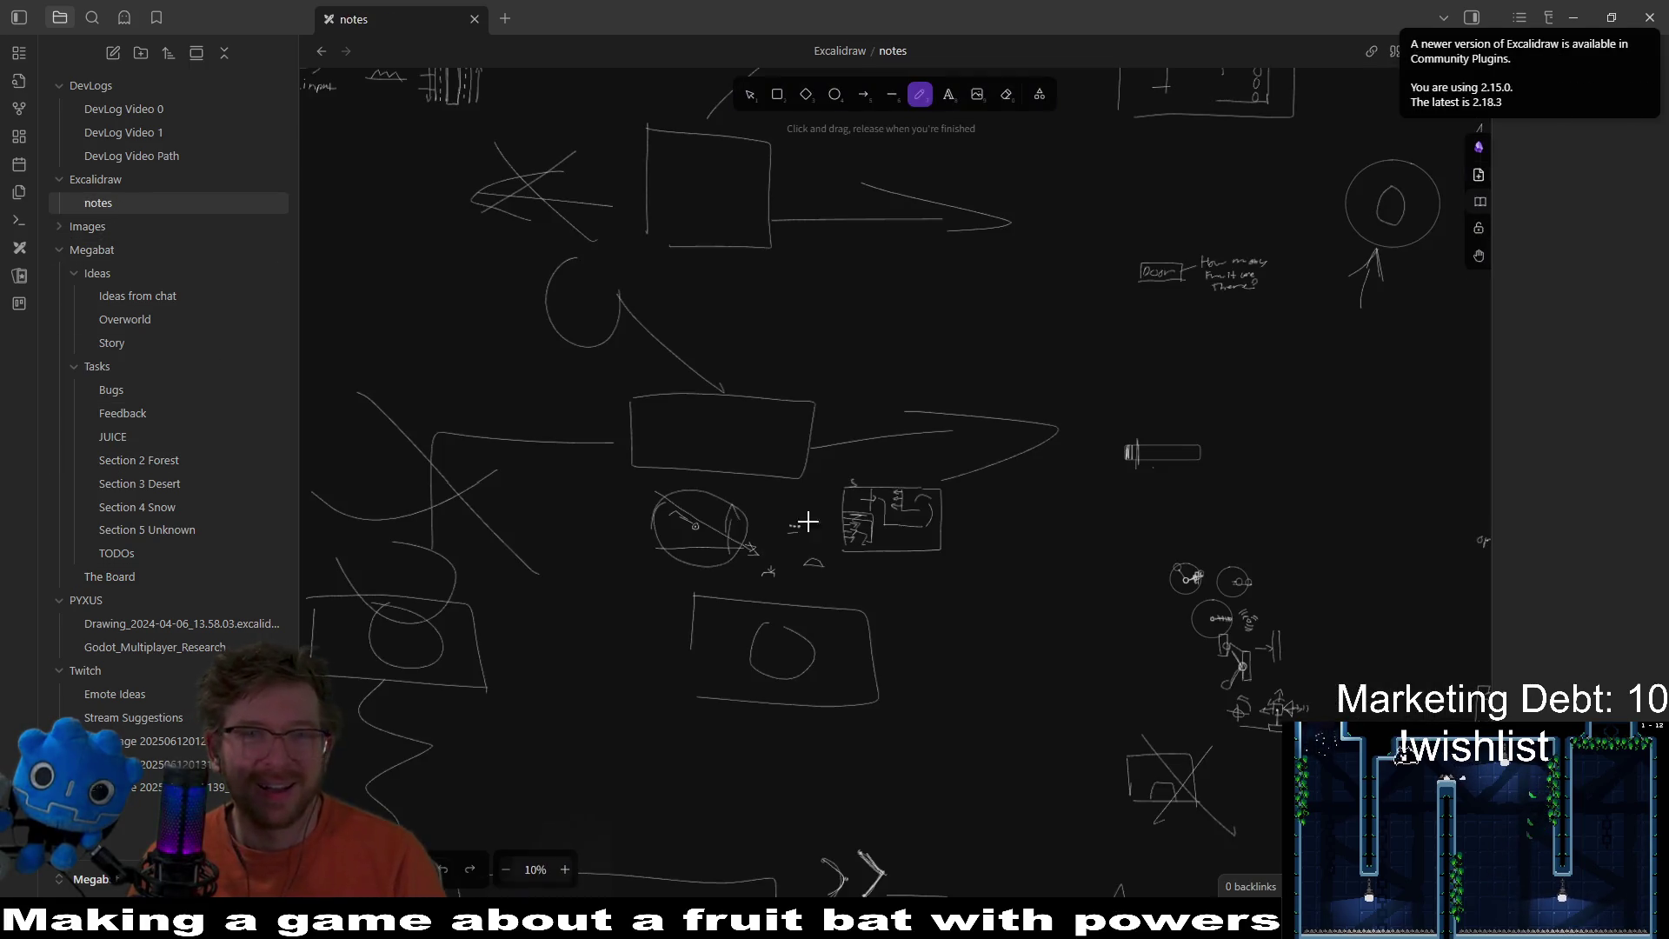
scroll(1078, 491, "down", 10)
scroll(1073, 287, "right", 4)
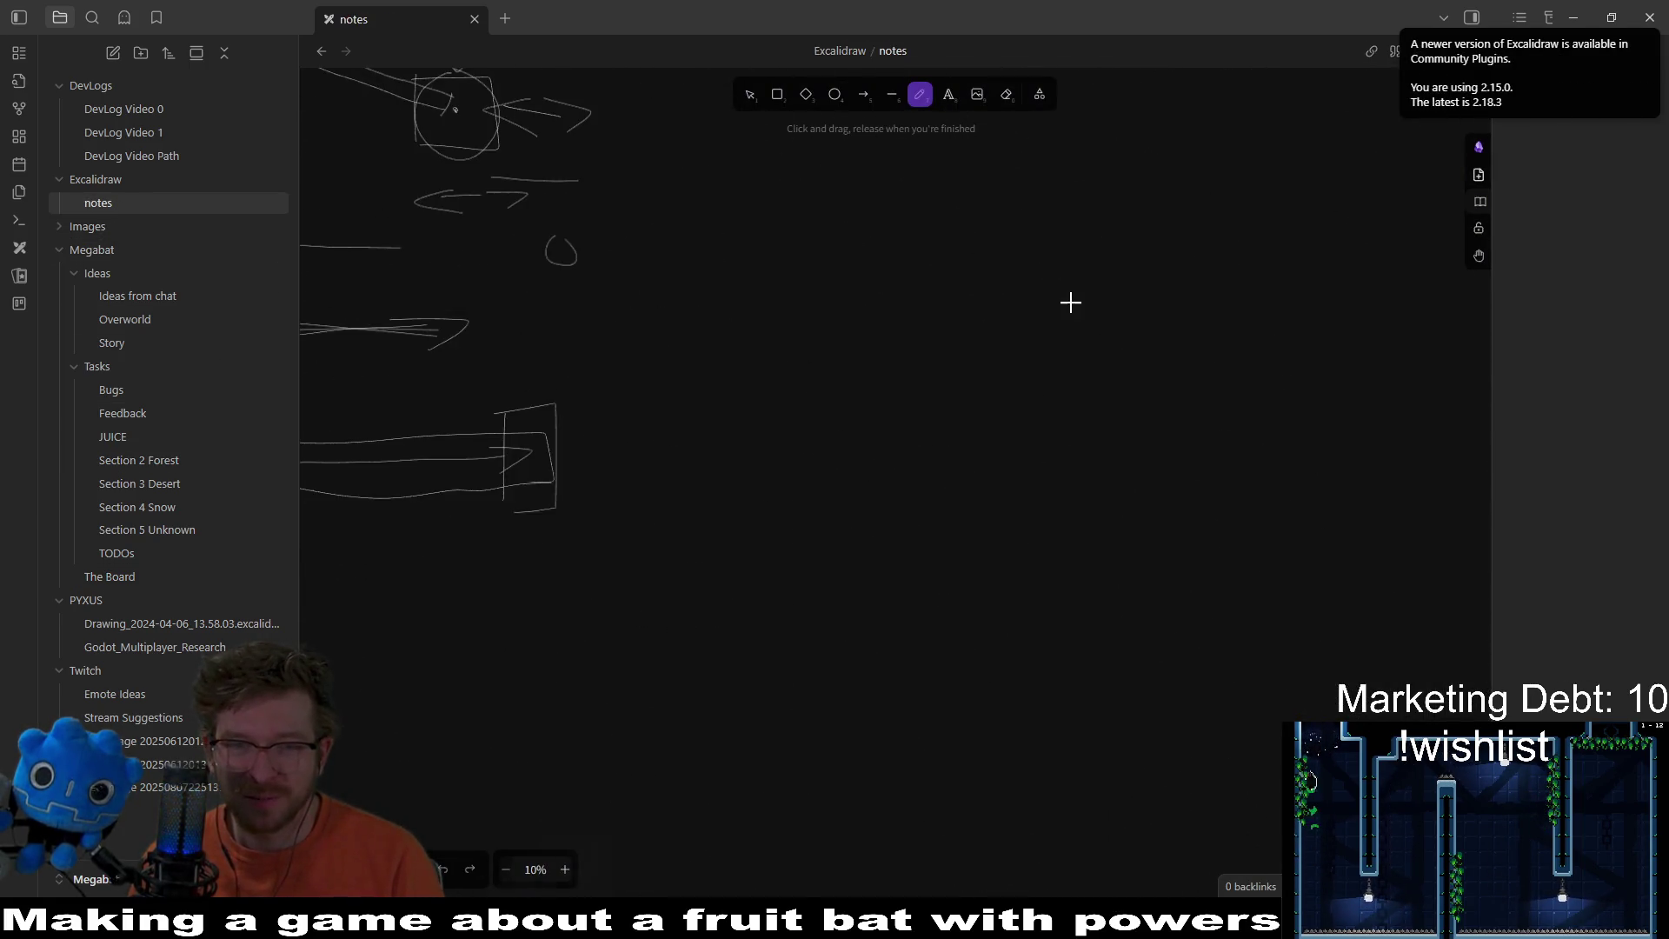
scroll(1071, 301, "left", 3)
key("ctrl+0")
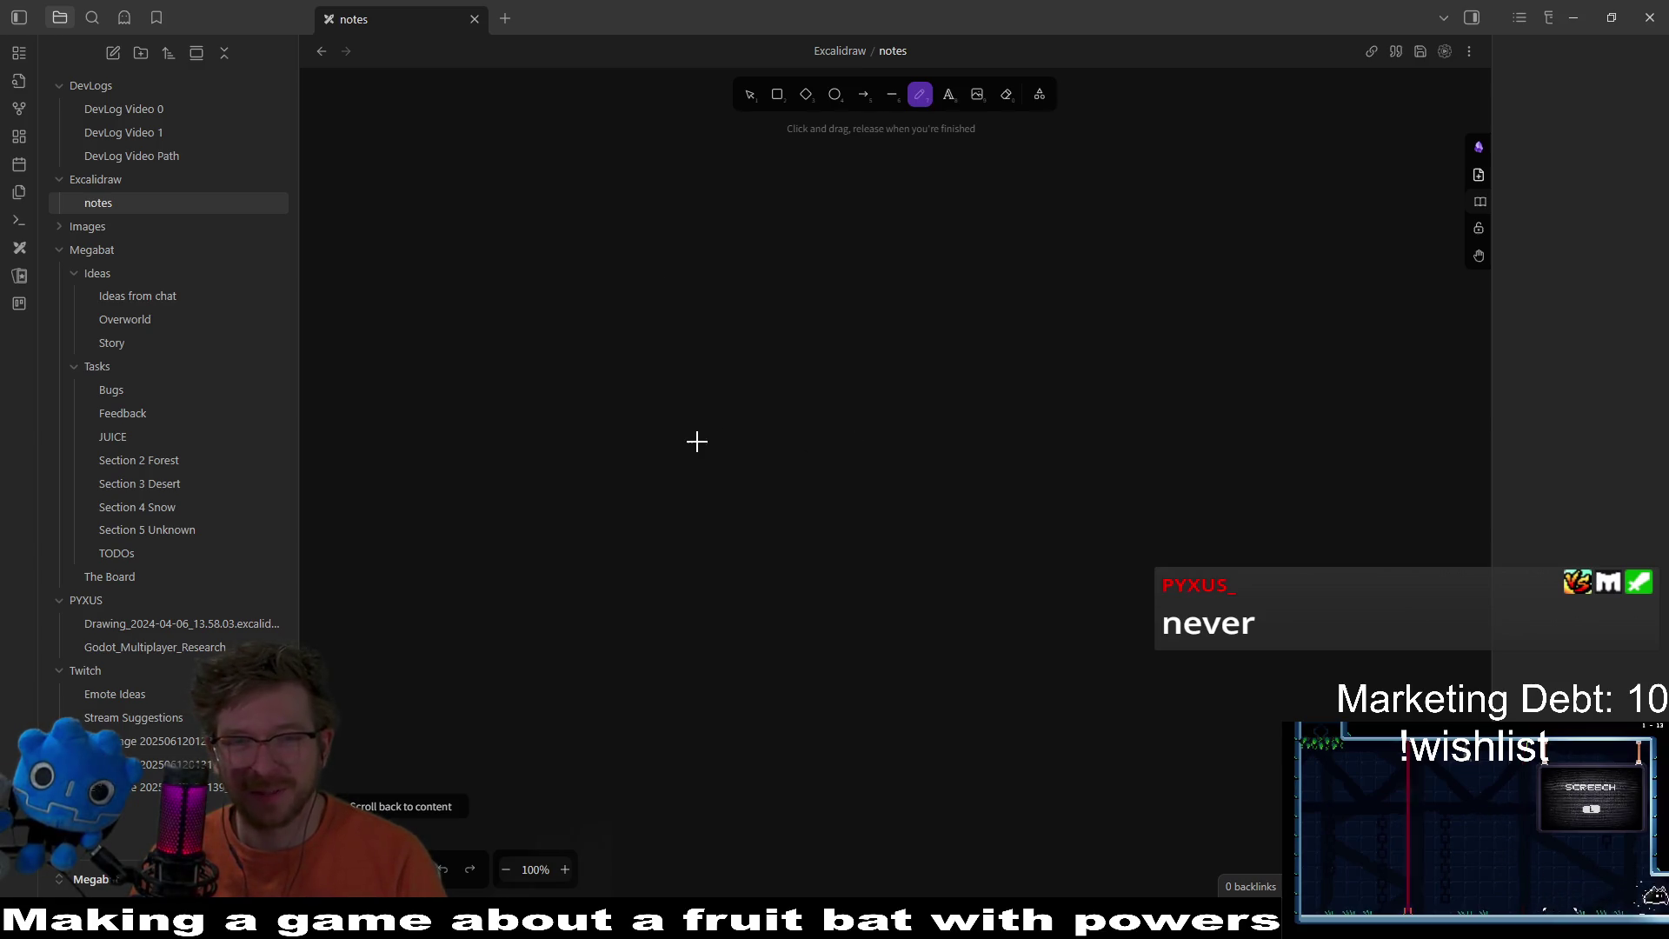
Step: Draw the first dome: a base line with an arc over it, redrawing the misdrawn arc
left_click_drag(701, 439, 902, 459)
scroll(780, 476, "up", 1)
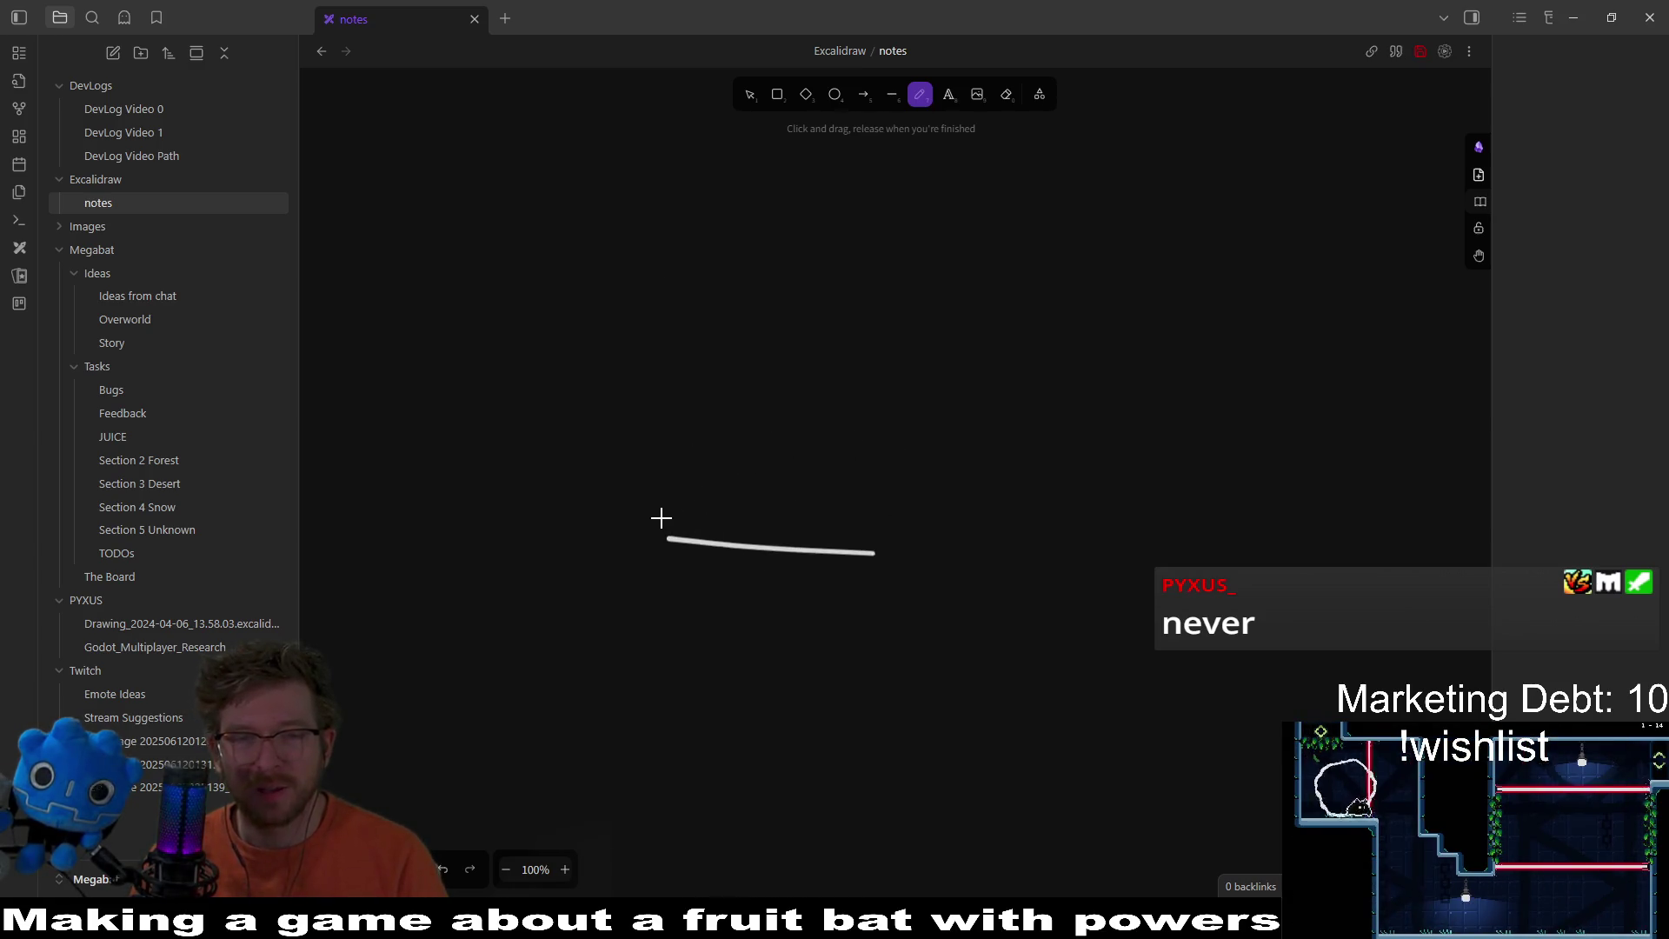
left_click_drag(660, 519, 906, 544)
key("ctrl+z")
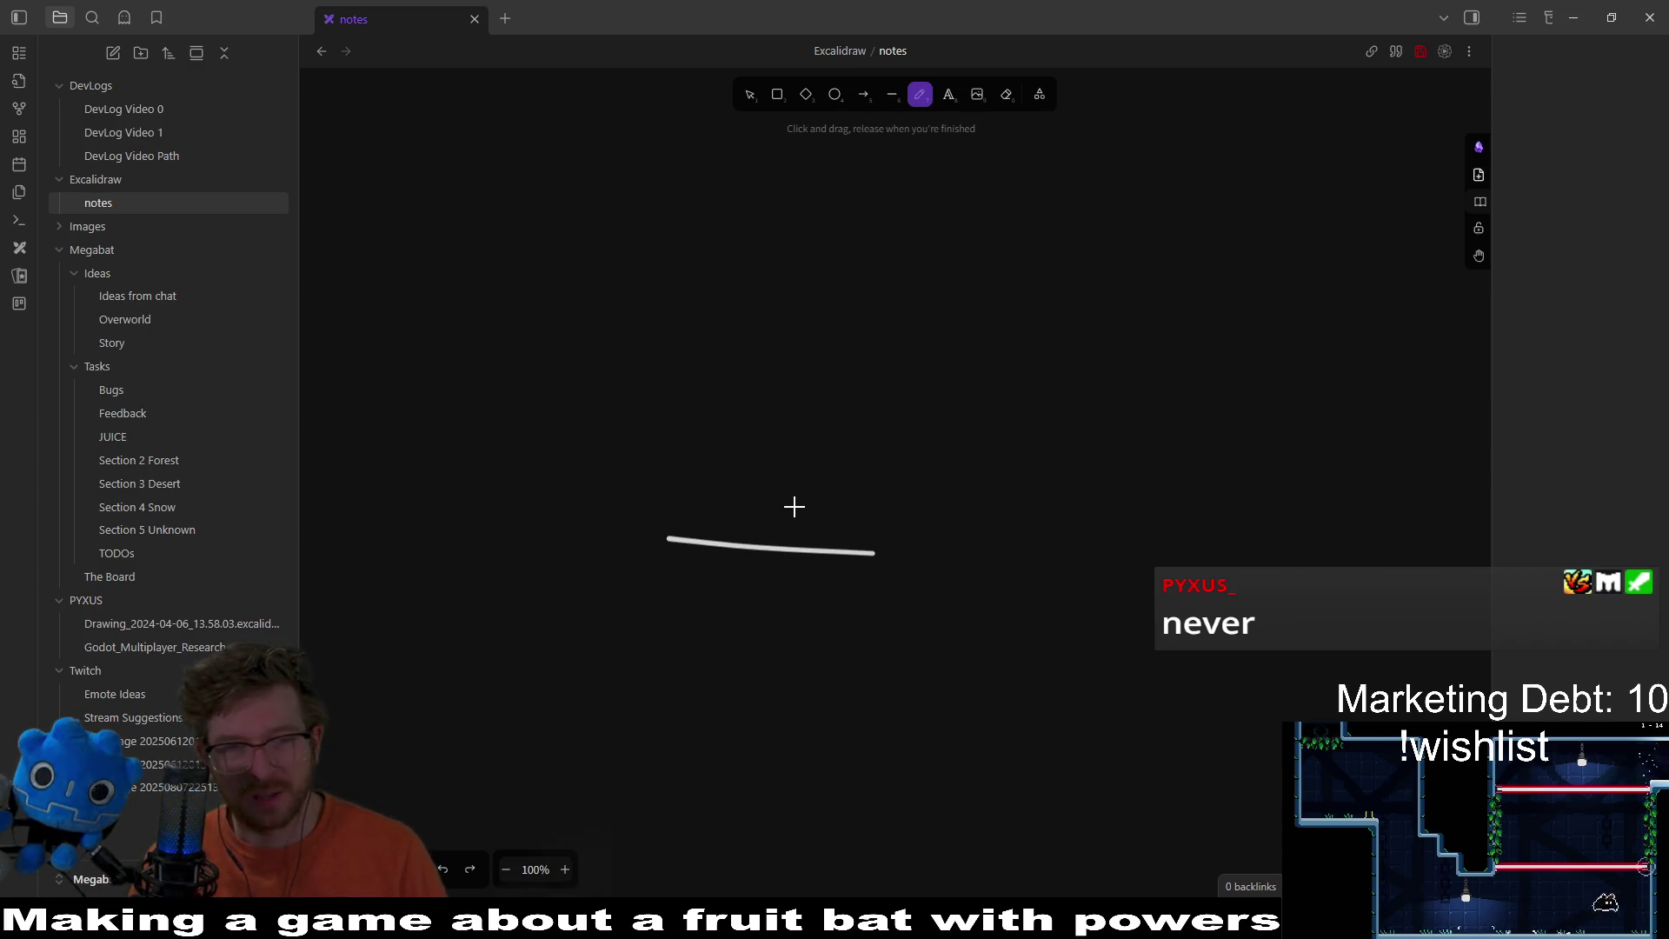
mouse_move(663, 531)
left_mouse_down()
mouse_move(853, 502)
mouse_move(862, 532)
left_mouse_up()
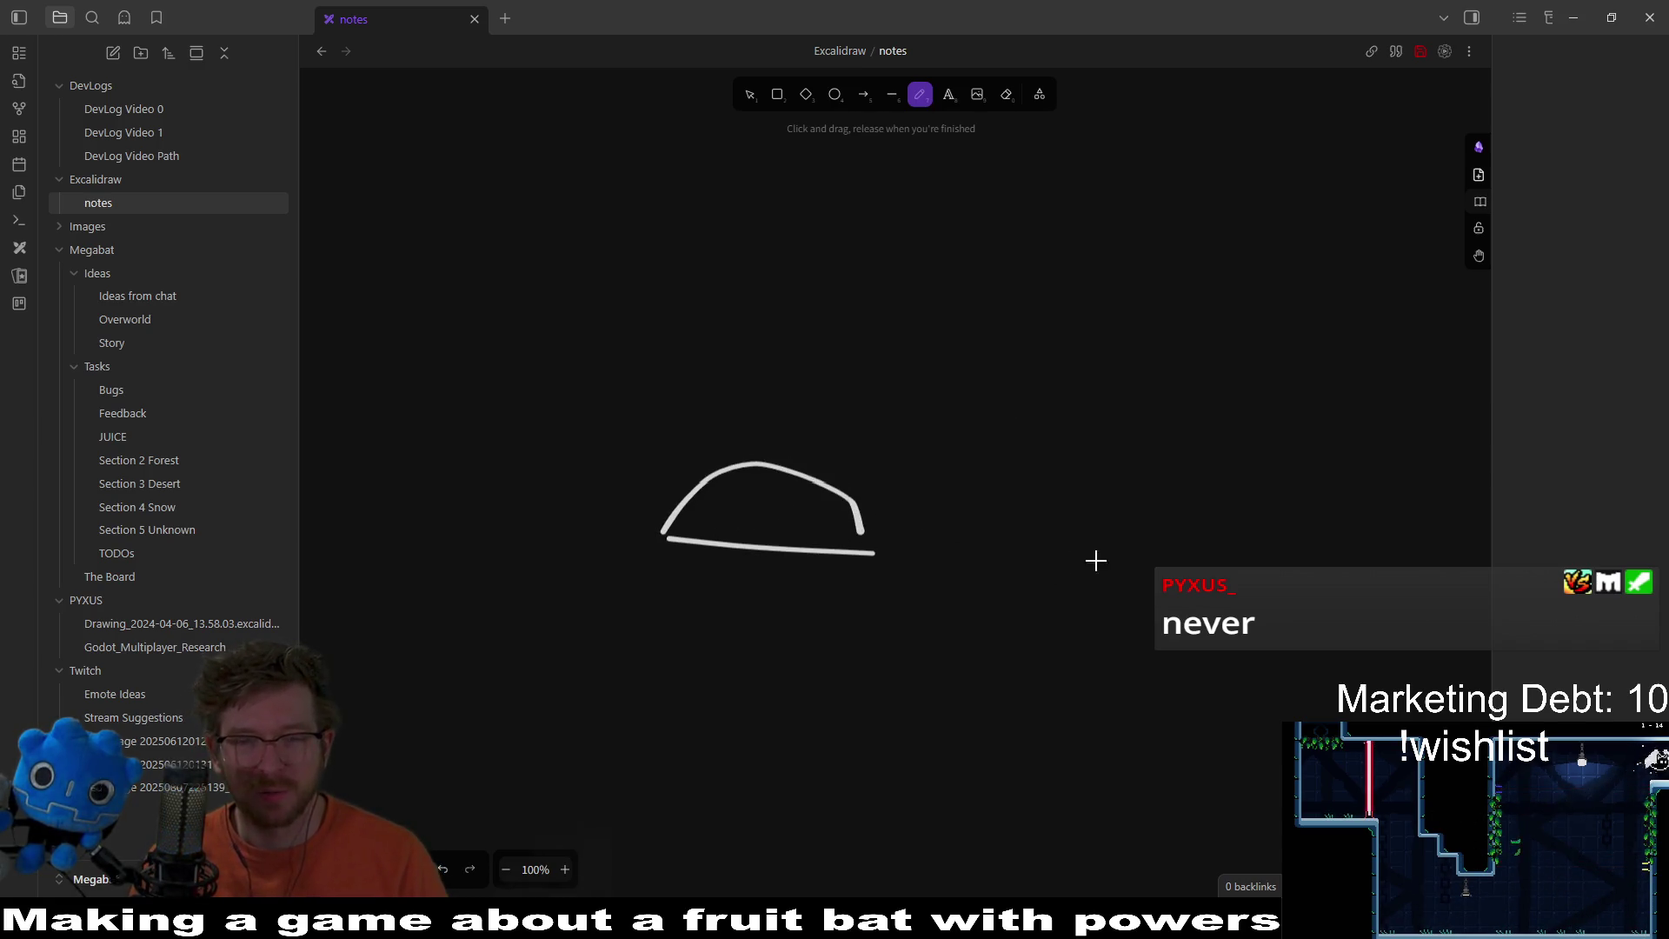
Step: Add an arrow to a second dome, then a diagonal arrow down to a third dome
scroll(921, 514, "right", 3)
left_click_drag(794, 481, 1152, 454)
scroll(950, 464, "right", 2)
mouse_move(903, 440)
left_mouse_down()
mouse_move(1157, 443)
mouse_move(1253, 415)
mouse_move(1278, 425)
left_mouse_up()
scroll(1119, 427, "right", 2)
scroll(1010, 525, "left", 2)
scroll(1010, 525, "down", 1)
mouse_move(639, 408)
left_mouse_down()
mouse_move(797, 608)
mouse_move(789, 543)
left_mouse_up()
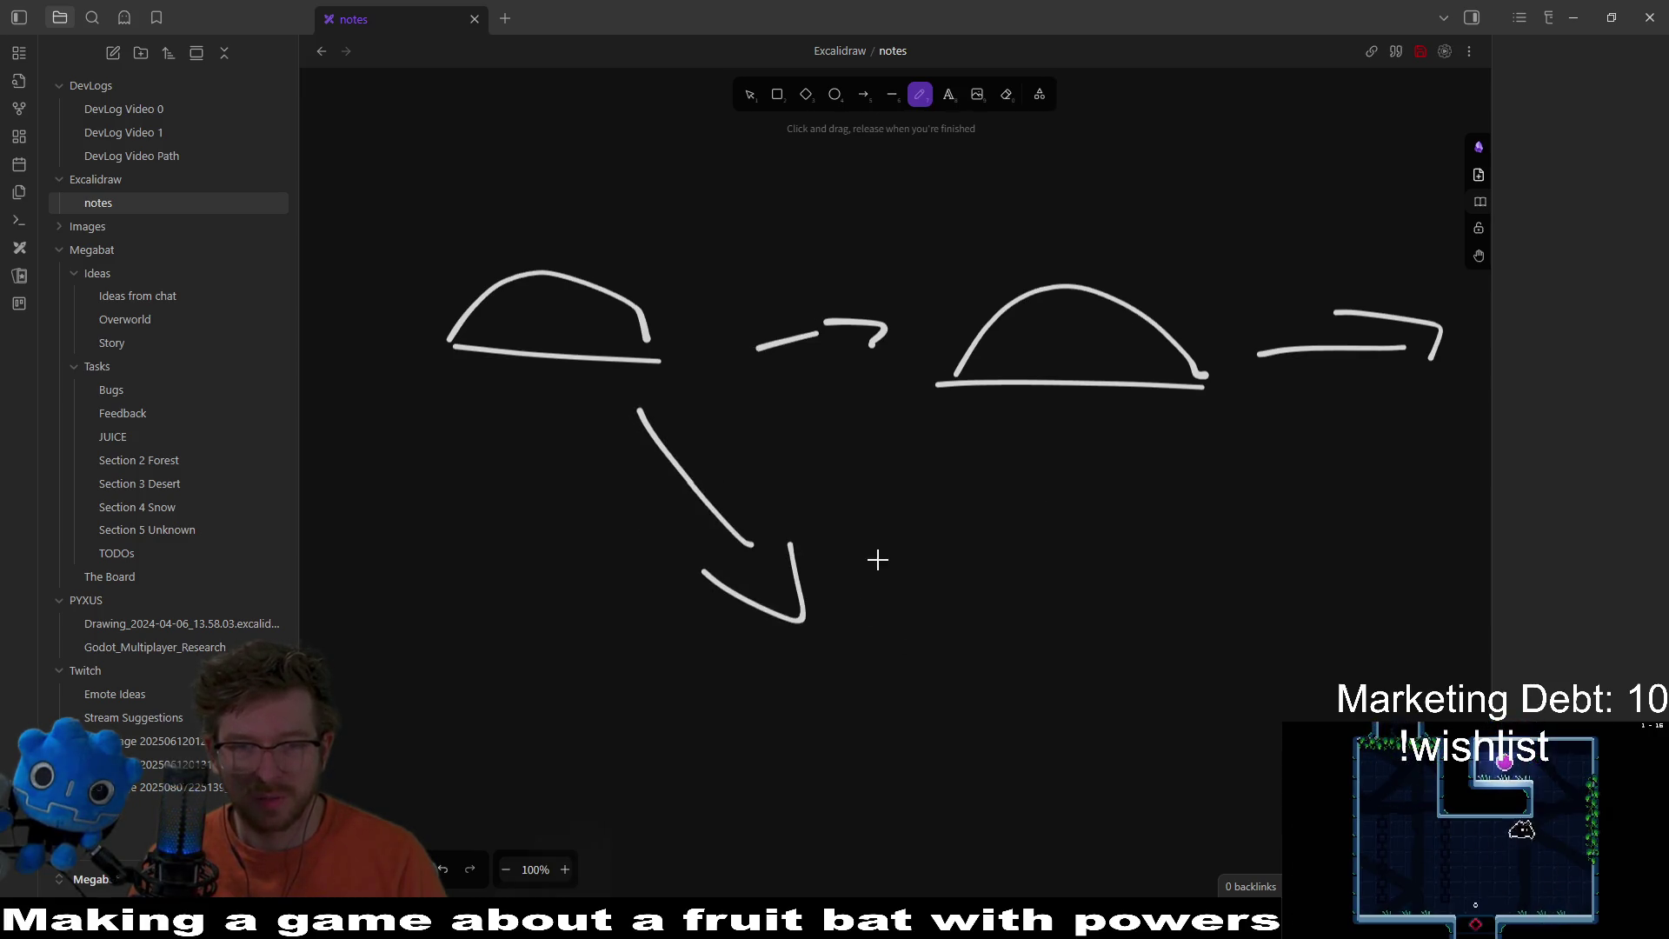
mouse_move(857, 619)
left_mouse_down()
mouse_move(1059, 635)
mouse_move(1034, 648)
left_mouse_up()
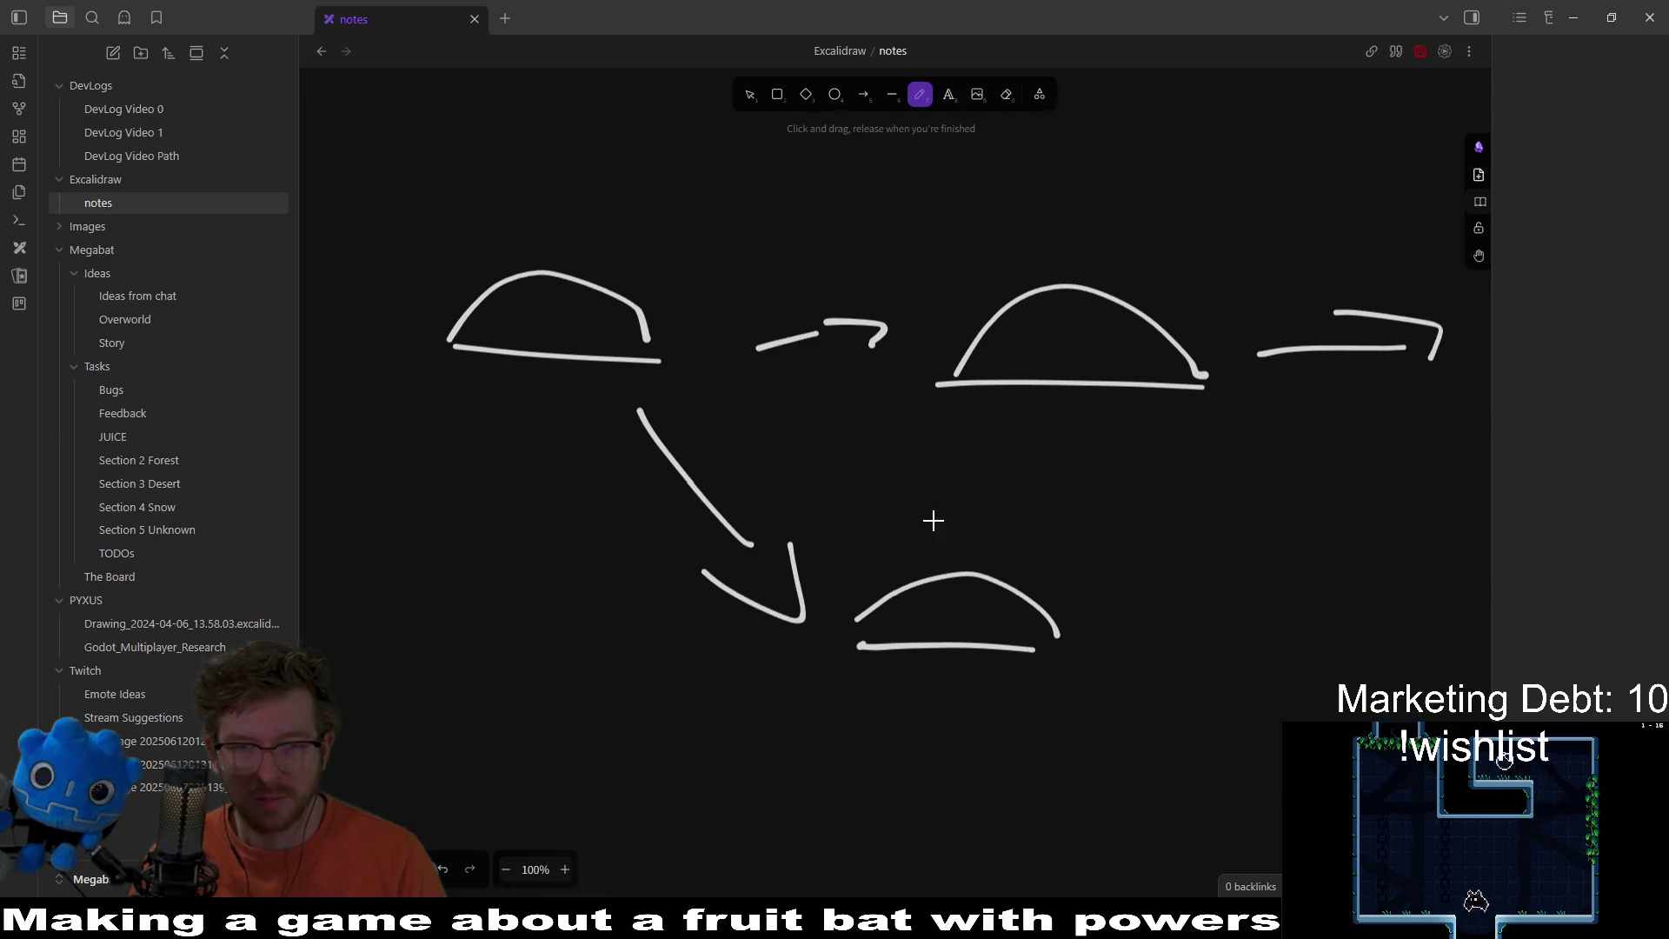
Step: Write H I above the lower dome and E/M above the middle dome
mouse_move(929, 499)
left_mouse_down()
mouse_move(926, 548)
mouse_move(996, 527)
left_mouse_up()
left_click_drag(1017, 501, 1017, 546)
scroll(1110, 421, "up", 1)
scroll(1110, 421, "right", 1)
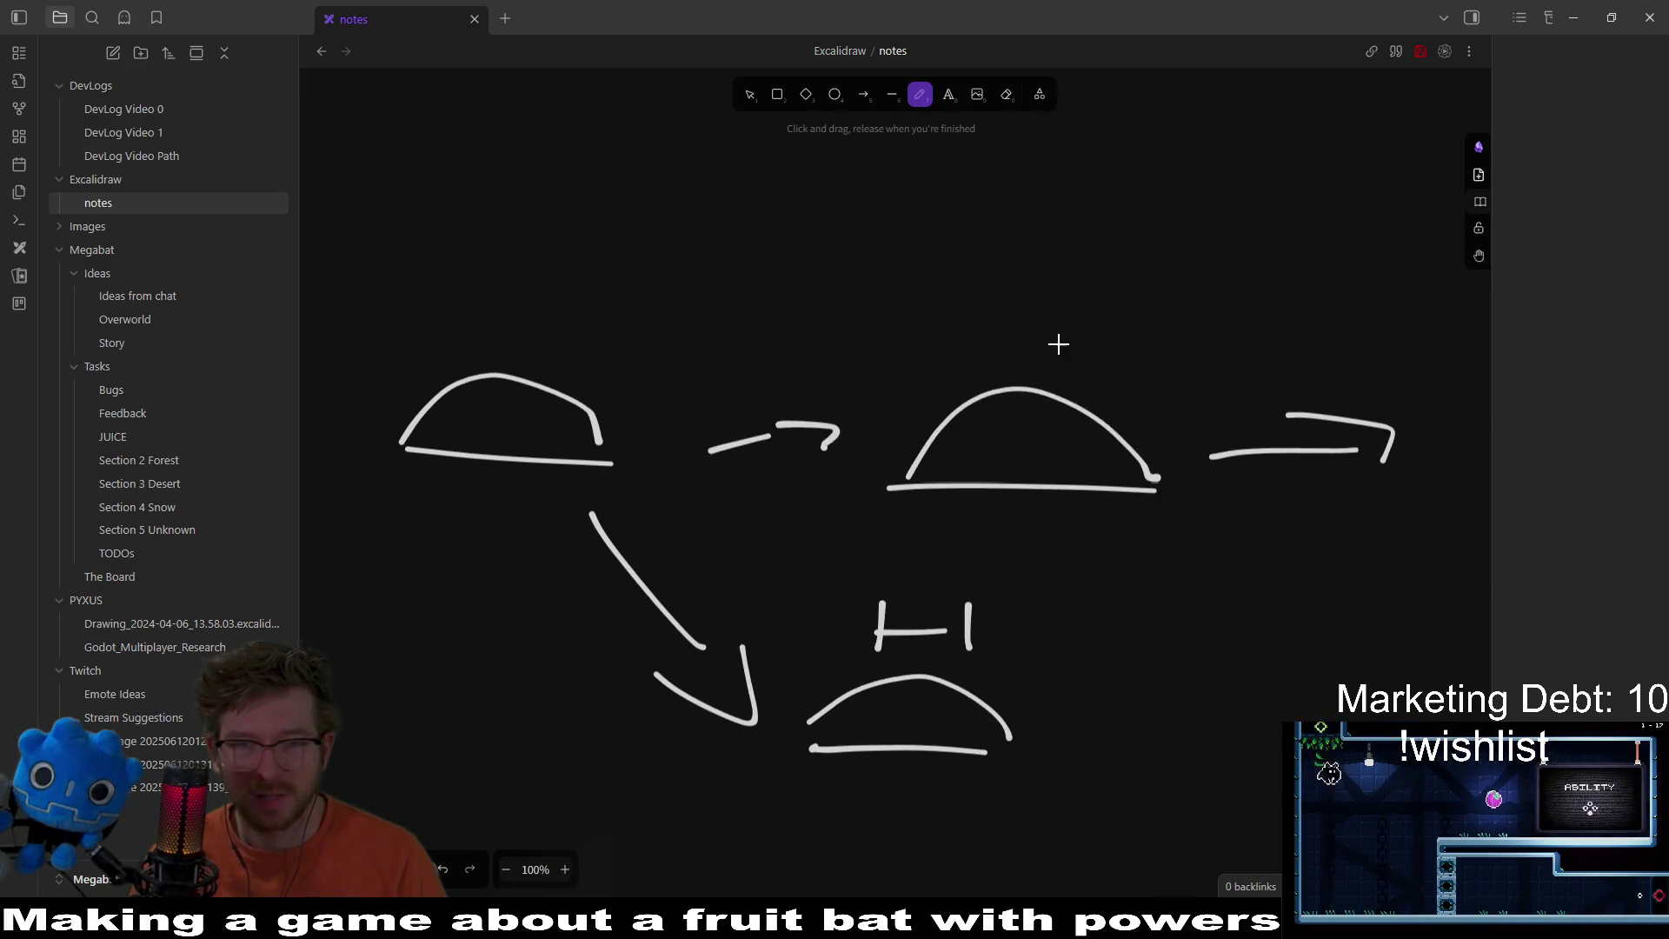
mouse_move(932, 260)
left_mouse_down()
mouse_move(937, 331)
mouse_move(966, 259)
left_mouse_up()
mouse_move(933, 305)
left_mouse_down()
mouse_move(978, 294)
mouse_move(981, 311)
mouse_move(1064, 246)
left_mouse_up()
mouse_move(1050, 312)
left_mouse_down()
mouse_move(1130, 265)
mouse_move(1139, 322)
left_mouse_up()
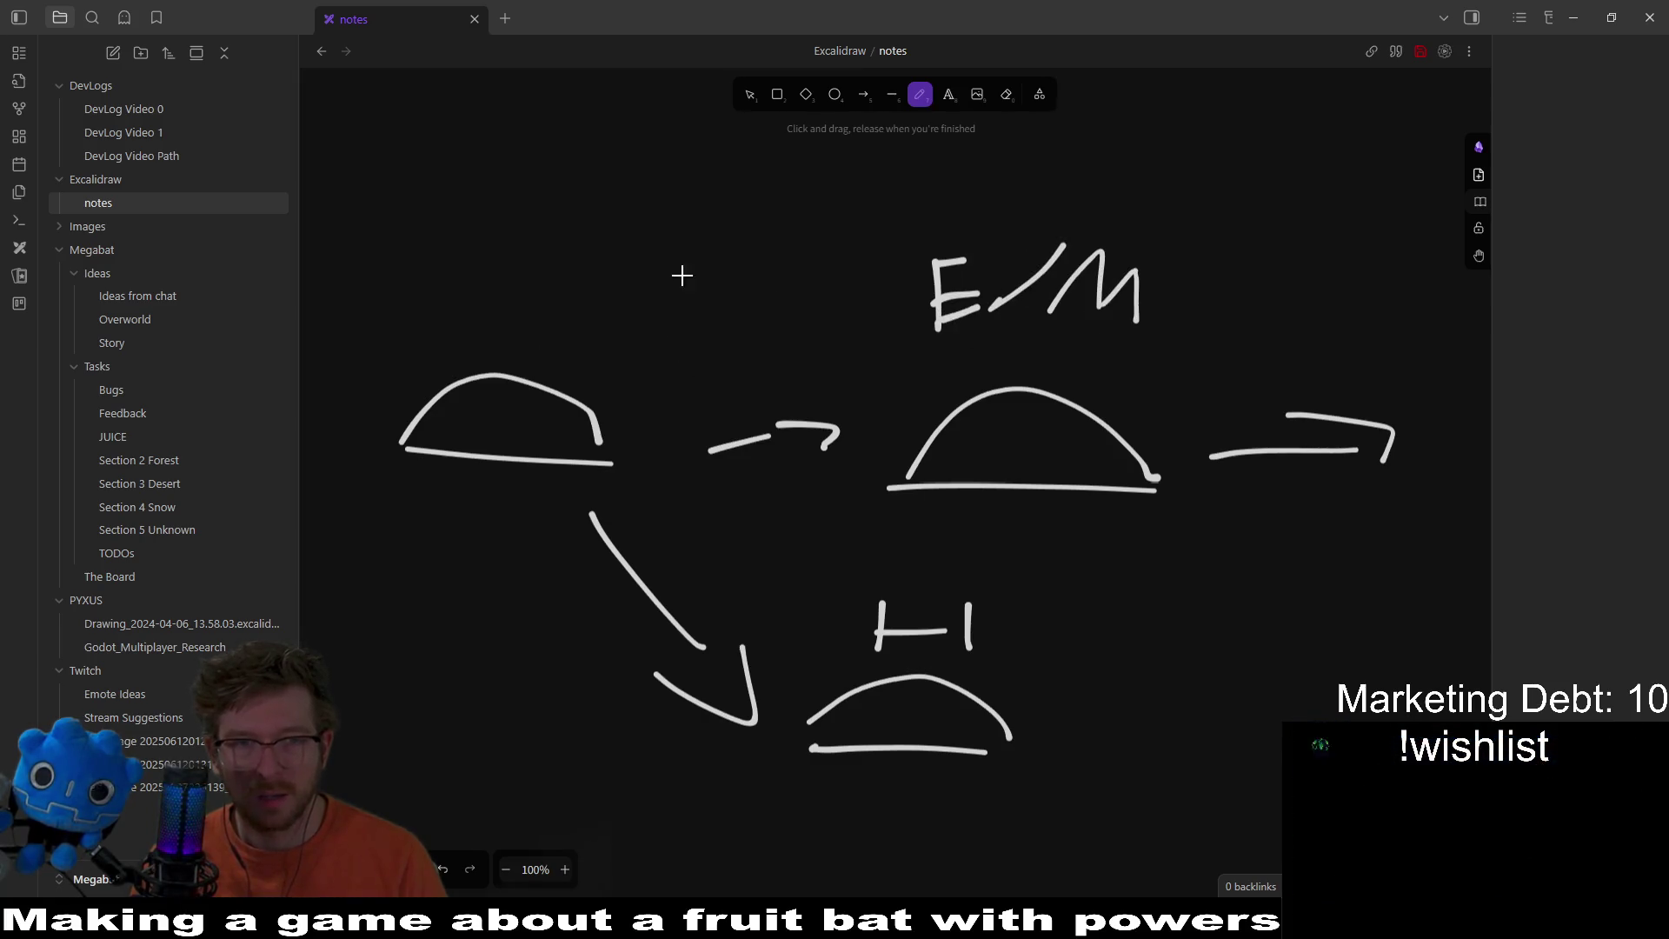
Step: Draw a long arrow across the top and three trailing dots after the middle arrow
left_click_drag(485, 175, 1189, 214)
mouse_move(1150, 190)
left_mouse_down()
mouse_move(1252, 207)
mouse_move(1235, 261)
left_mouse_up()
left_click_drag(1257, 349, 1014, 369)
left_click_drag(1069, 451, 904, 413)
left_click(1035, 430)
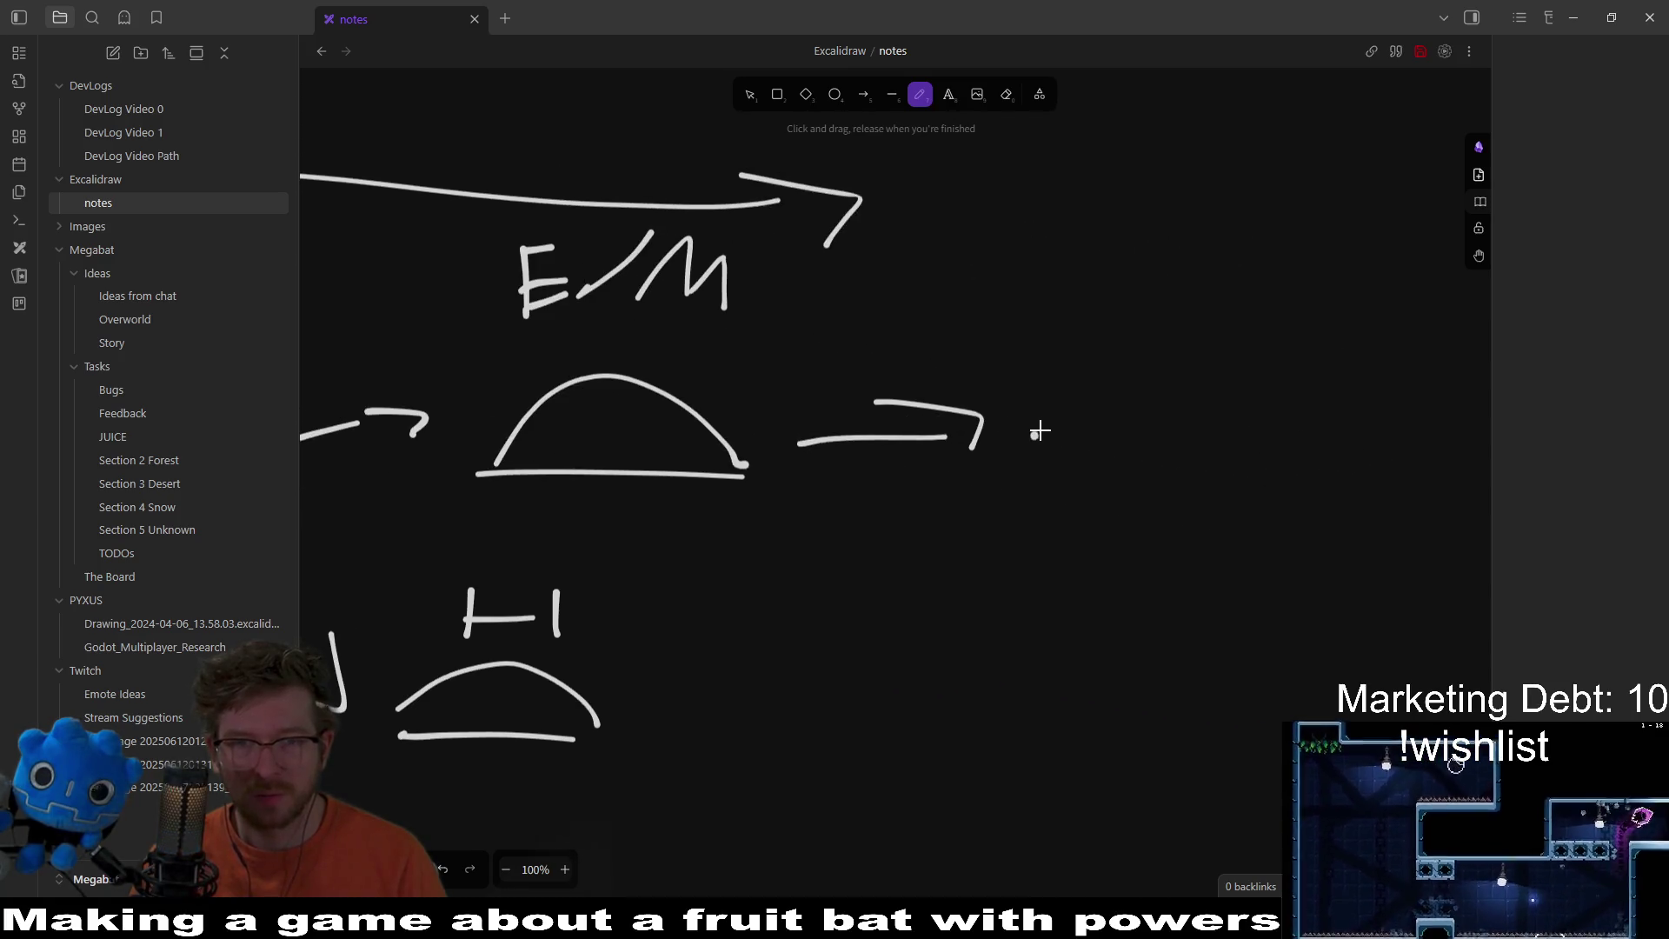
left_click(1128, 418)
left_click(1234, 420)
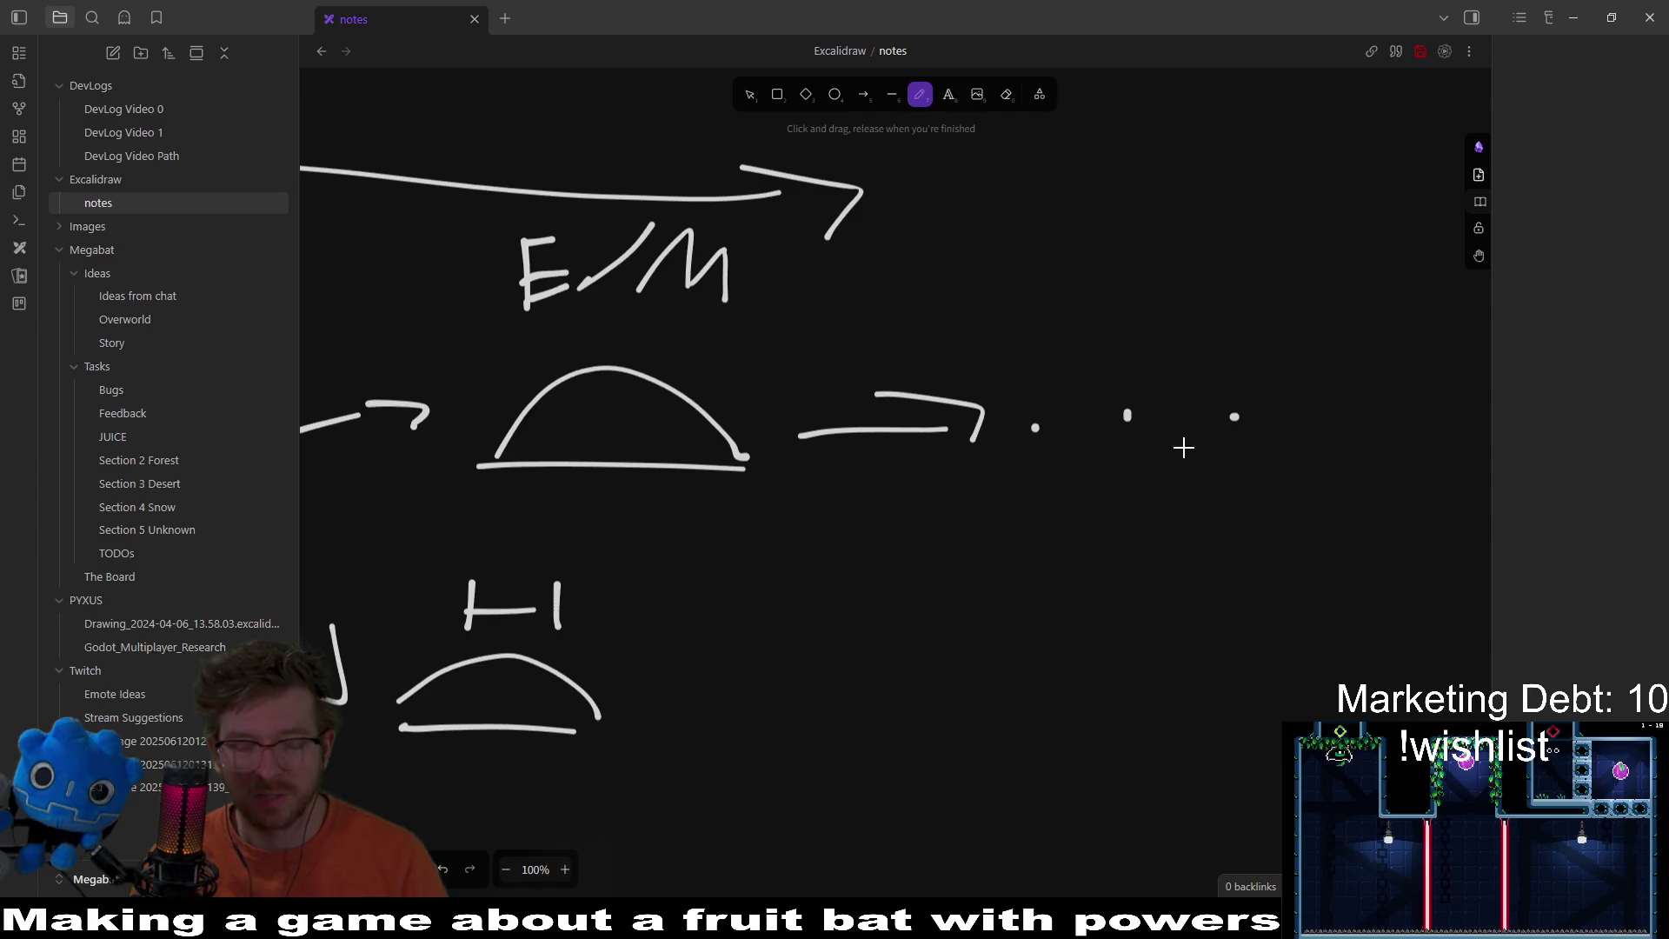
Step: Recentre the diagram and draw a curved arrow down from the middle dome
scroll(1092, 443, "down", 2)
scroll(879, 491, "left", 5)
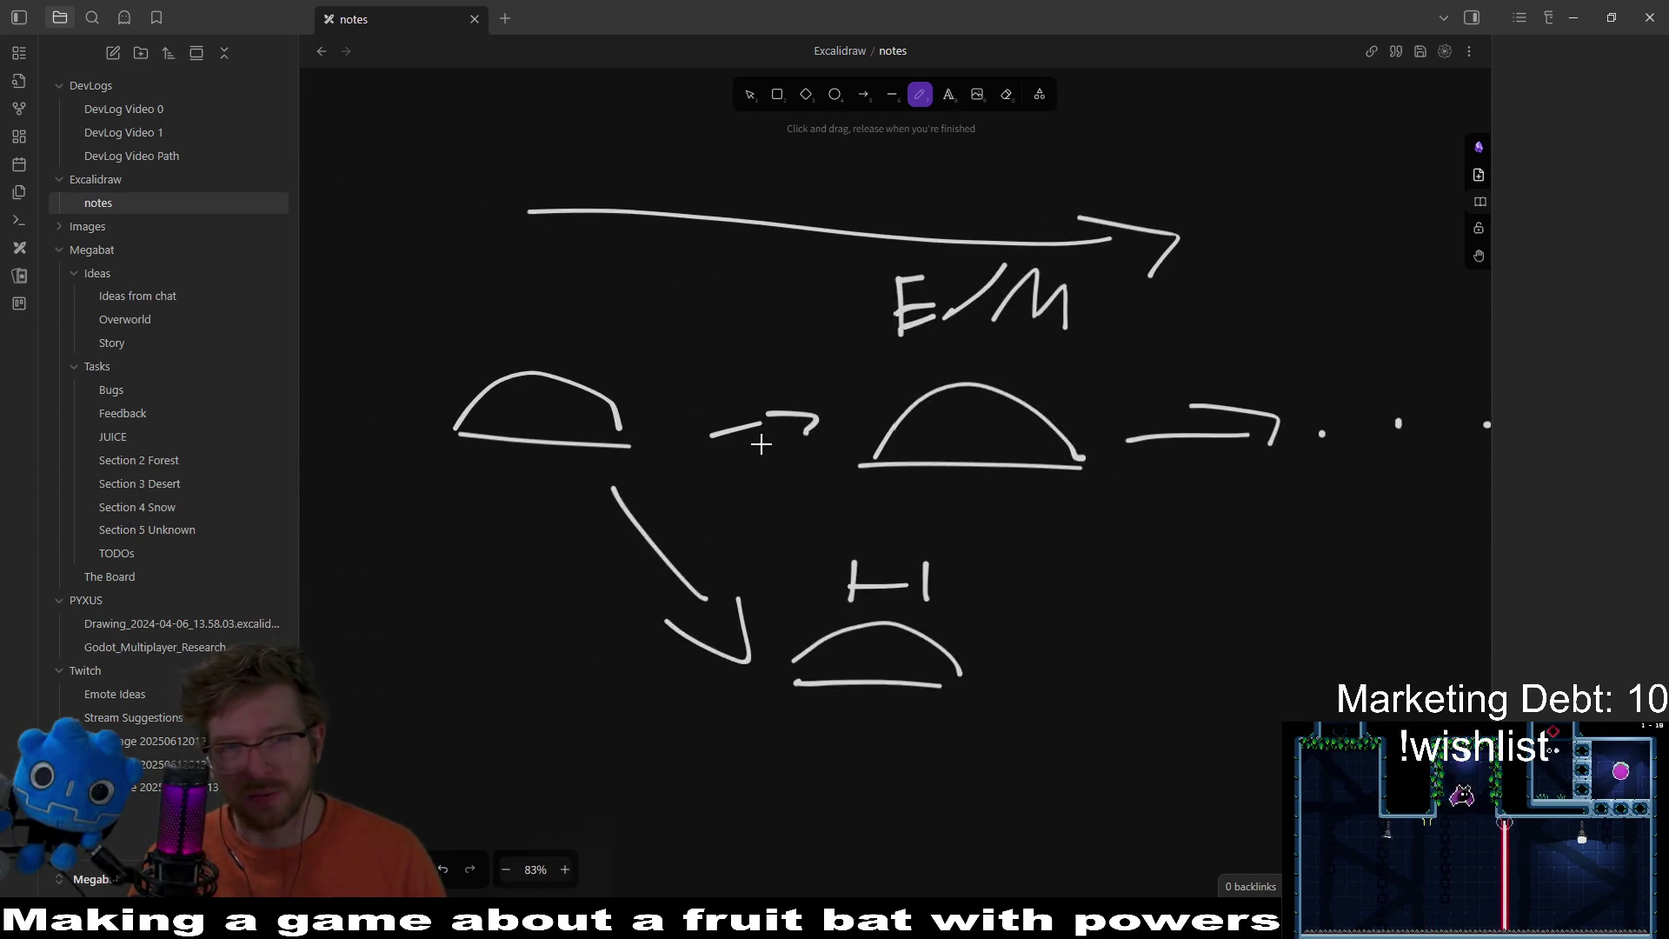
left_click_drag(764, 440, 479, 435)
scroll(963, 450, "right", 2)
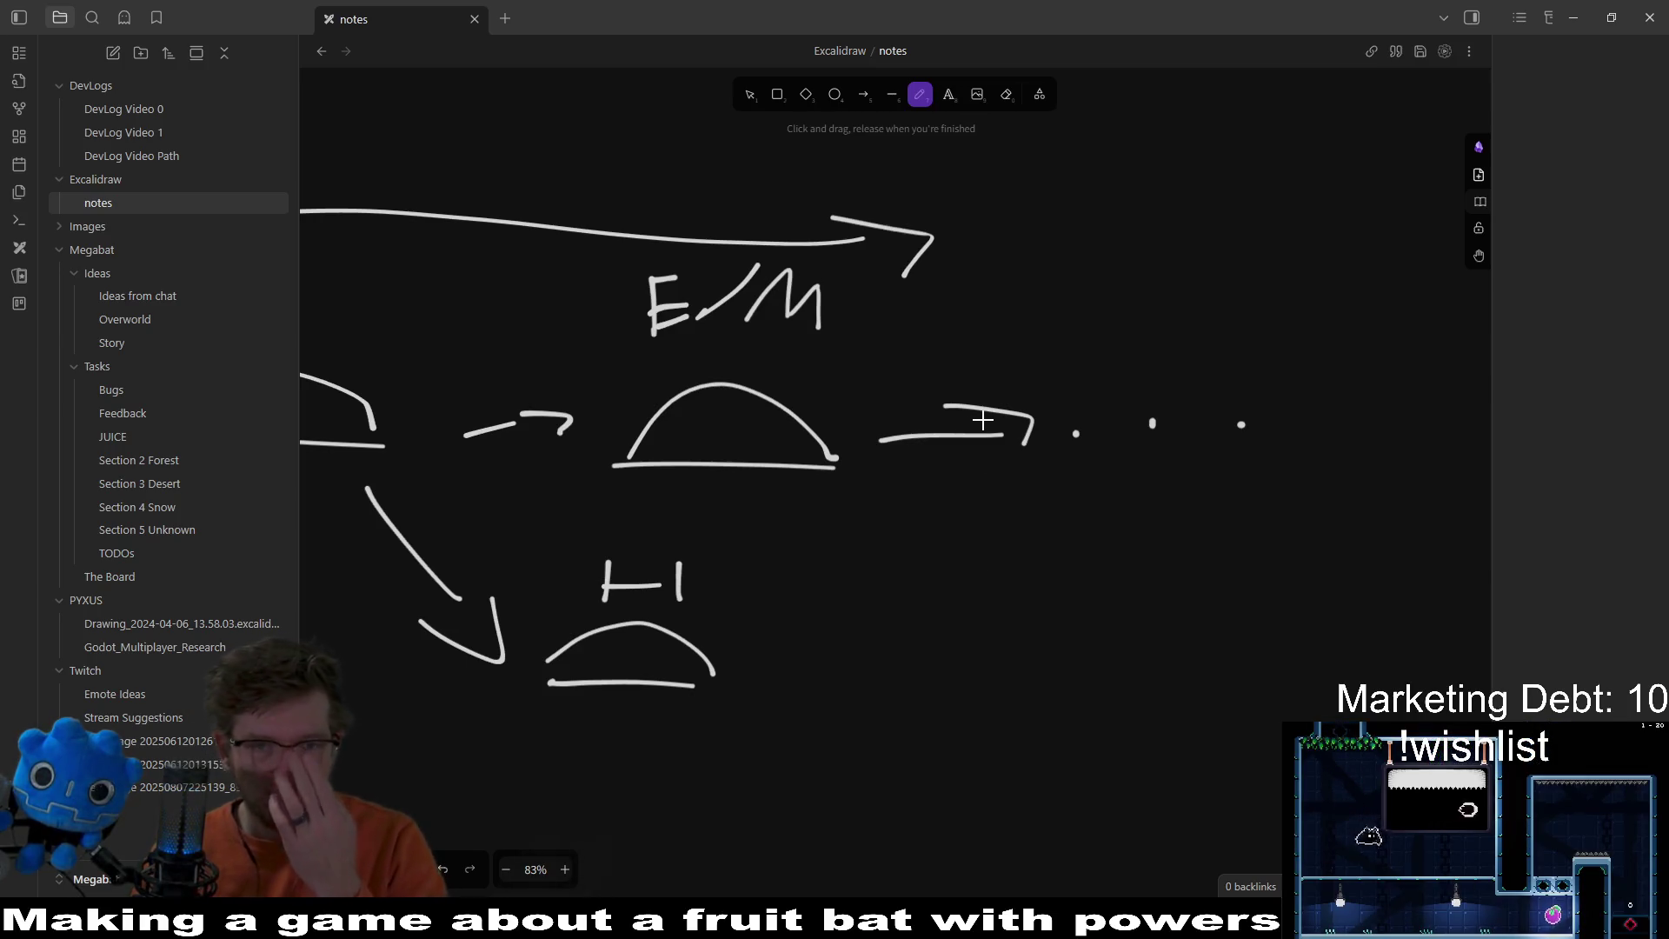
scroll(983, 420, "down", 4)
scroll(924, 496, "up", 2)
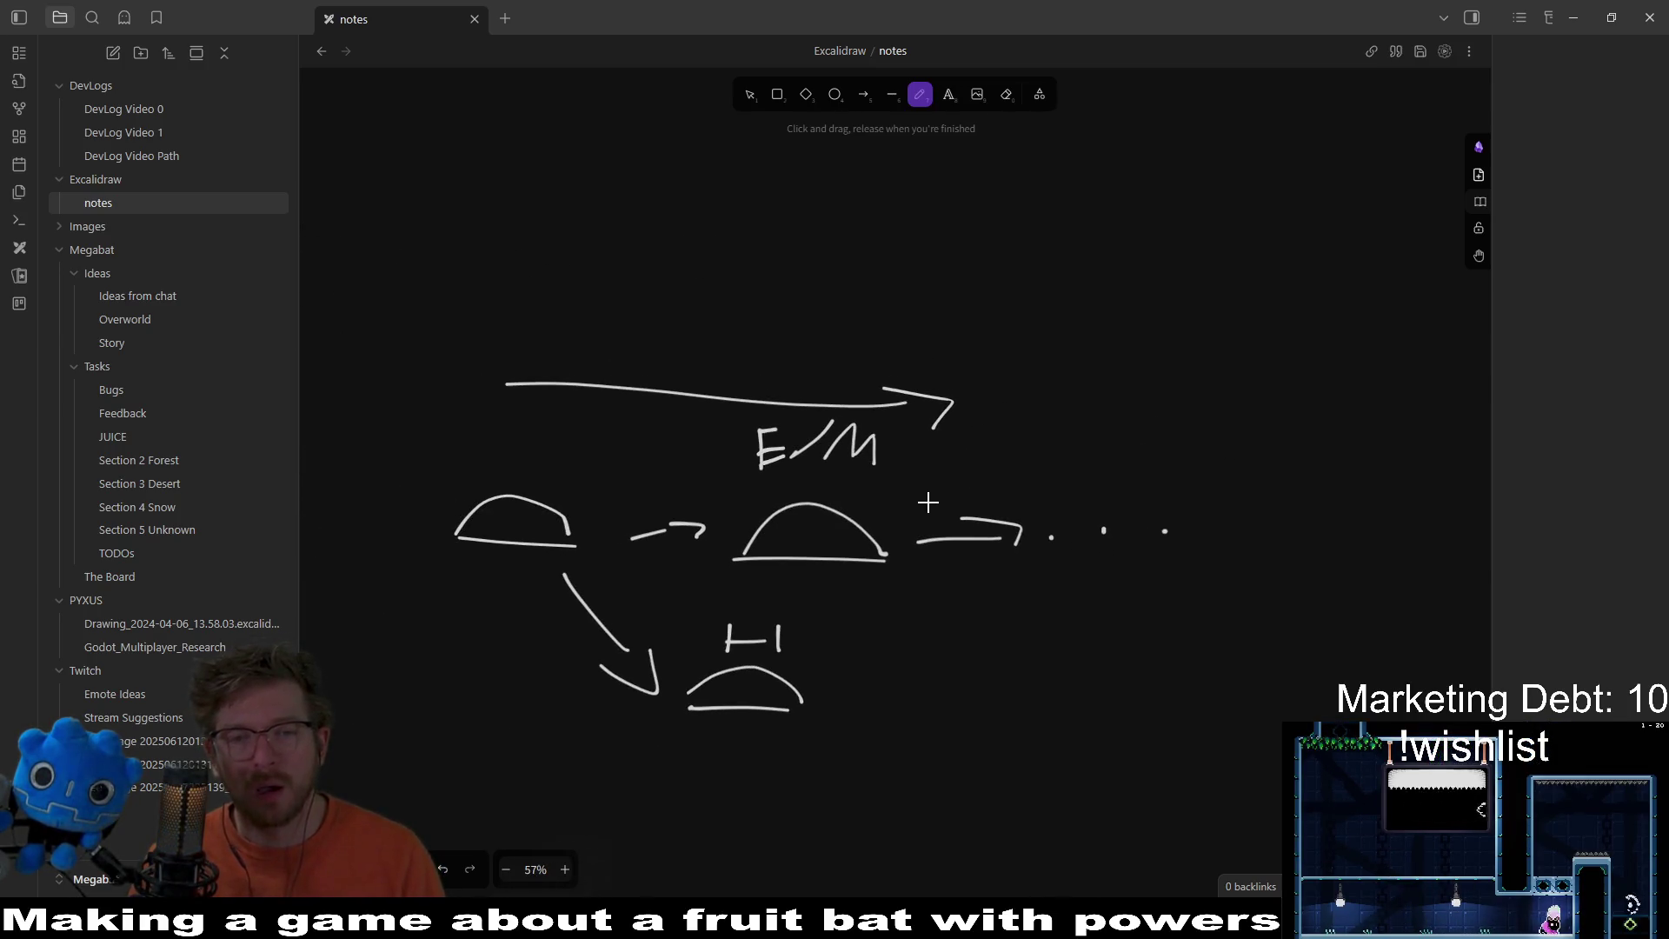
scroll(913, 400, "down", 1)
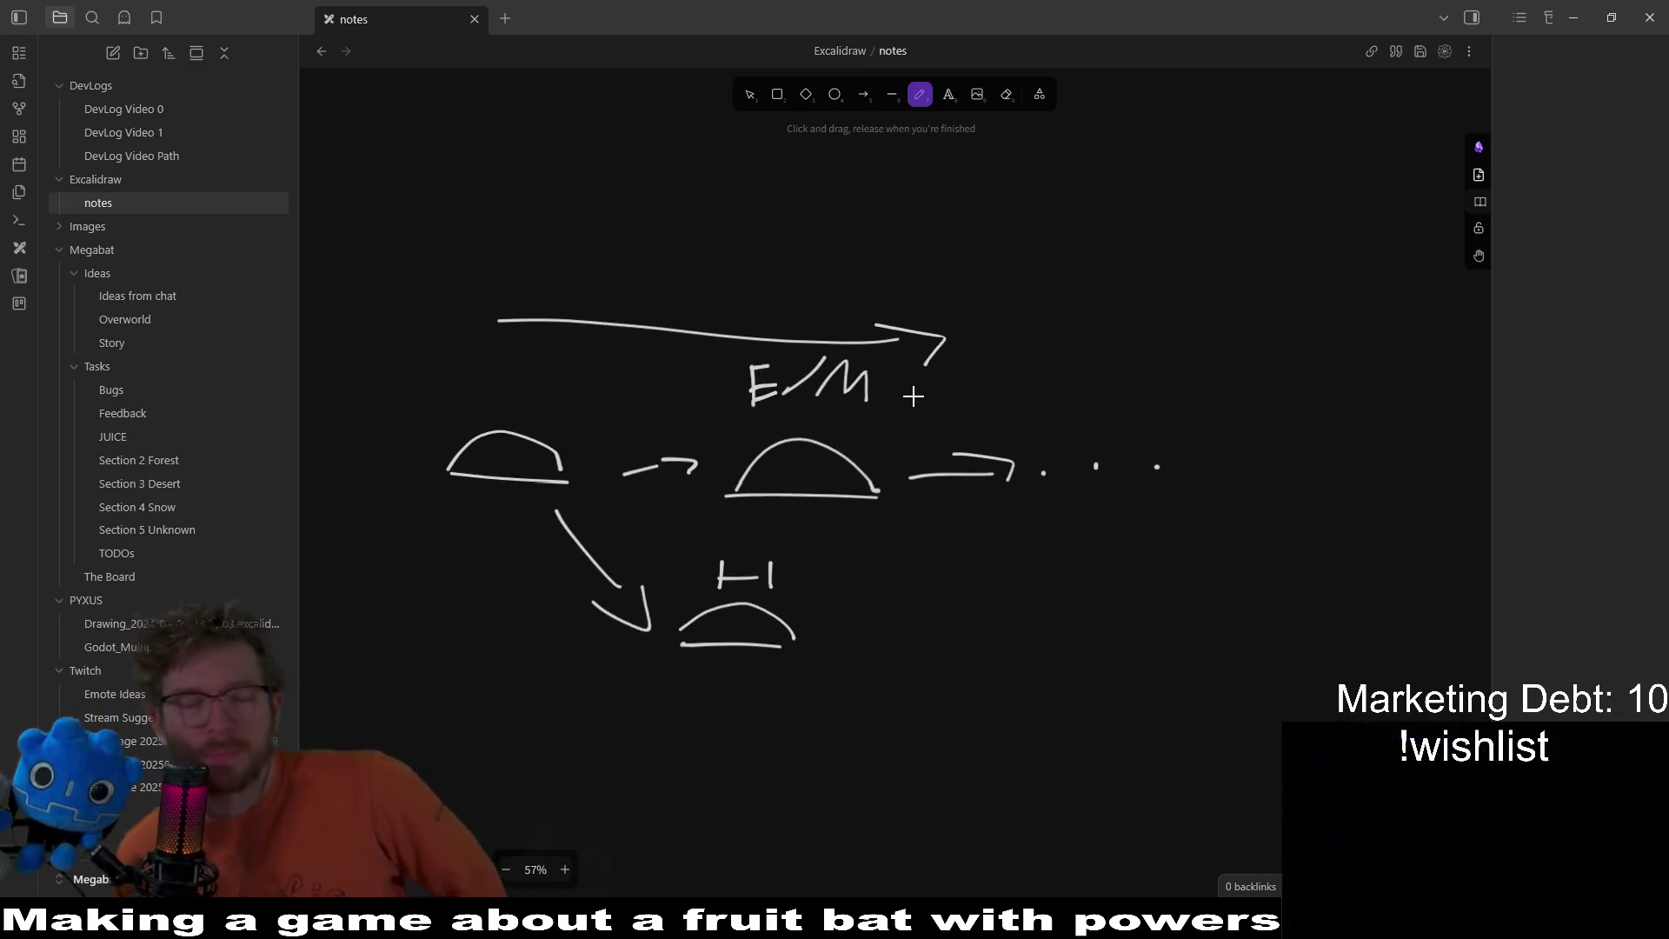
mouse_move(924, 484)
left_mouse_down()
mouse_move(921, 425)
mouse_move(891, 543)
left_mouse_up()
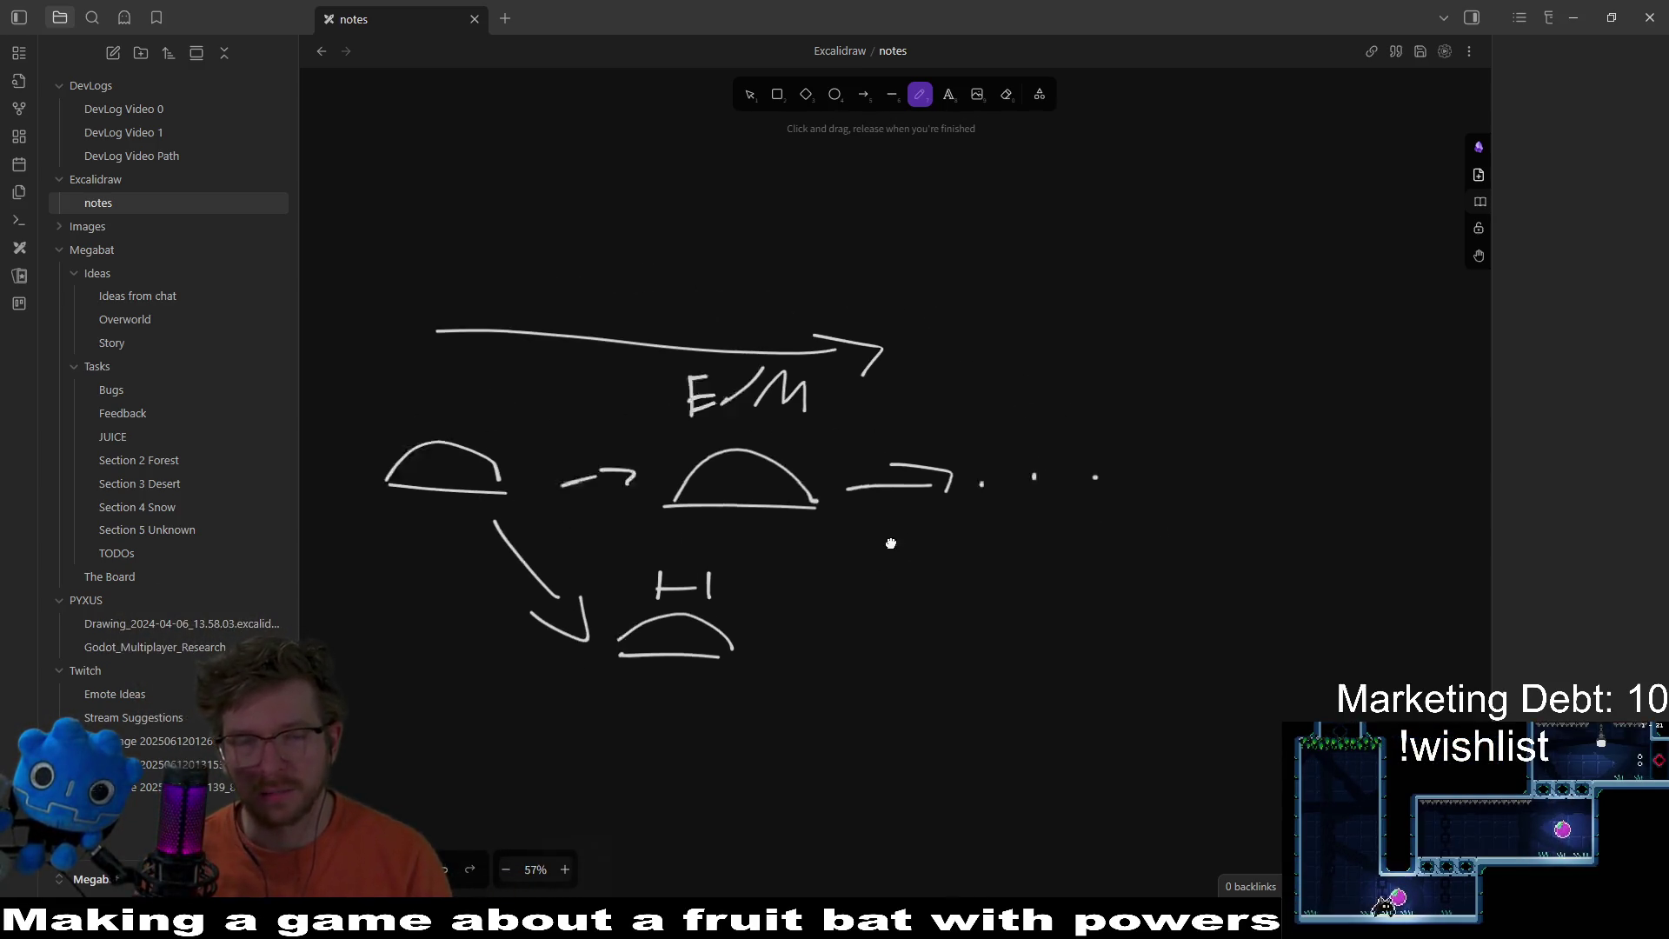
mouse_move(783, 626)
left_mouse_down()
mouse_move(864, 513)
mouse_move(932, 569)
left_mouse_up()
left_click_drag(876, 567, 972, 580)
Step: Draw an arrow rising from the middle dome up to the top arrow
scroll(1000, 487, "down", 1)
left_click_drag(911, 314, 973, 213)
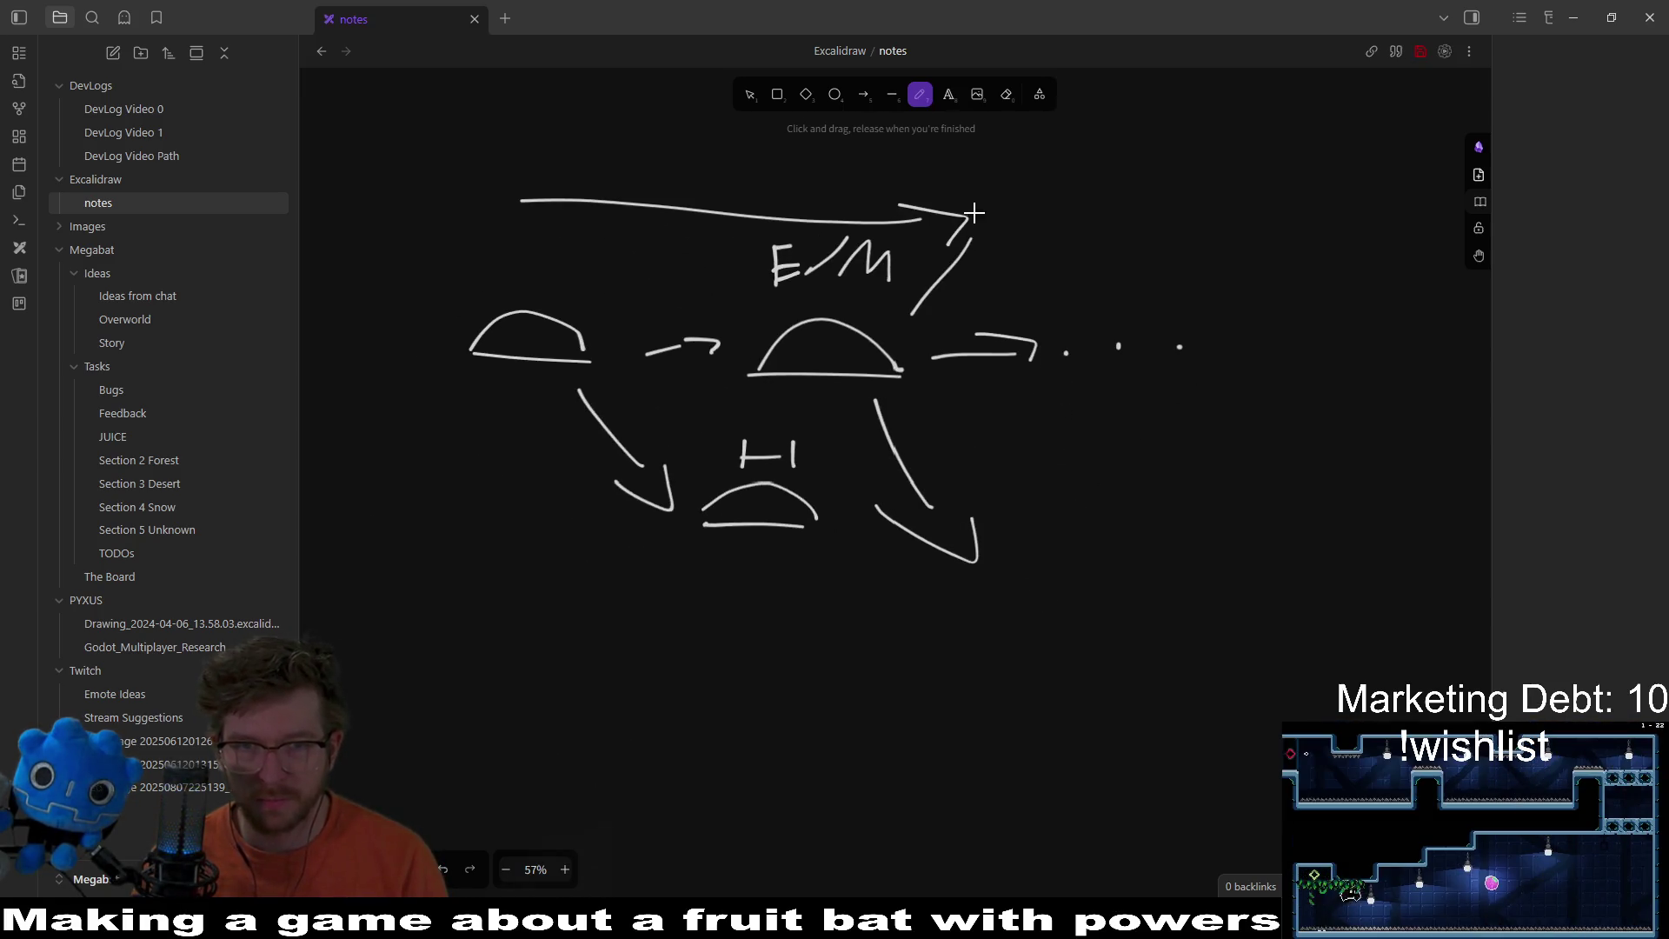
scroll(779, 458, "up", 2)
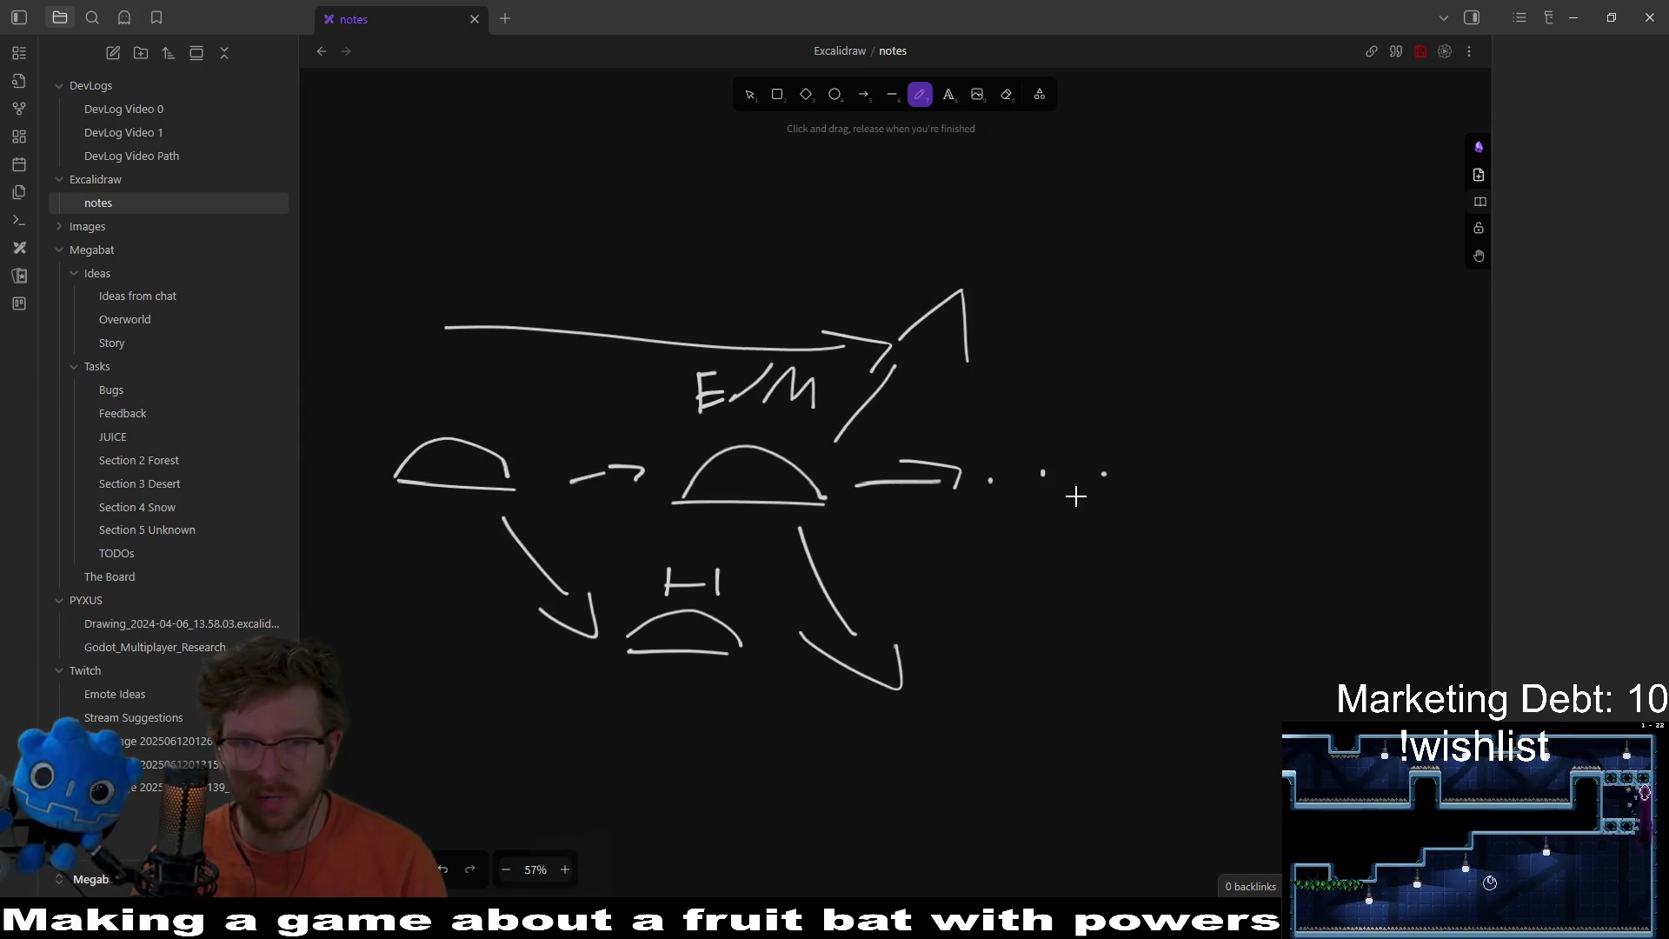
scroll(1004, 695, "up", 2)
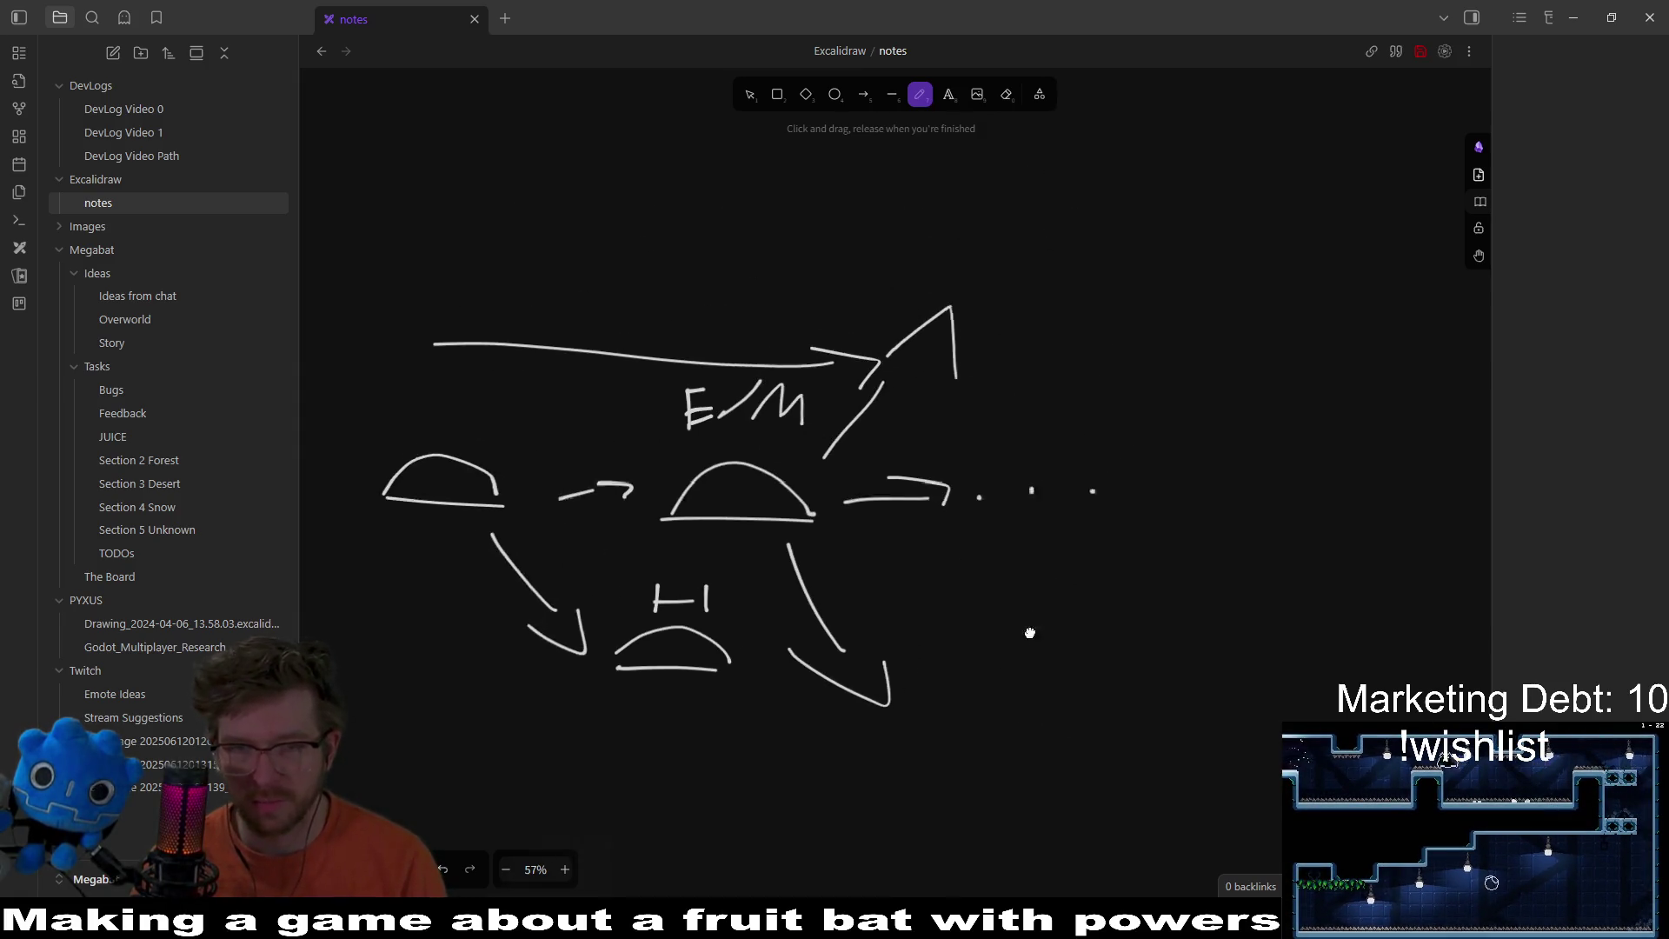
scroll(931, 698, "down", 2)
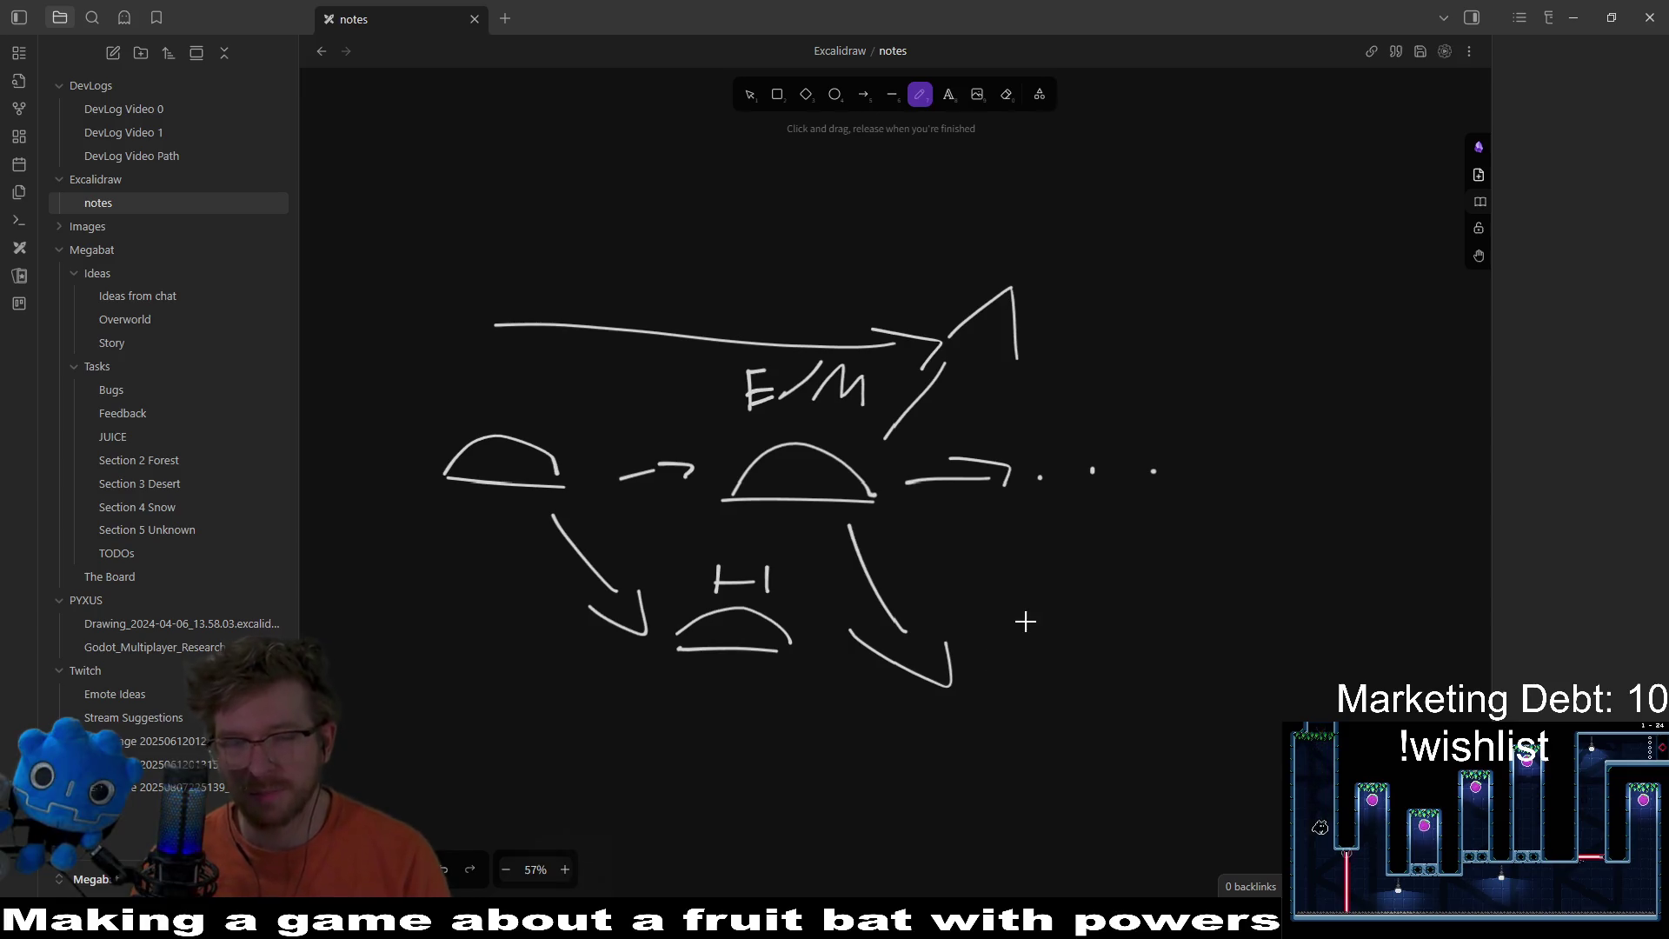
scroll(1025, 621, "down", 3)
scroll(626, 433, "up", 2)
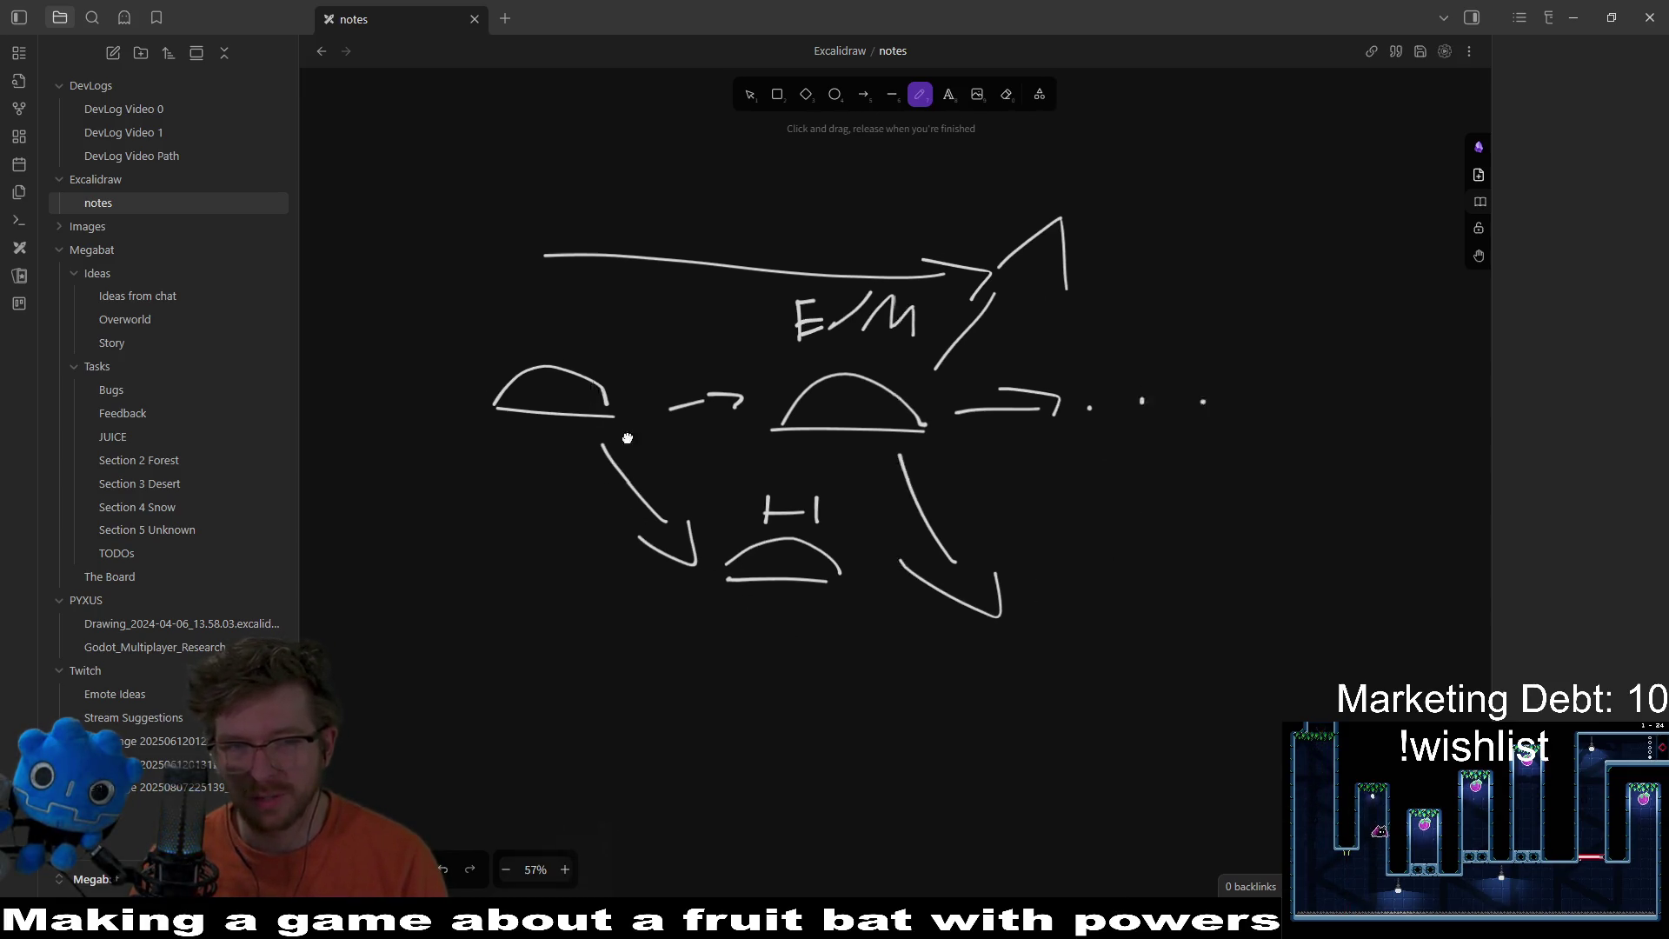
left_click_drag(573, 399, 590, 392)
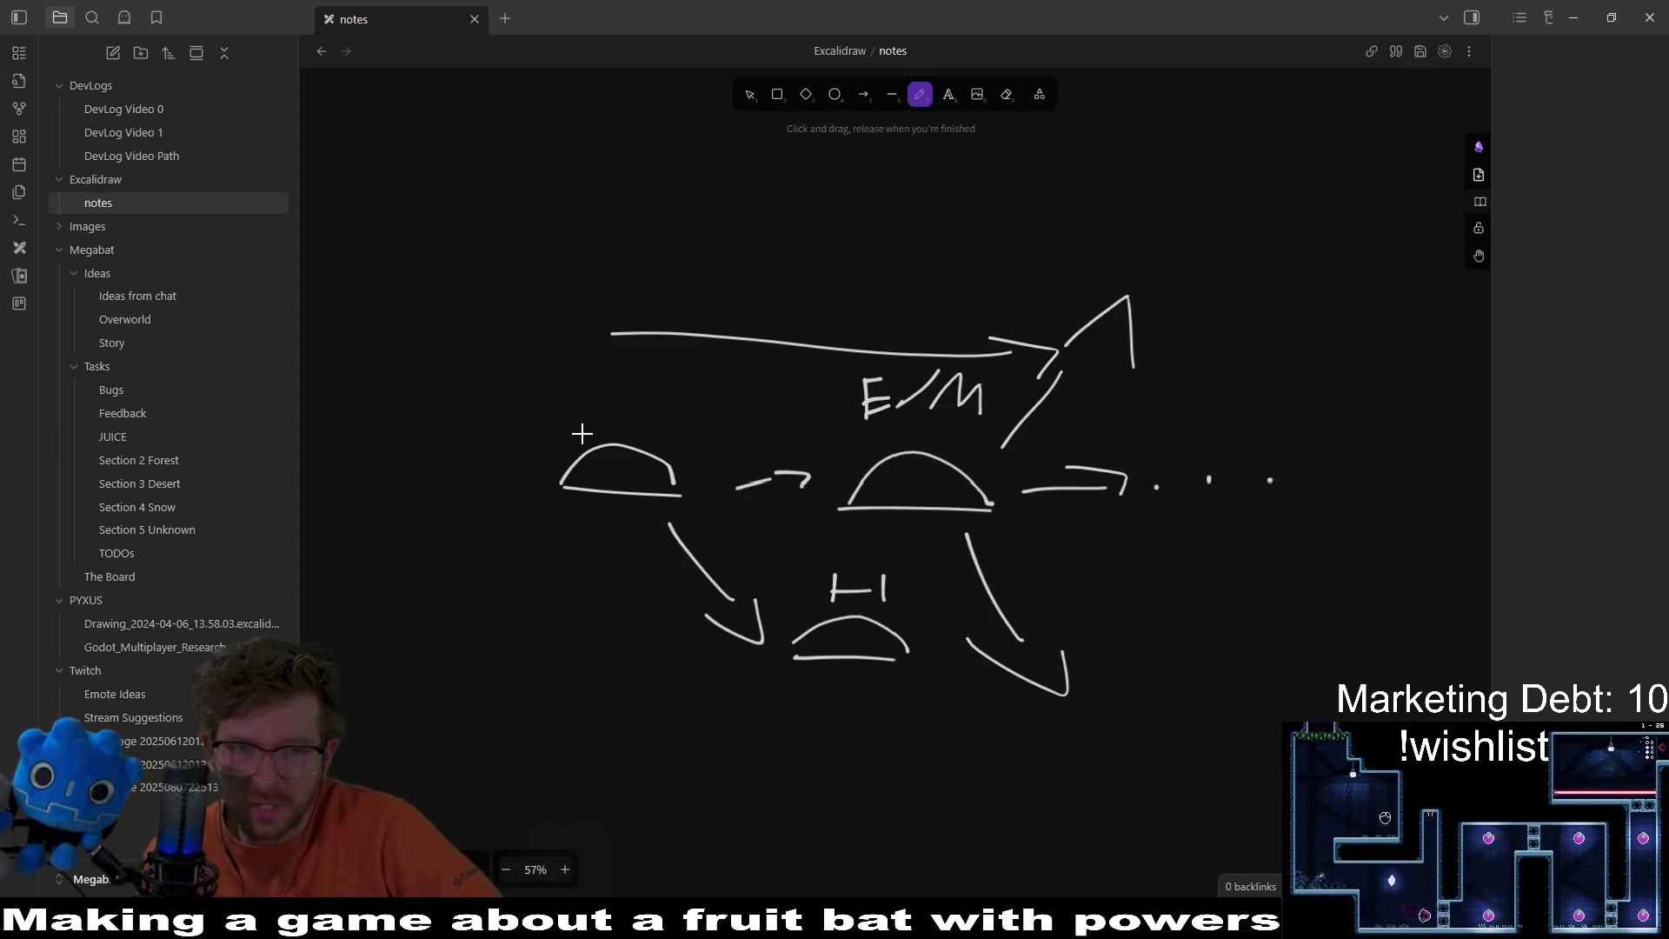
Step: Box the first dome and draw a new lower-right dome with a cross above it
mouse_move(557, 421)
left_mouse_down()
mouse_move(609, 532)
mouse_move(686, 439)
mouse_move(550, 419)
left_mouse_up()
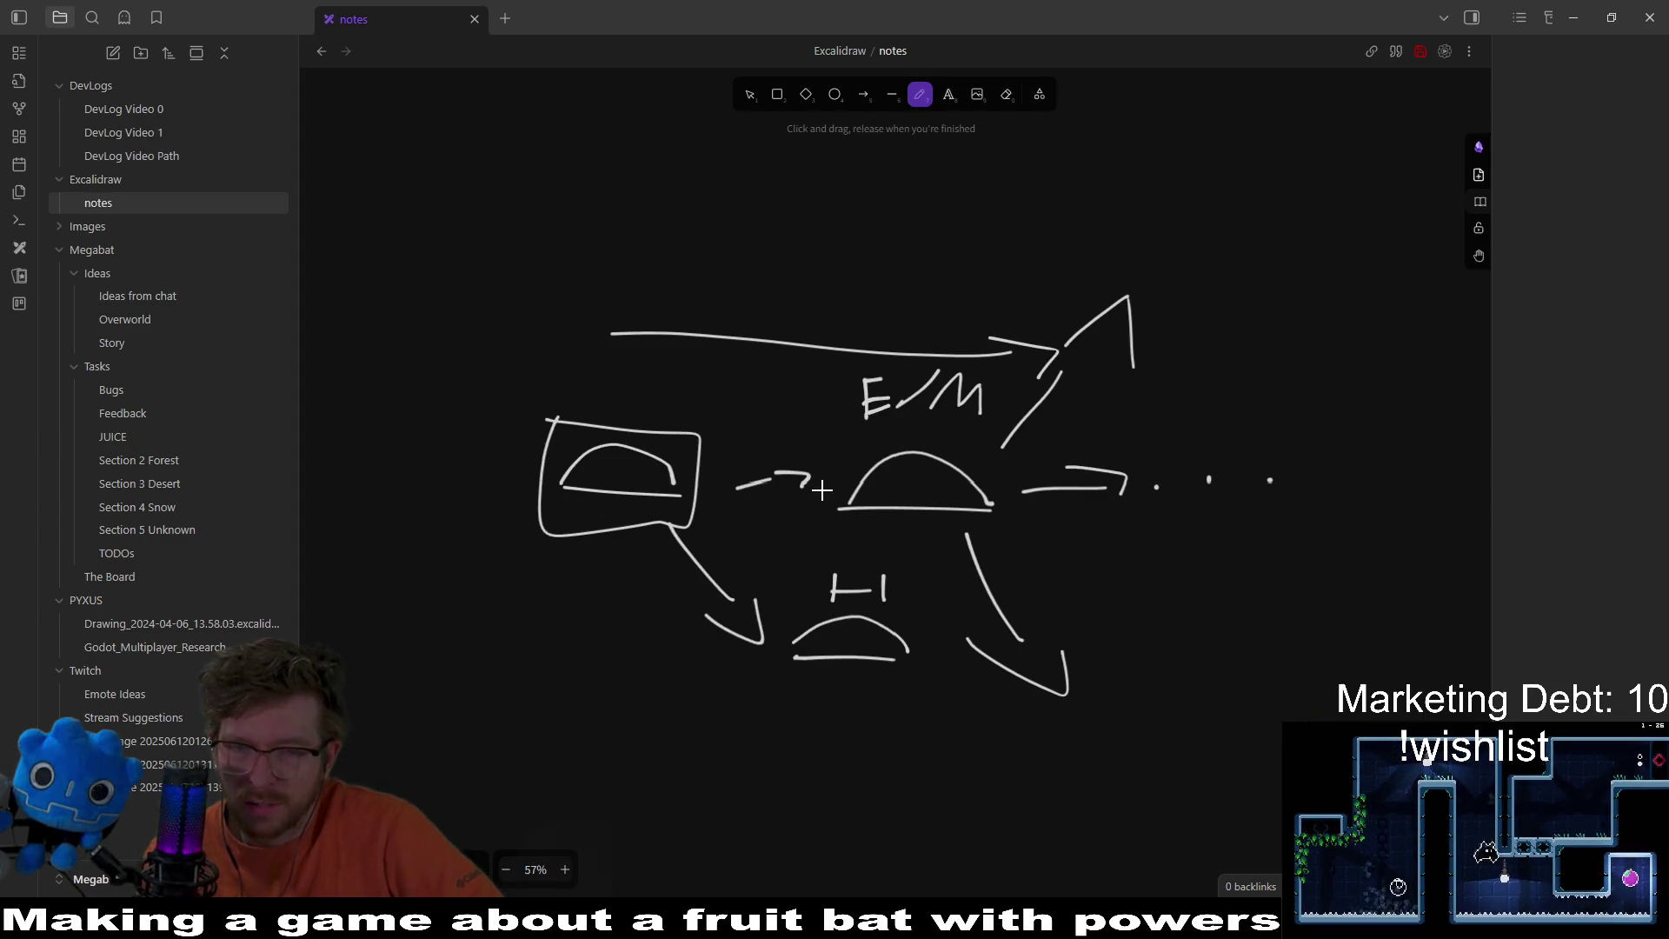
scroll(993, 450, "right", 4)
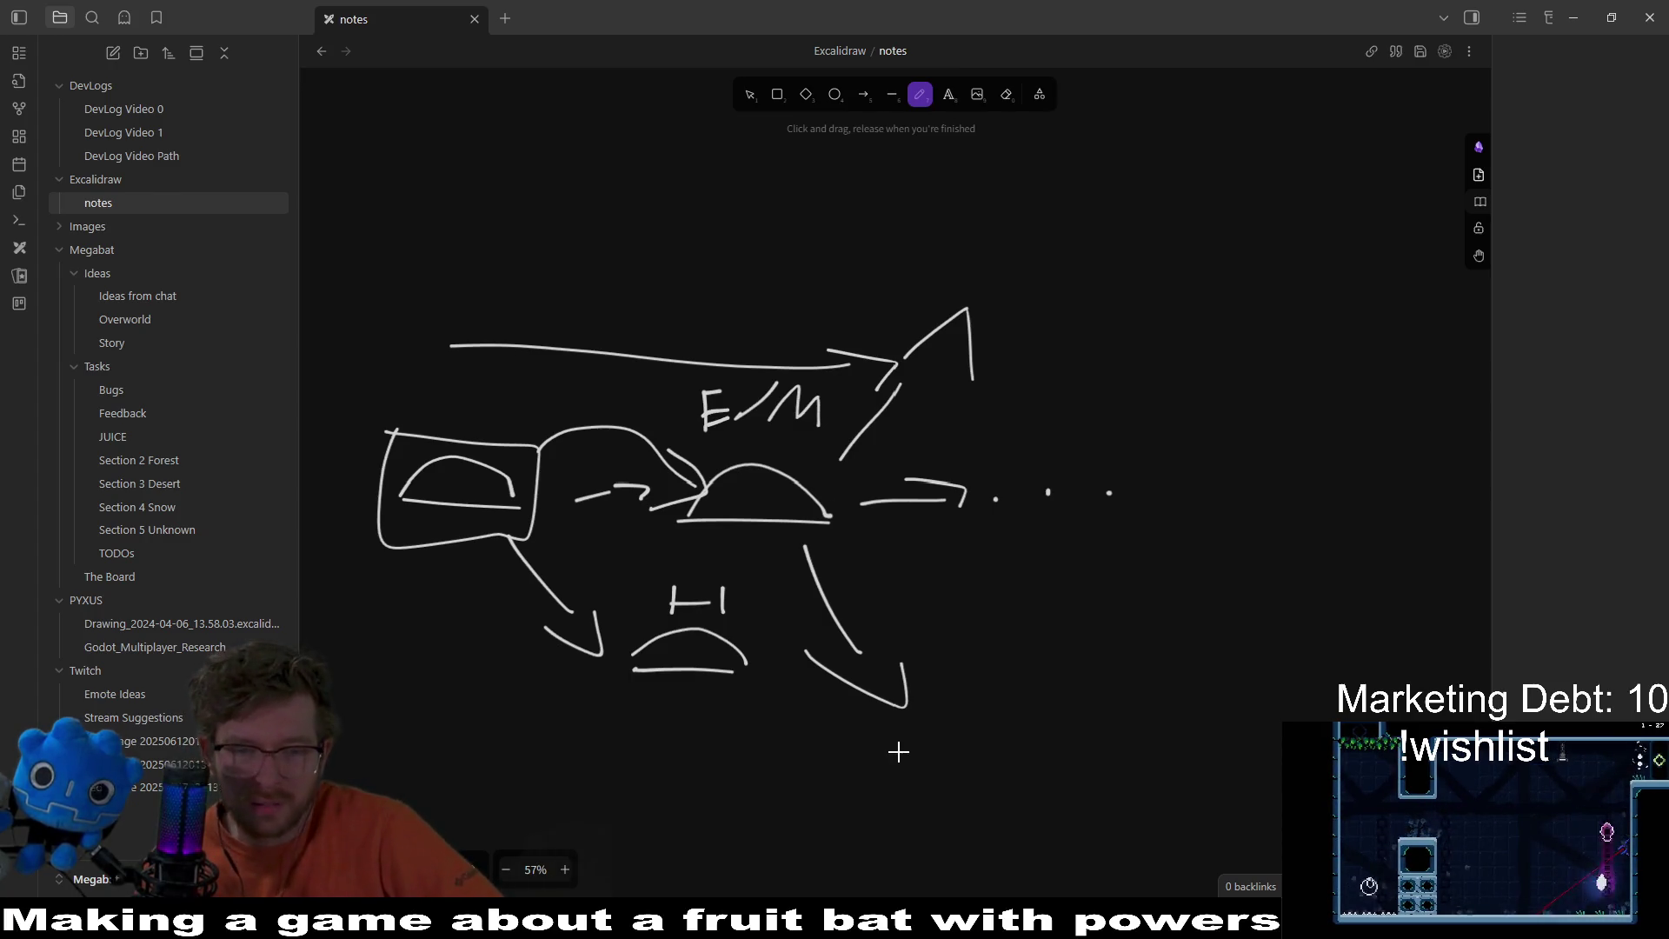
left_click_drag(899, 752, 1081, 761)
left_click_drag(1013, 588, 1008, 662)
left_click_drag(998, 631, 1054, 632)
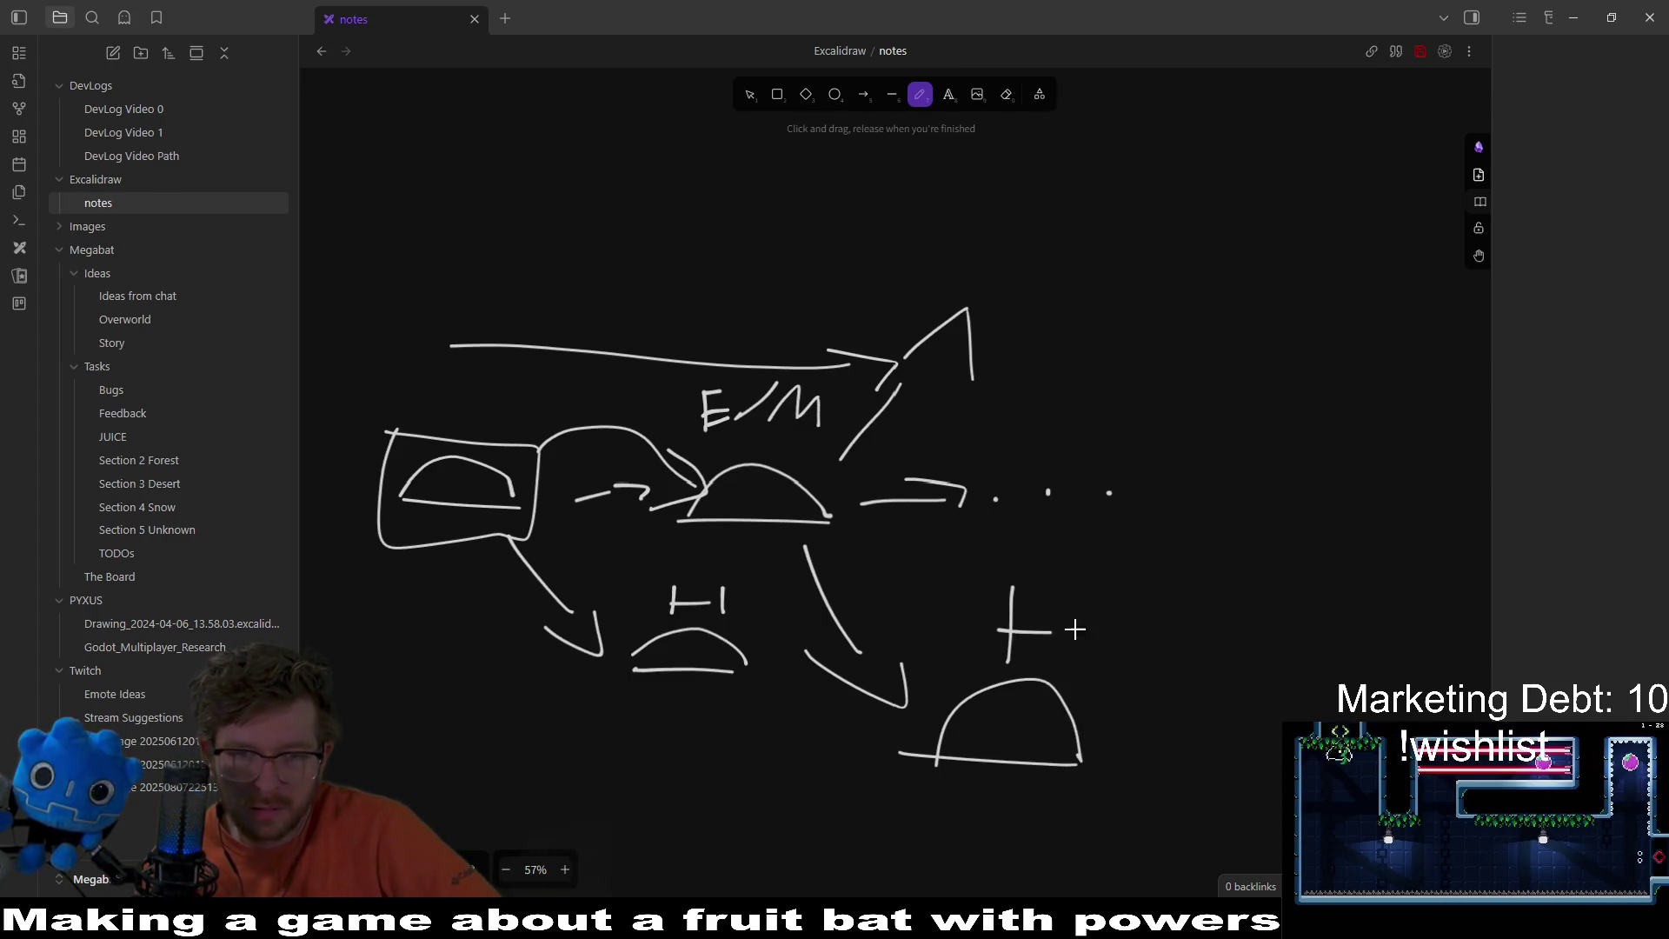
mouse_move(809, 652)
left_mouse_down()
mouse_move(961, 641)
mouse_move(941, 594)
left_mouse_up()
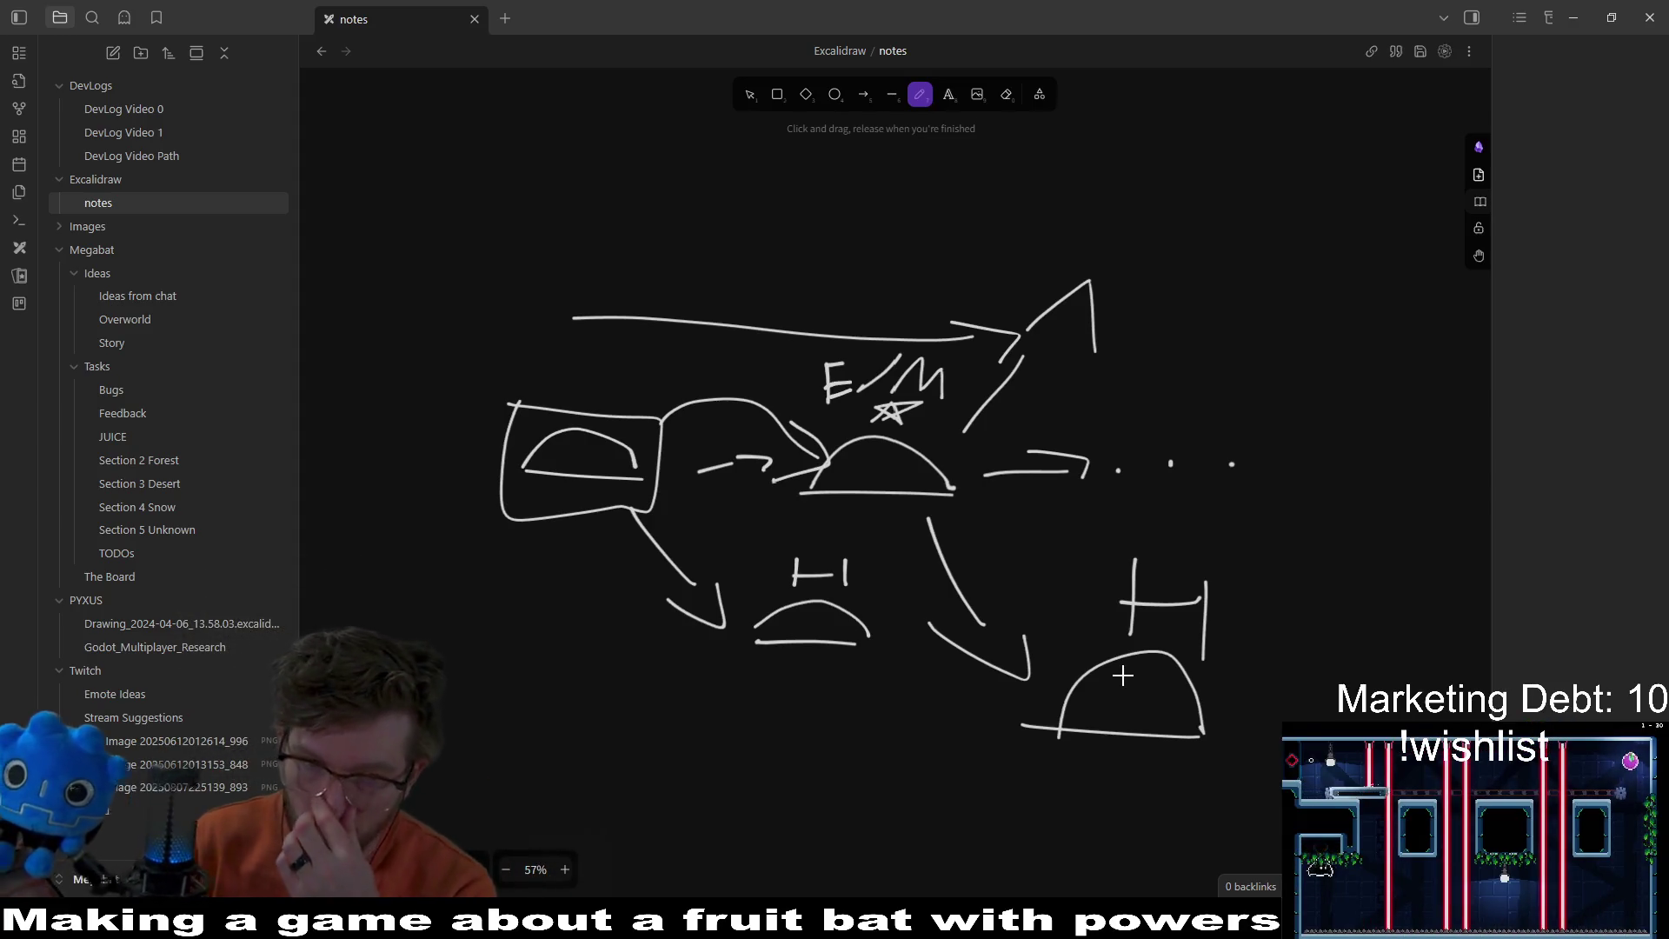
scroll(1041, 321, "down", 2)
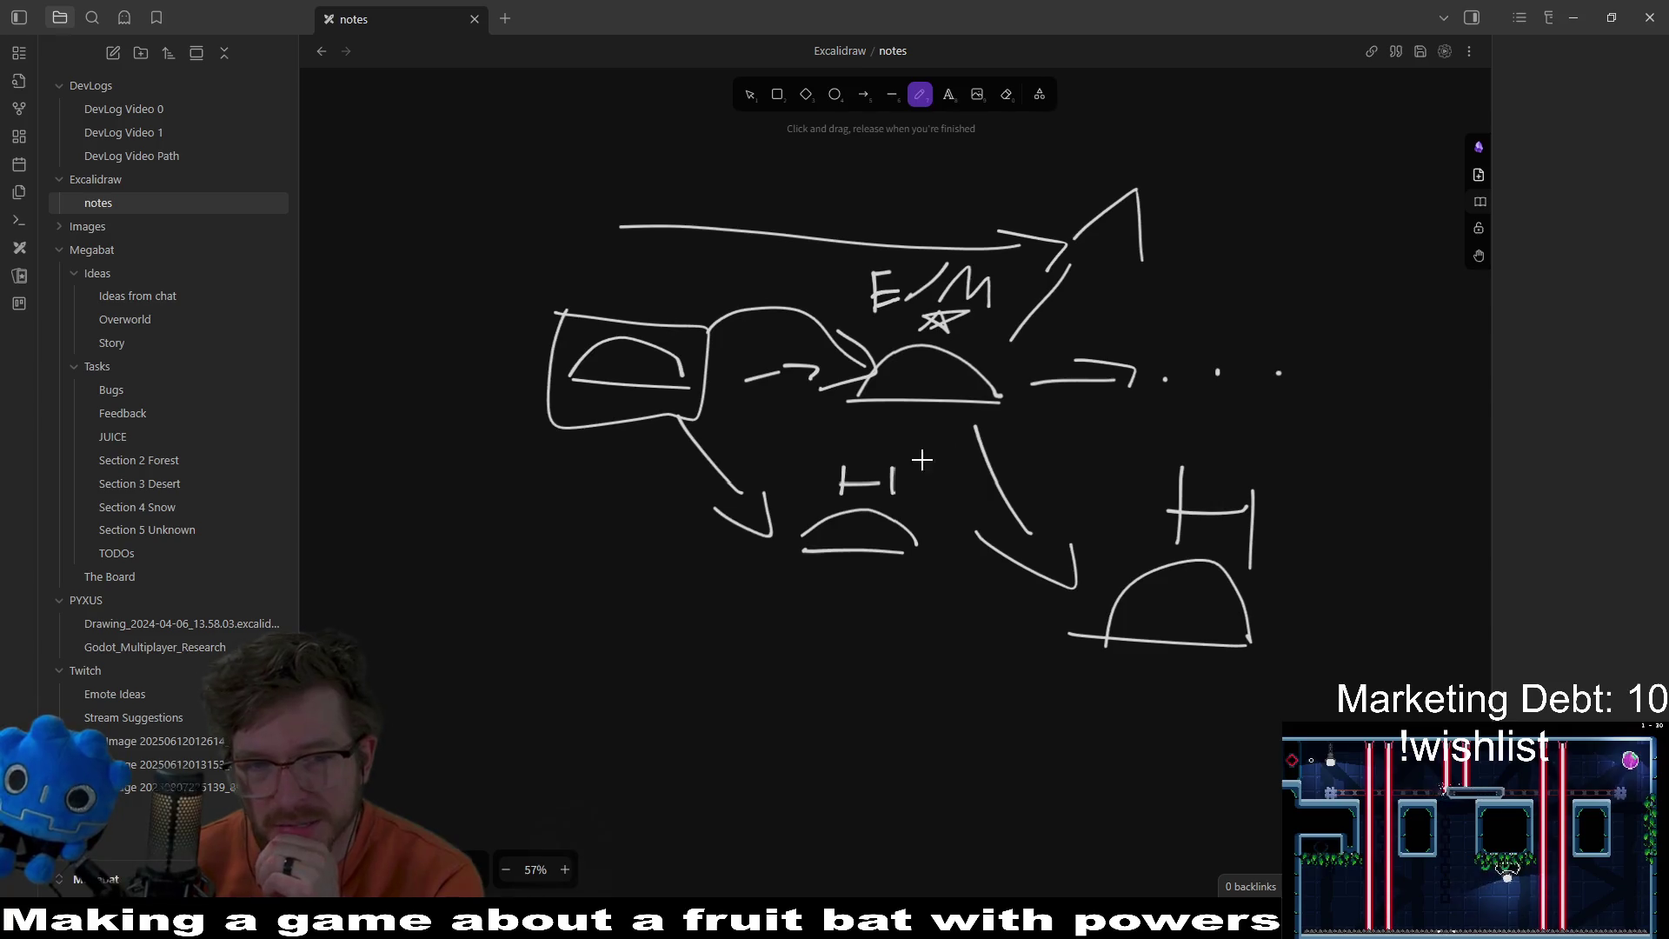
scroll(921, 459, "left", 5)
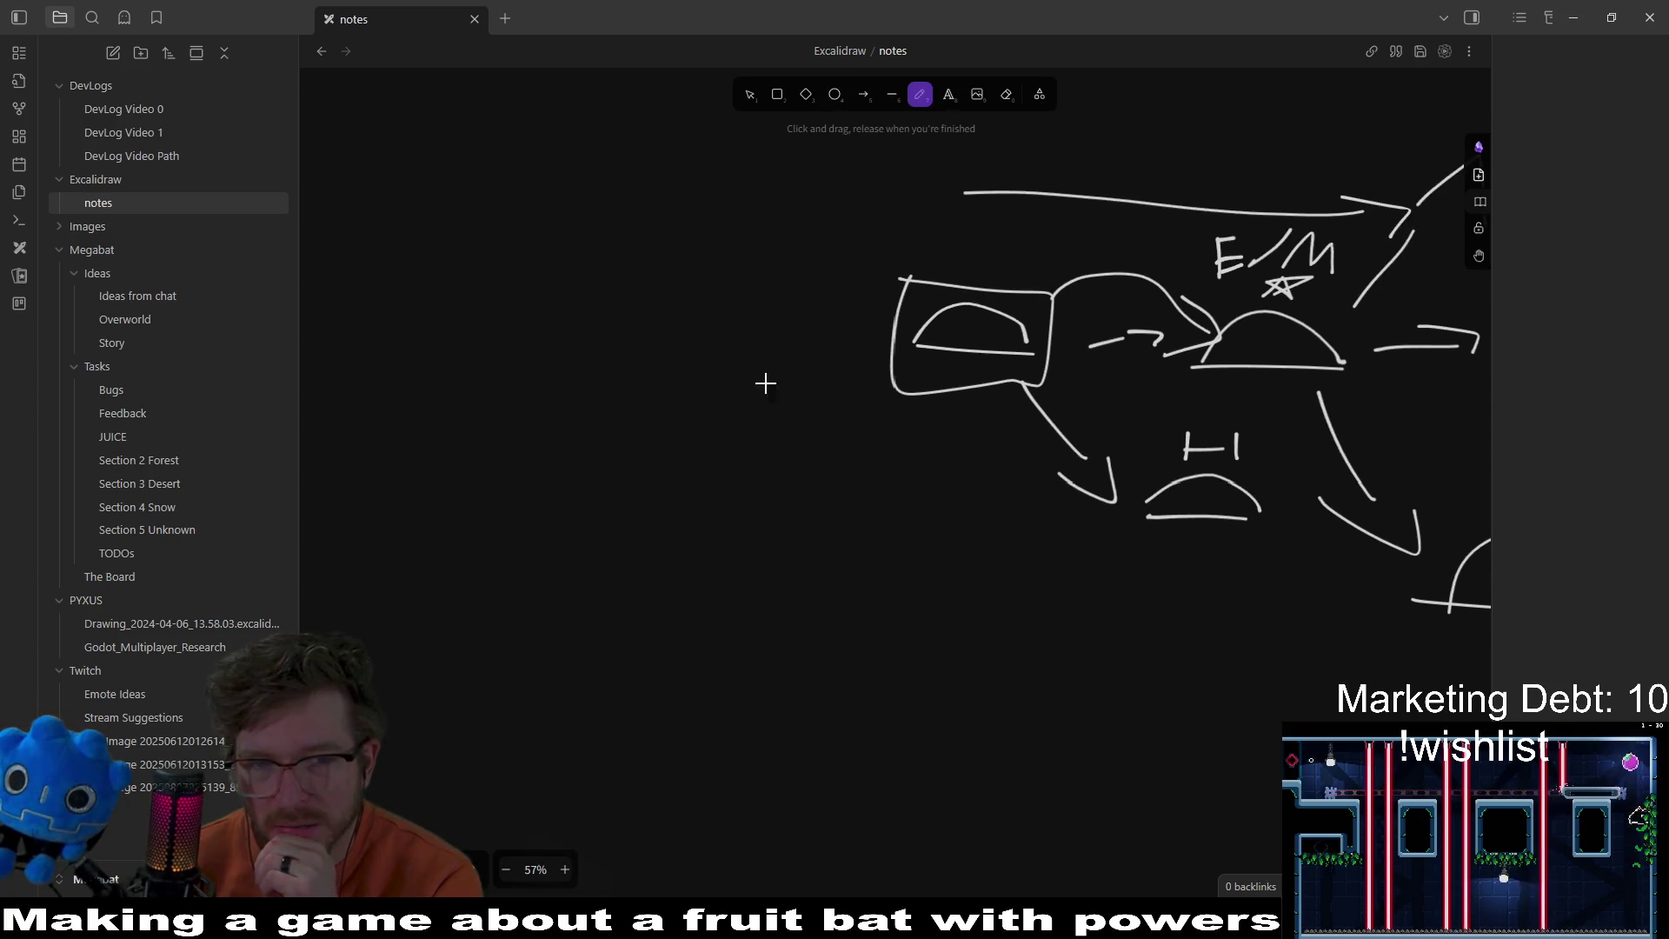
Step: Draw an arrow leading into the boxed left dome and a new dome beside it
left_click_drag(693, 332, 831, 334)
mouse_move(794, 302)
left_mouse_down()
mouse_move(843, 313)
mouse_move(836, 348)
left_mouse_up()
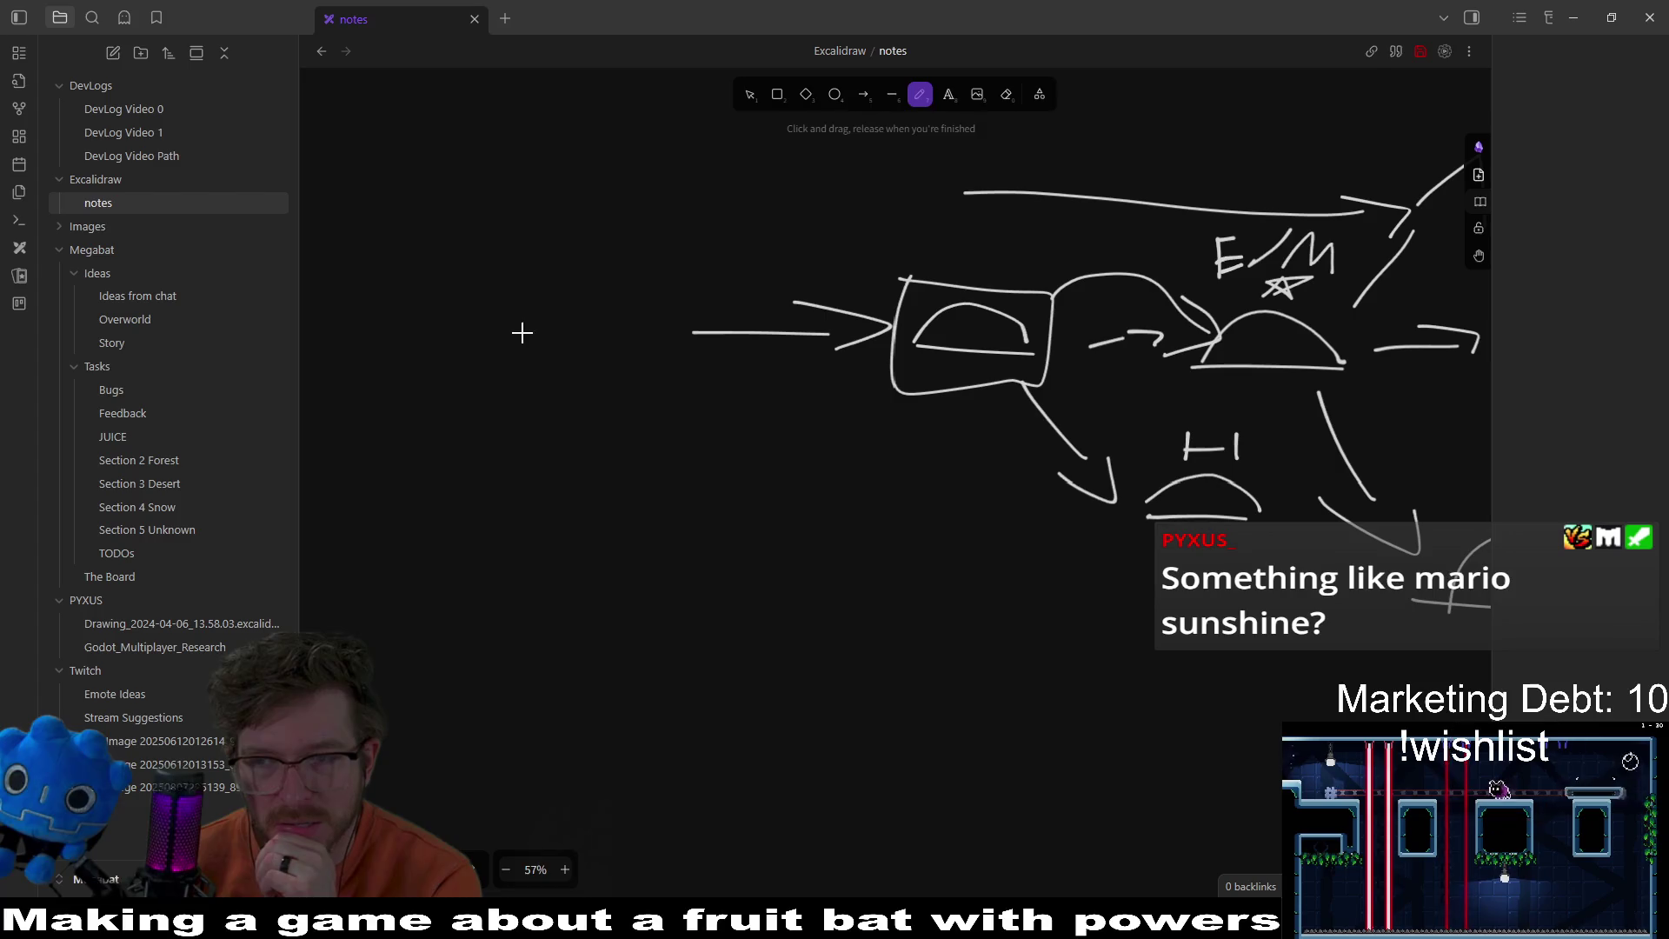
mouse_move(633, 351)
left_mouse_down()
mouse_move(487, 341)
mouse_move(643, 346)
left_mouse_up()
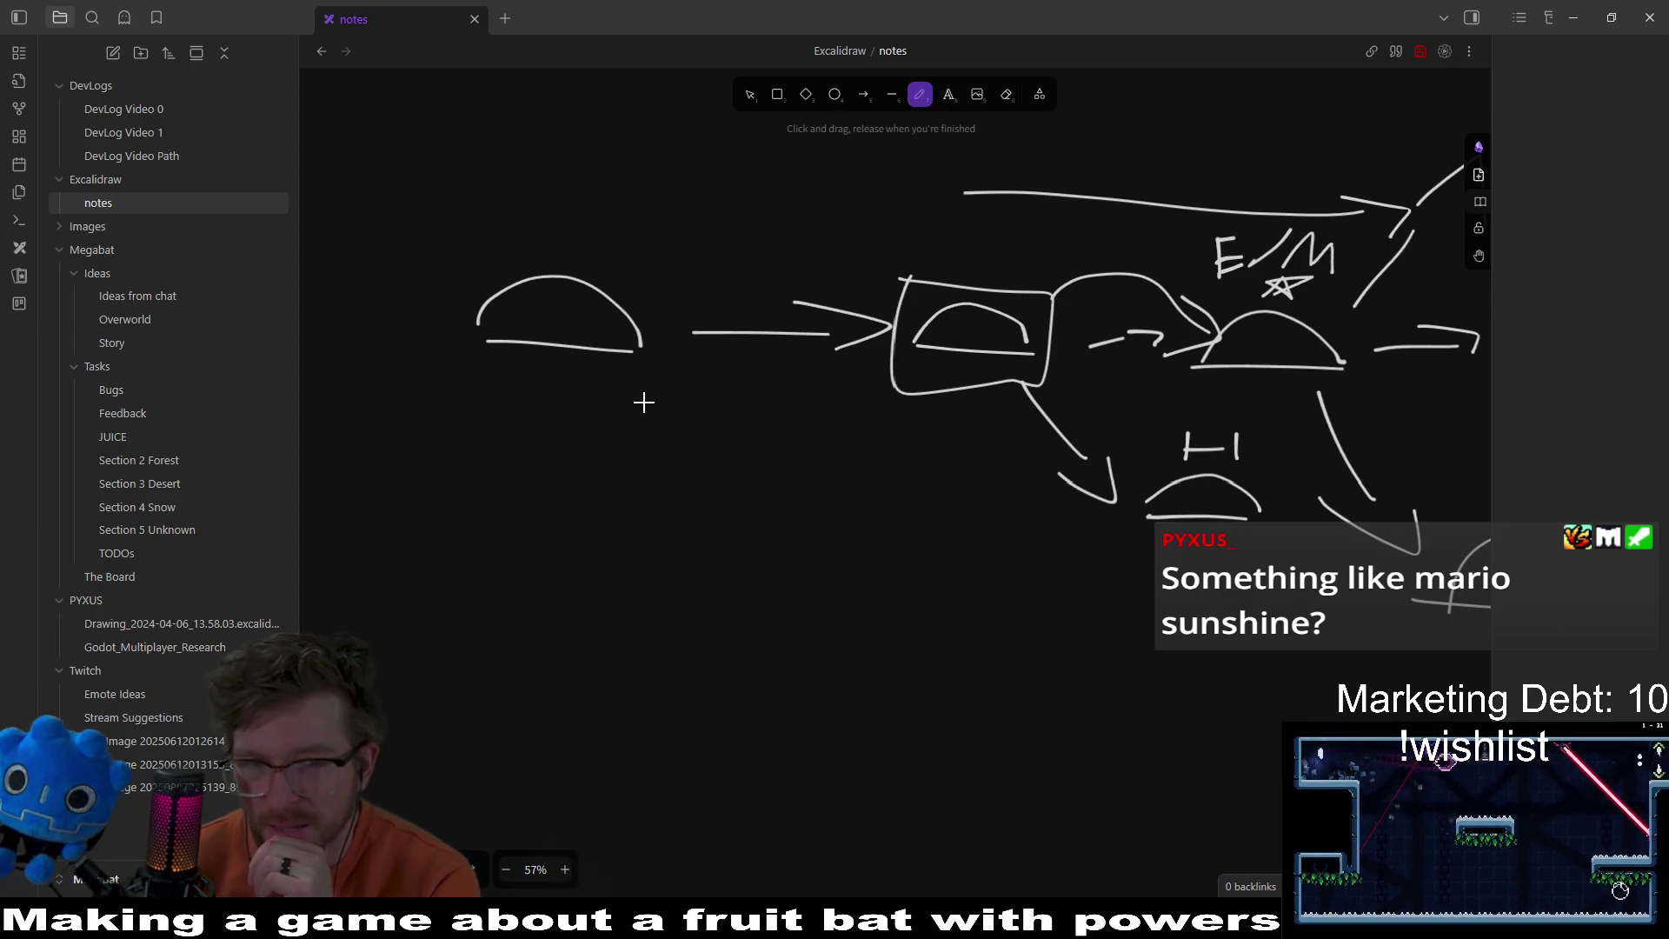
mouse_move(747, 391)
left_mouse_down()
mouse_move(800, 503)
mouse_move(748, 387)
left_mouse_up()
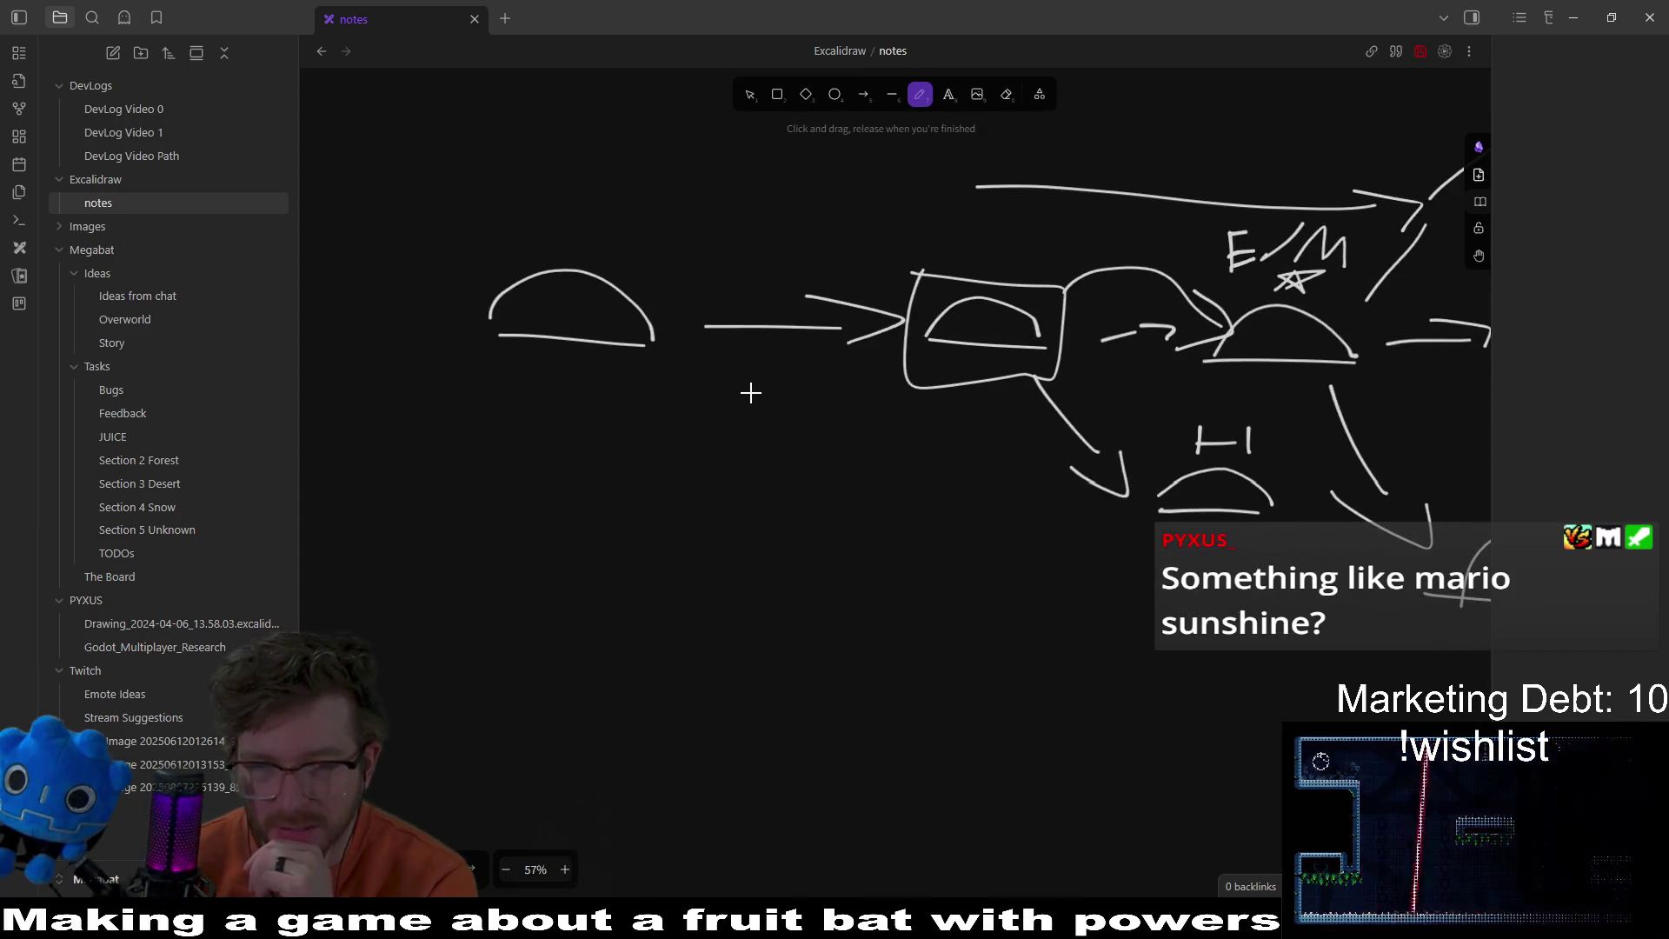
scroll(711, 326, "up", 2)
mouse_move(434, 303)
left_mouse_down()
mouse_move(642, 469)
mouse_move(463, 311)
left_mouse_up()
scroll(769, 405, "down", 2)
scroll(769, 405, "right", 2)
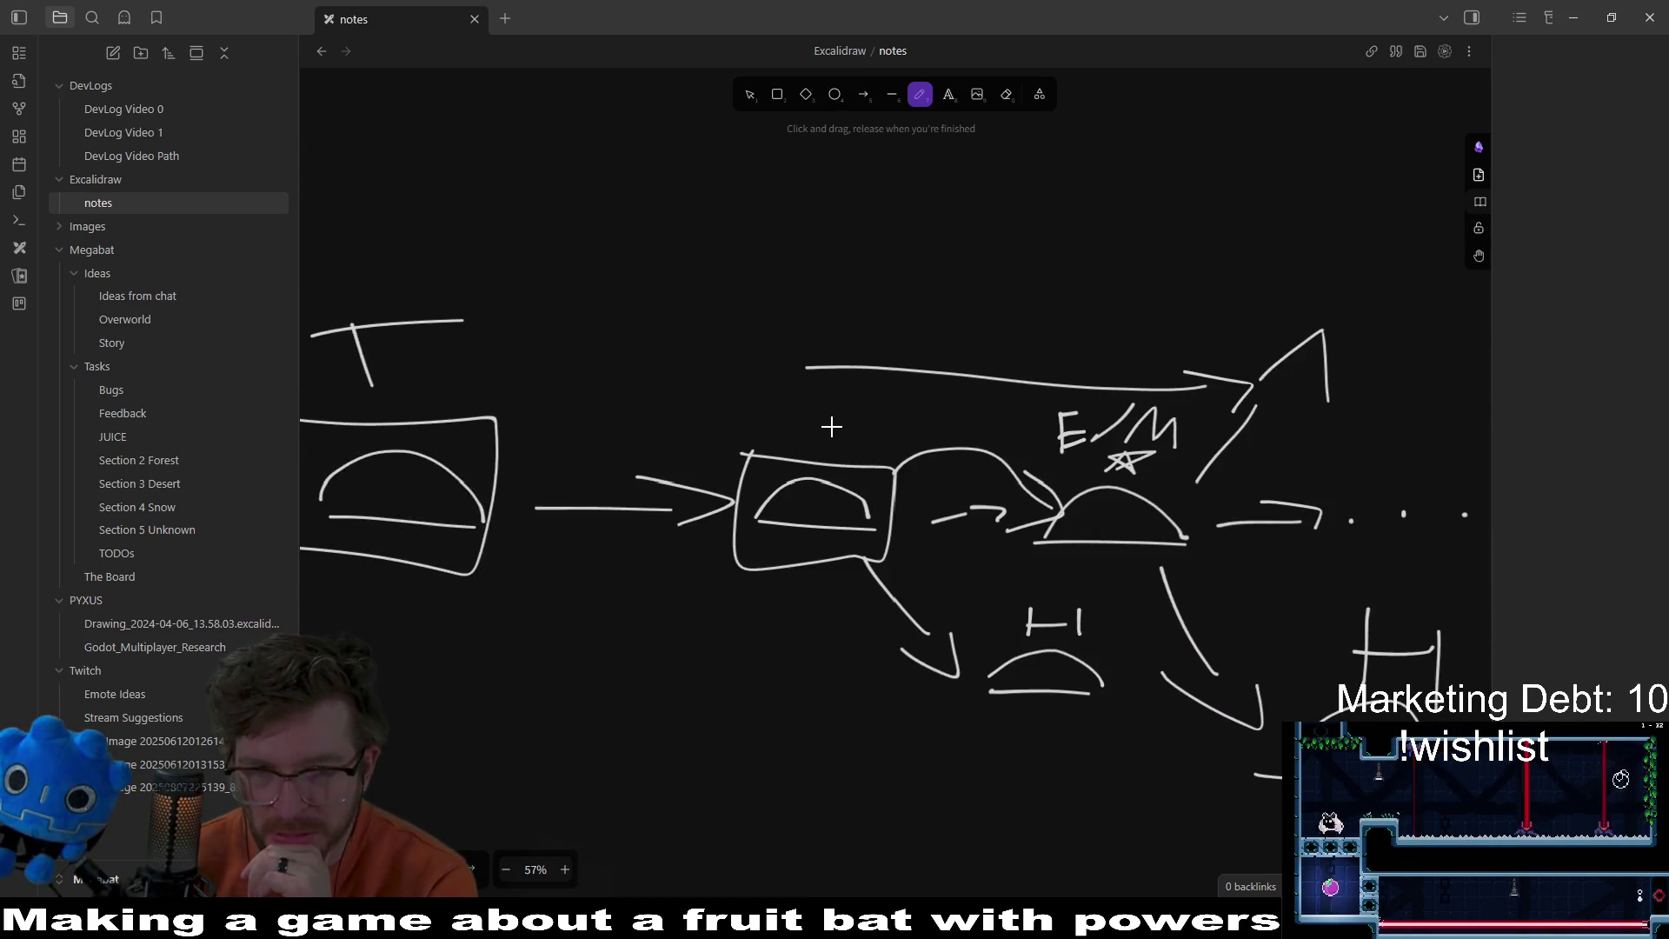
Step: Branch an arrow up from the middle box to a new dome labelled LO
mouse_move(837, 449)
left_mouse_down()
mouse_move(872, 287)
mouse_move(878, 300)
left_mouse_up()
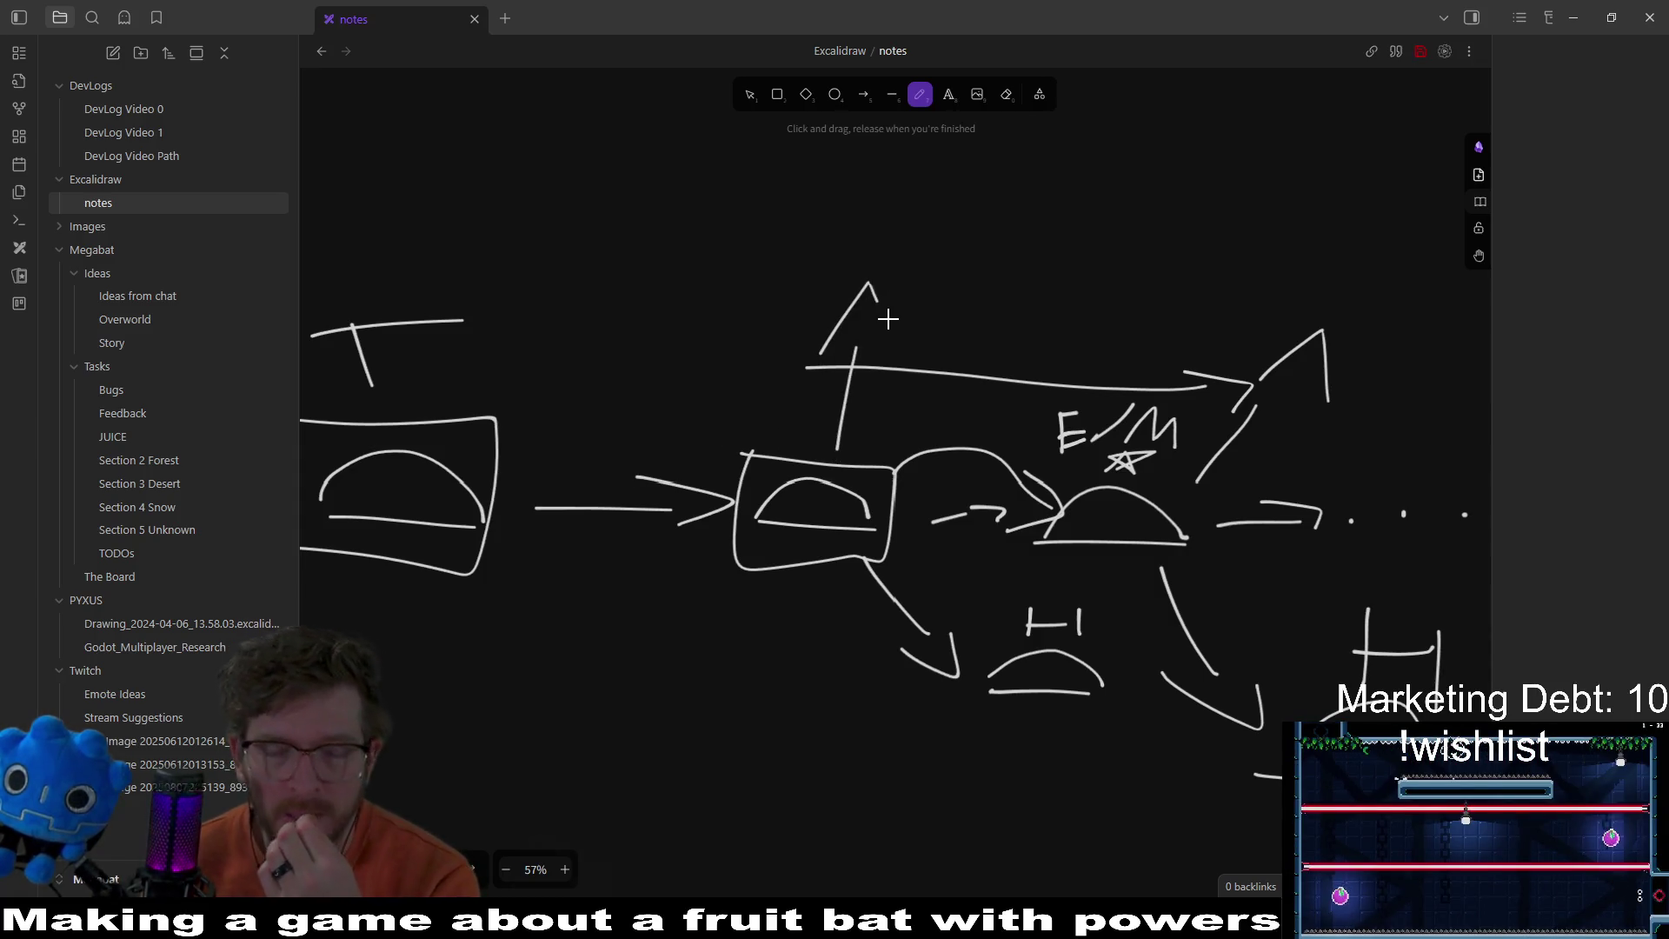
scroll(887, 330, "right", 3)
scroll(887, 330, "down", 2)
scroll(883, 313, "up", 1)
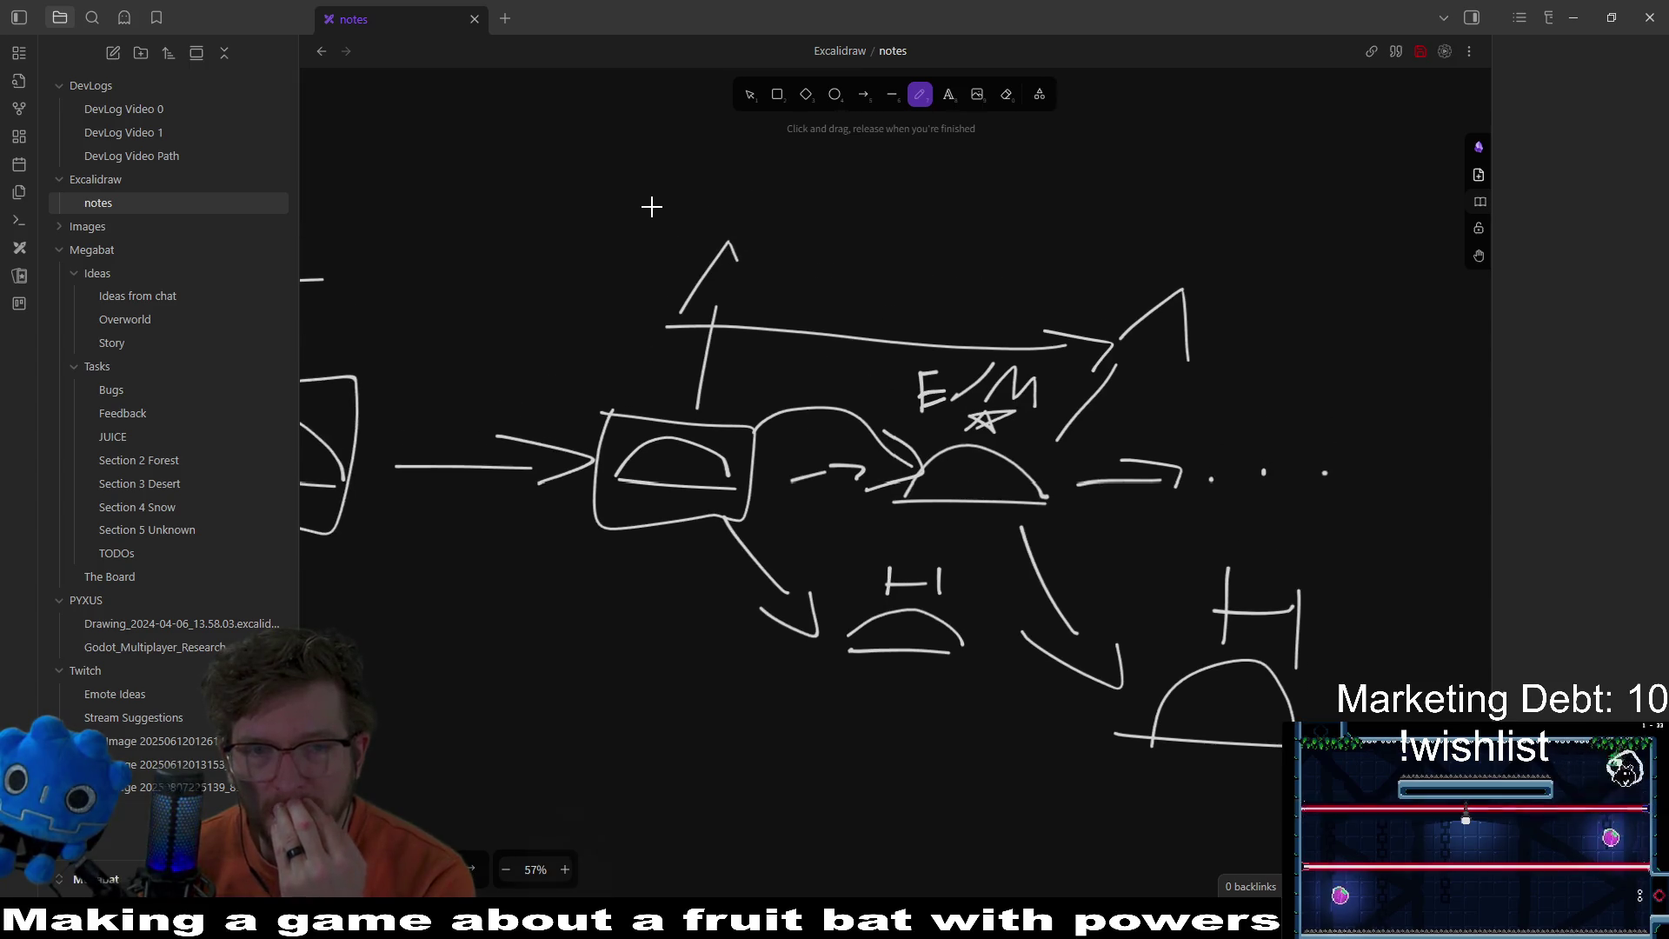
left_click_drag(652, 206, 830, 217)
scroll(644, 296, "up", 1)
mouse_move(652, 287)
left_mouse_down()
mouse_move(692, 253)
mouse_move(824, 304)
mouse_move(793, 262)
left_mouse_up()
scroll(799, 313, "up", 1)
scroll(800, 313, "left", 1)
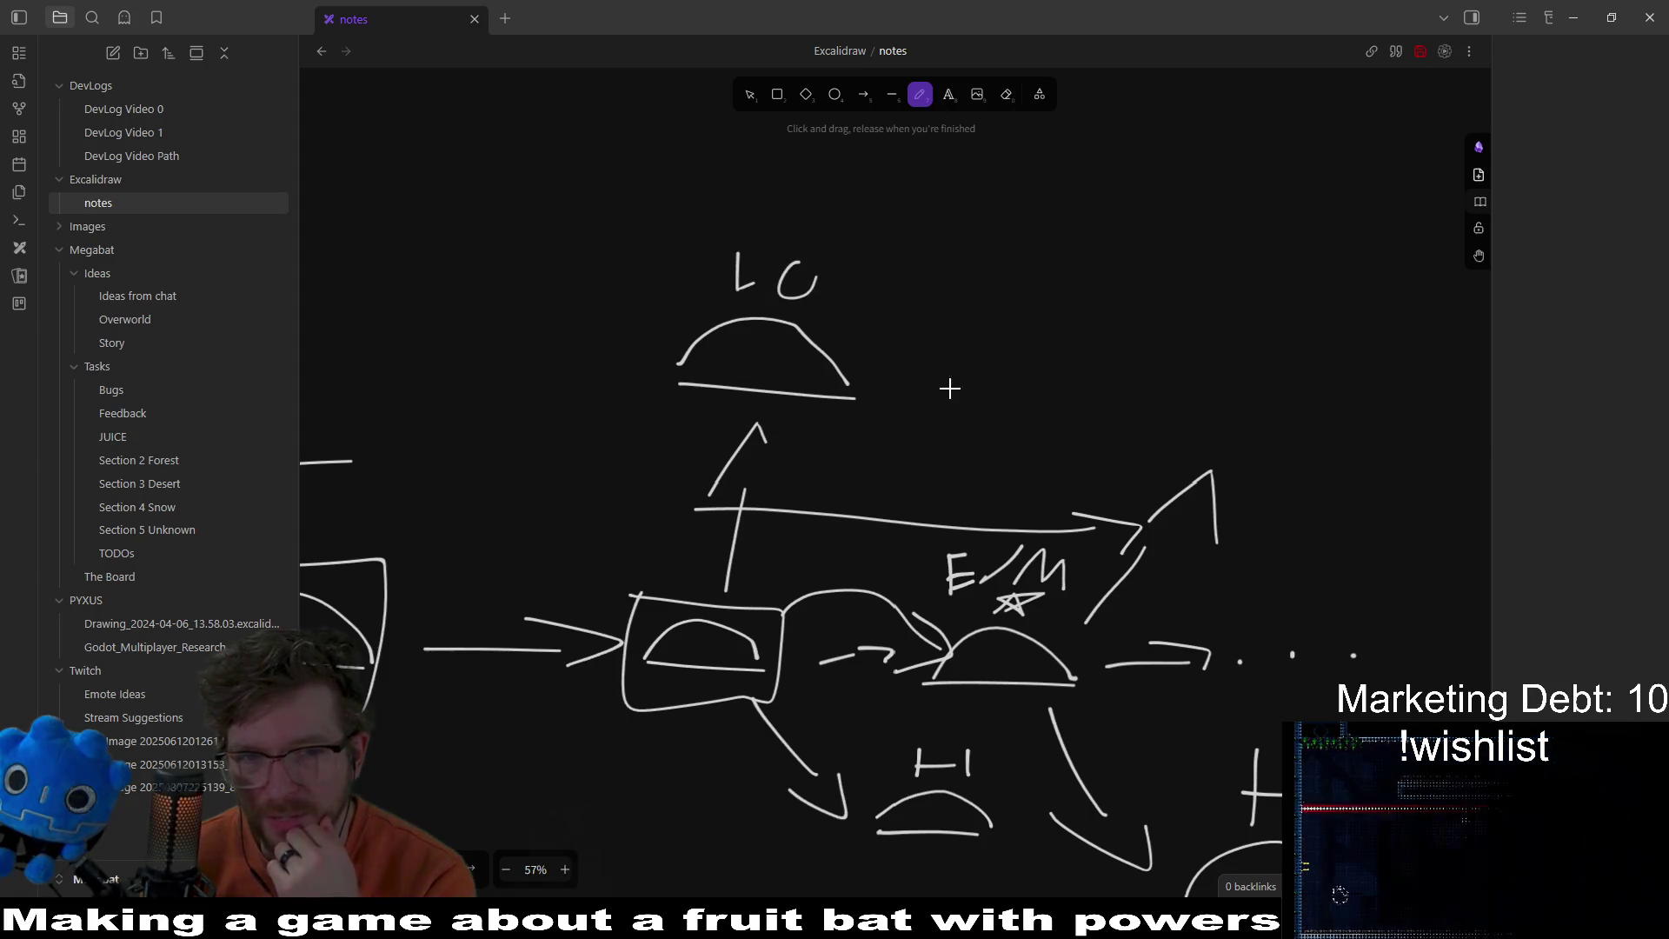
Step: Write LO under the lower dome and HI above the top LO label
scroll(951, 384, "down", 2)
scroll(951, 385, "right", 1)
left_click_drag(870, 680, 886, 727)
left_click_drag(923, 687, 932, 687)
scroll(807, 504, "up", 2)
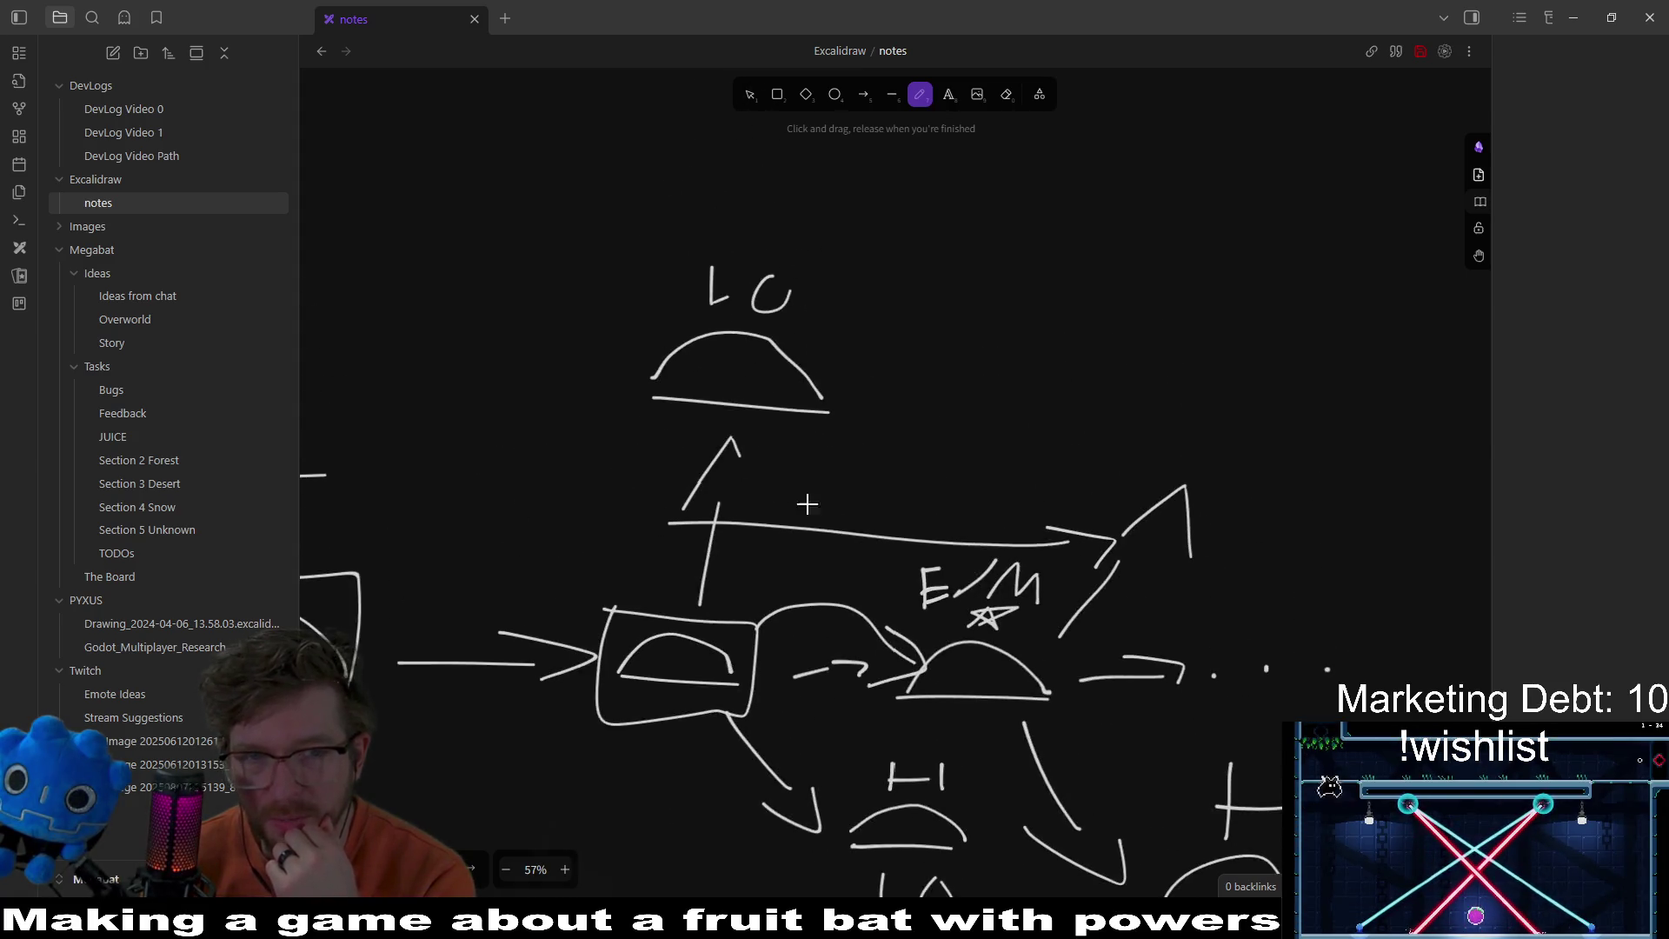
left_click_drag(745, 212, 812, 212)
scroll(1021, 408, "down", 1)
scroll(1020, 407, "right", 1)
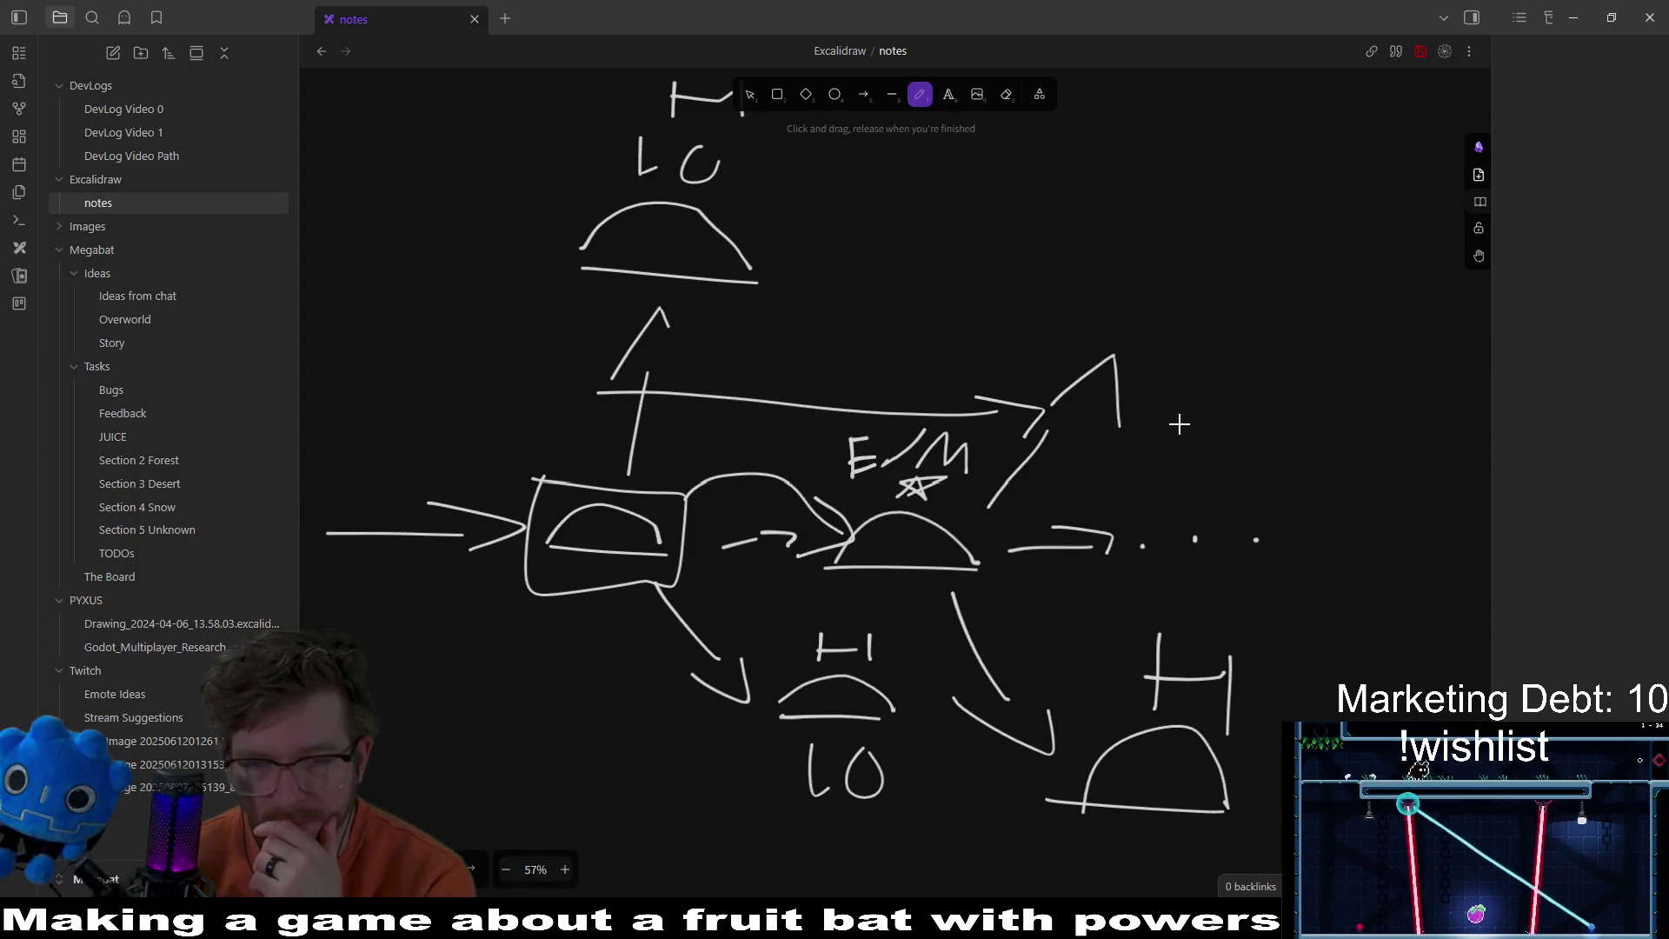
Step: Draw a new dome at the upper right labelled HI
scroll(1278, 606, "up", 1)
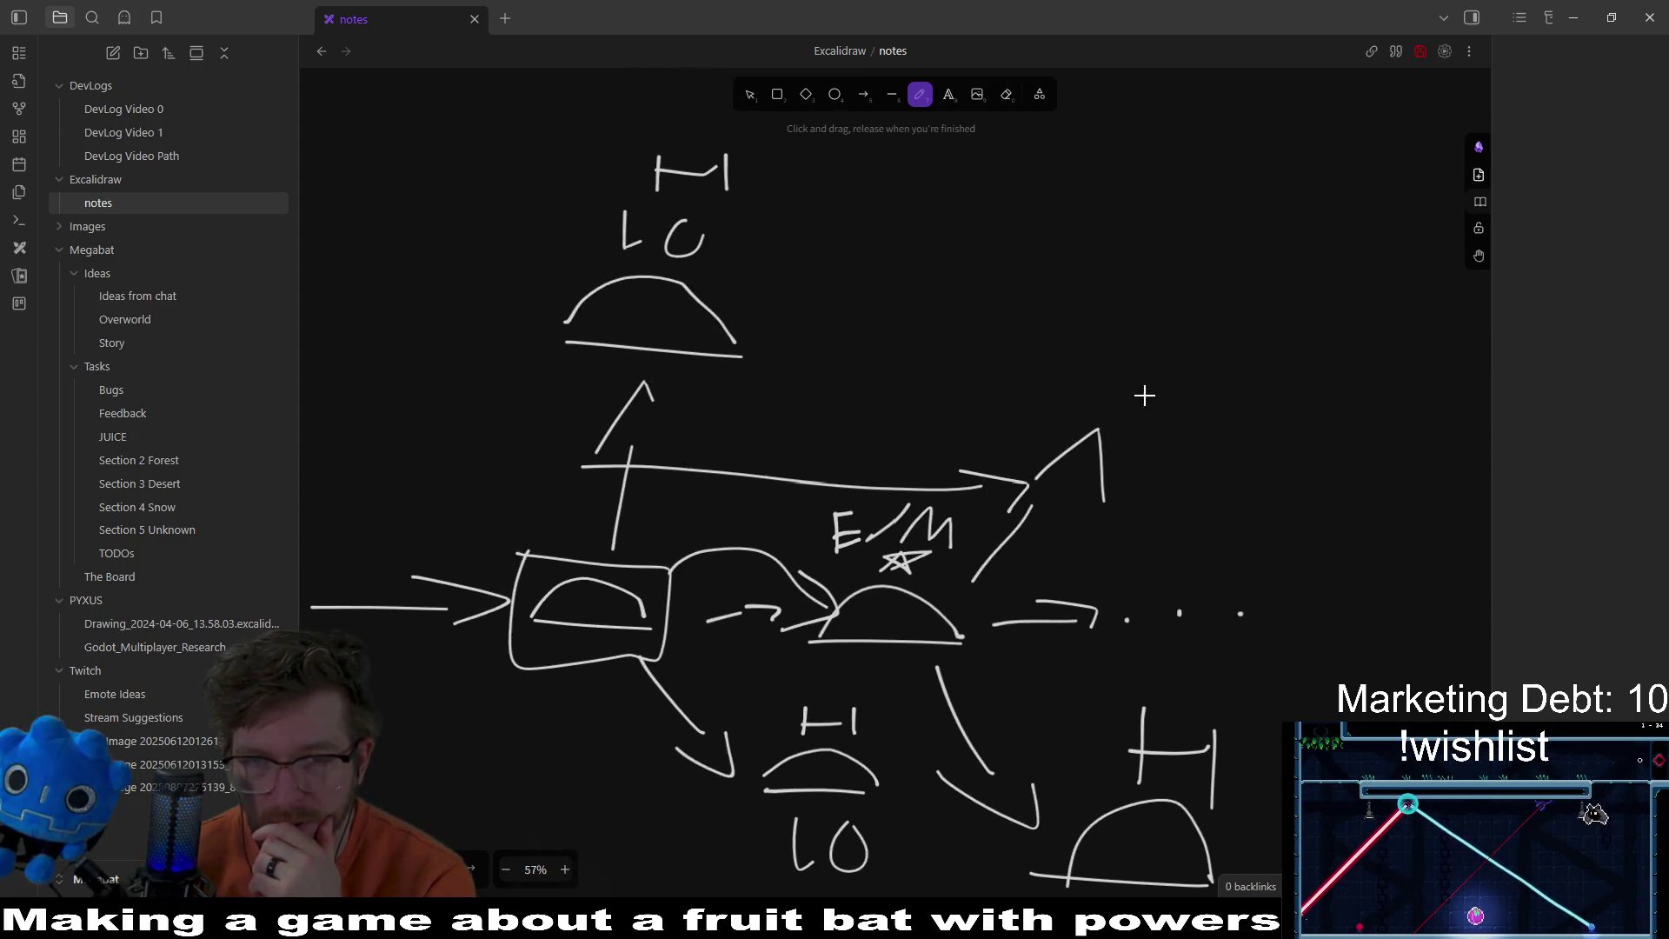
mouse_move(1074, 346)
left_mouse_down()
mouse_move(1198, 352)
mouse_move(1178, 327)
left_mouse_up()
mouse_move(1106, 232)
left_mouse_down()
mouse_move(1102, 261)
mouse_move(1152, 257)
left_mouse_up()
left_click_drag(1175, 231, 1175, 270)
Step: Mark the middle box and the T box with stars
scroll(1012, 437, "down", 1)
scroll(1013, 437, "left", 1)
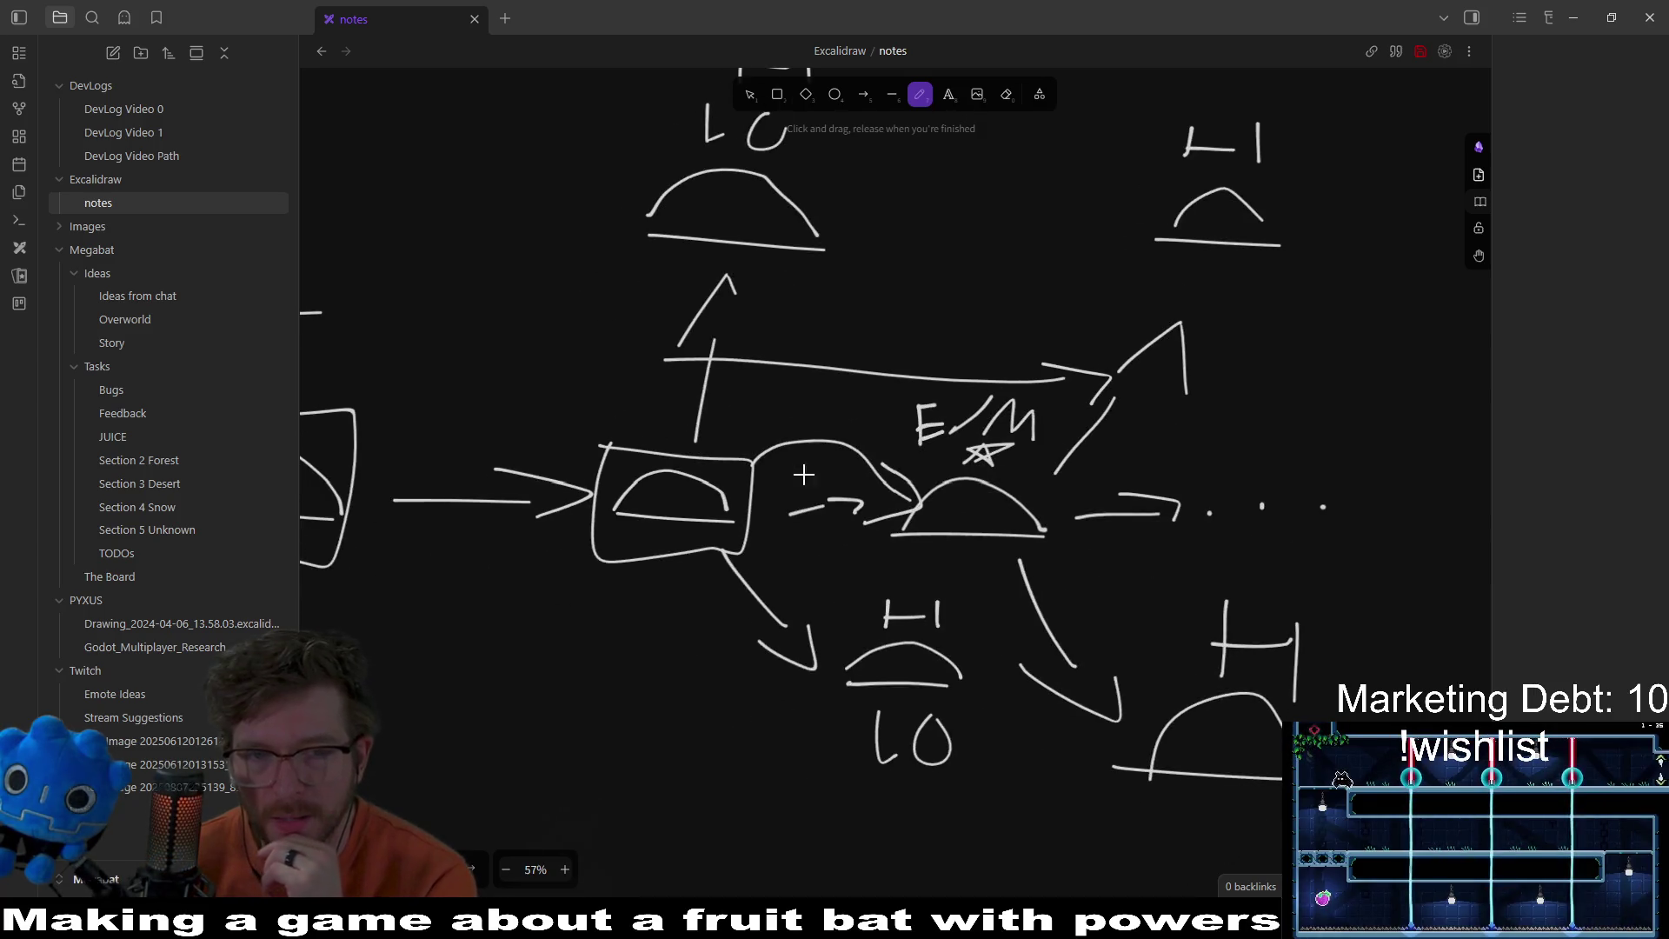
scroll(986, 559, "left", 1)
scroll(1164, 450, "up", 1)
scroll(1165, 450, "right", 1)
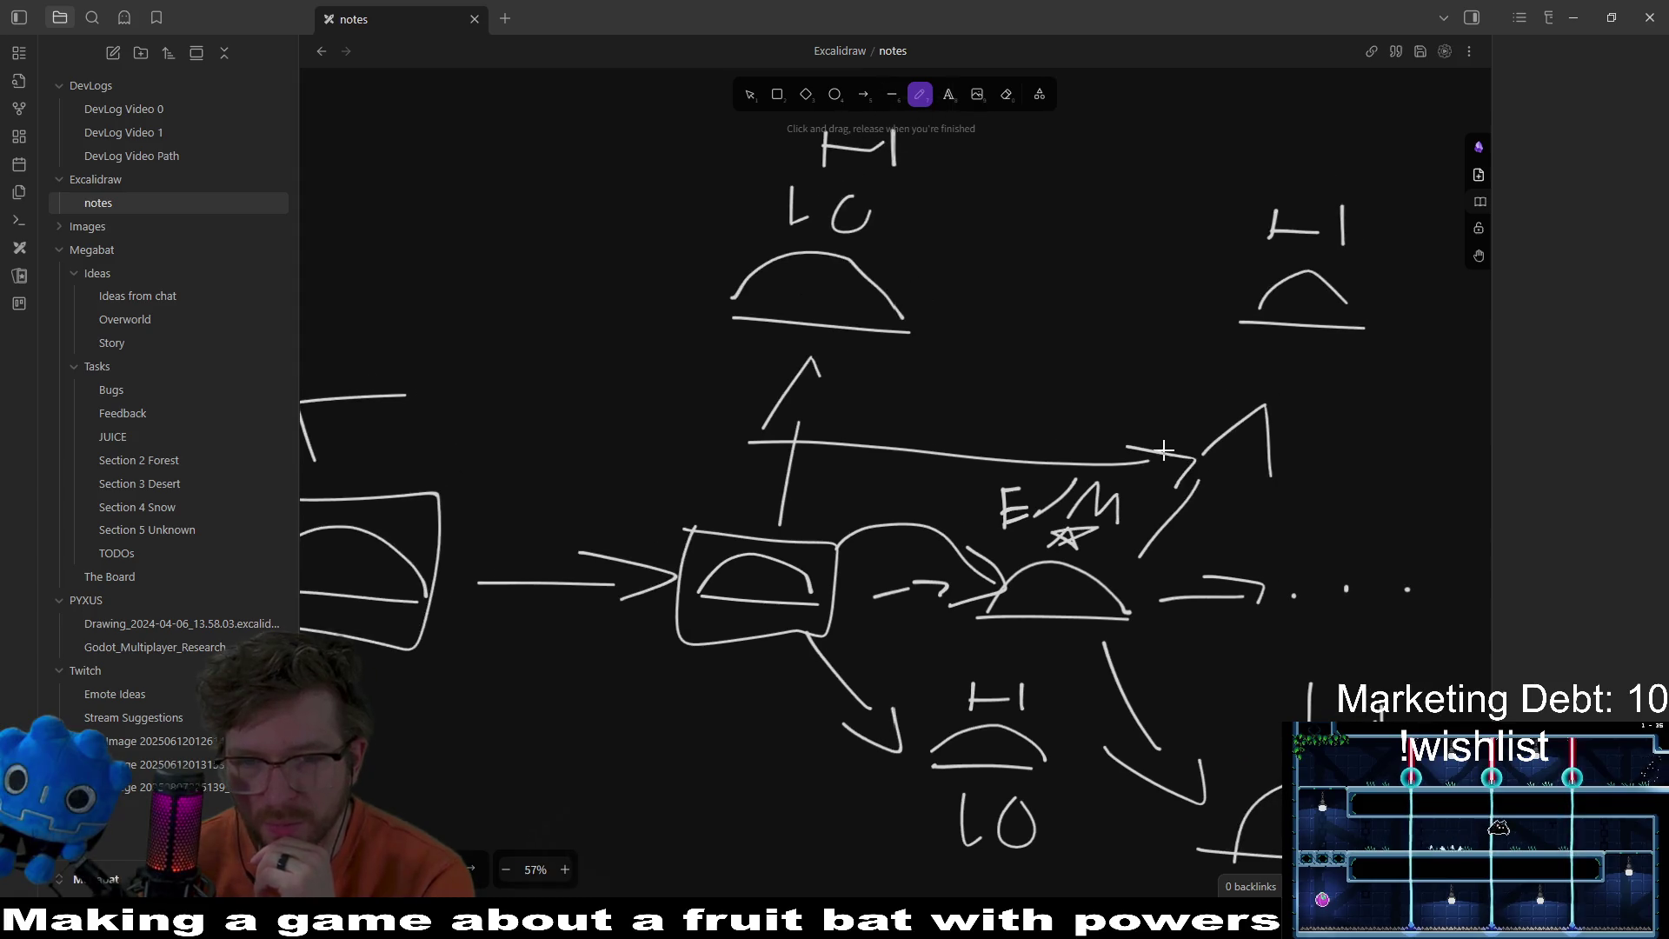
scroll(886, 300, "up", 1)
scroll(886, 300, "right", 1)
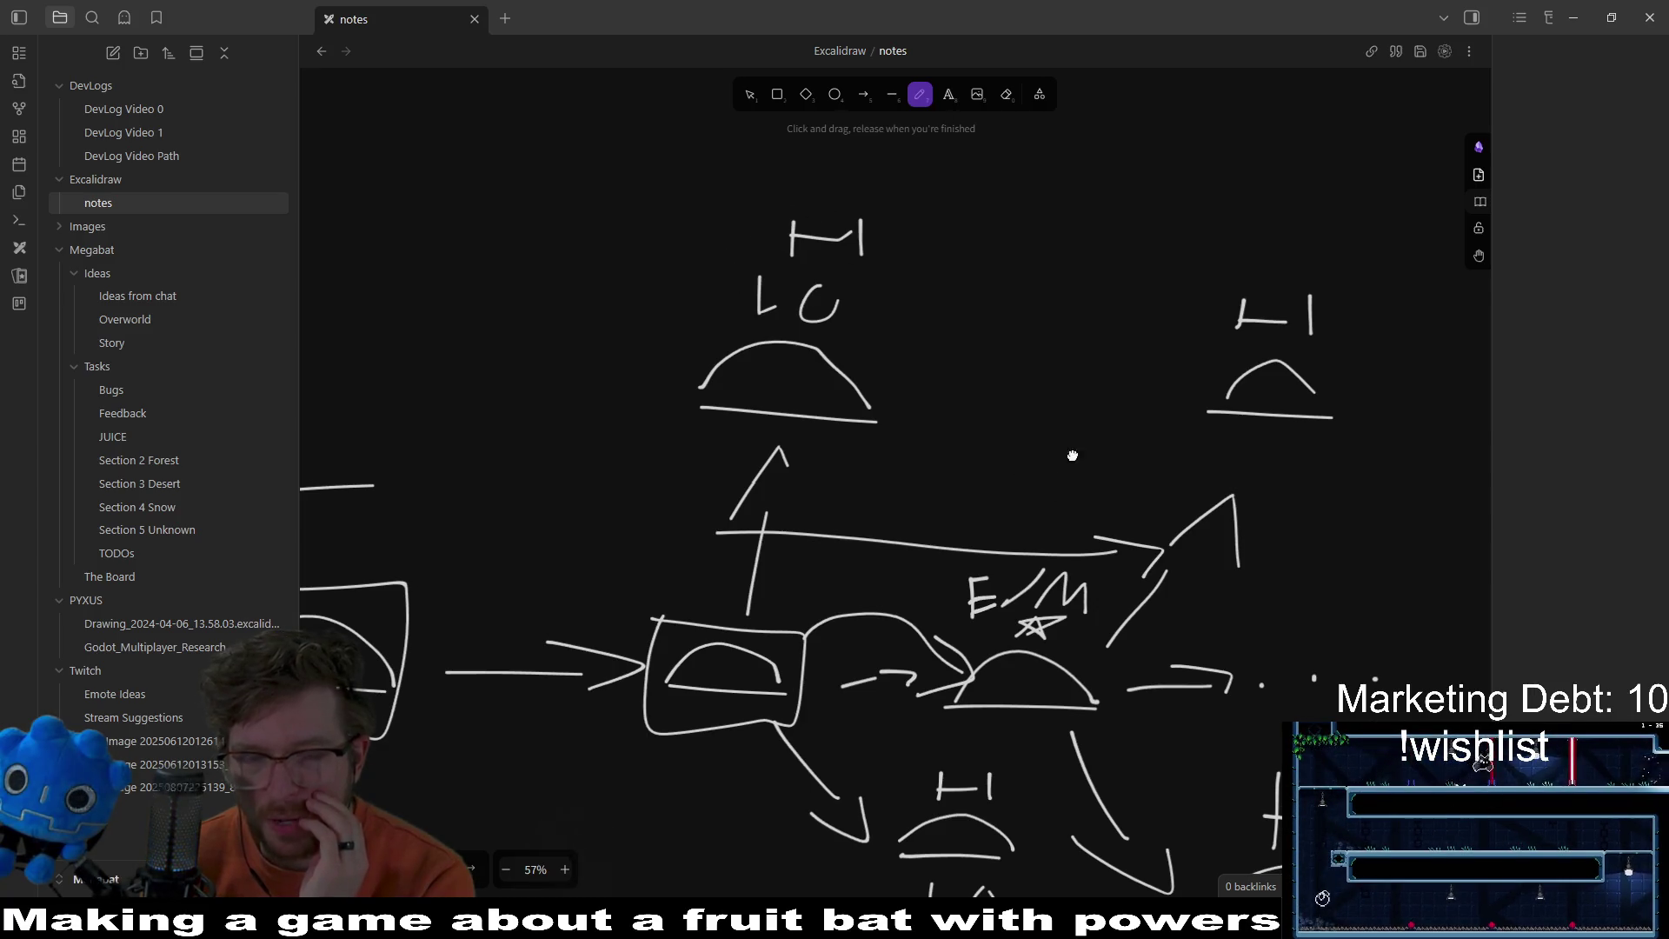
scroll(1073, 456, "down", 2)
scroll(1072, 456, "left", 2)
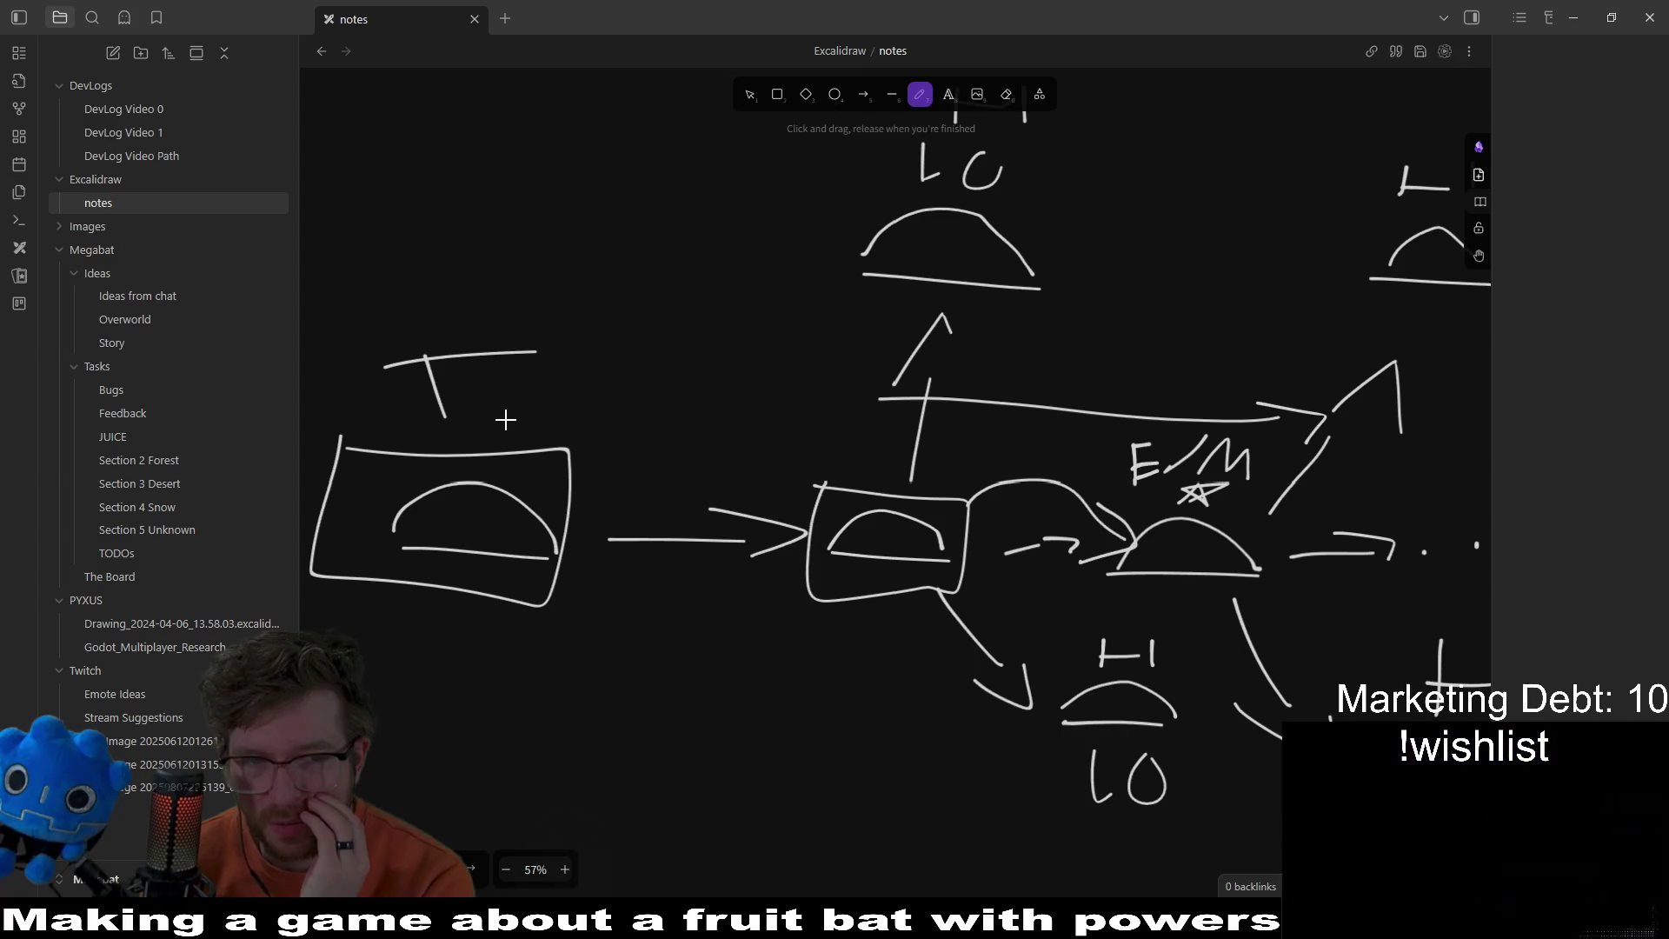
mouse_move(798, 460)
left_mouse_down()
mouse_move(836, 454)
mouse_move(788, 428)
mouse_move(848, 439)
mouse_move(757, 450)
left_mouse_up()
mouse_move(495, 428)
left_mouse_down()
mouse_move(548, 388)
mouse_move(561, 421)
left_mouse_up()
scroll(739, 409, "right", 2)
scroll(935, 374, "up", 3)
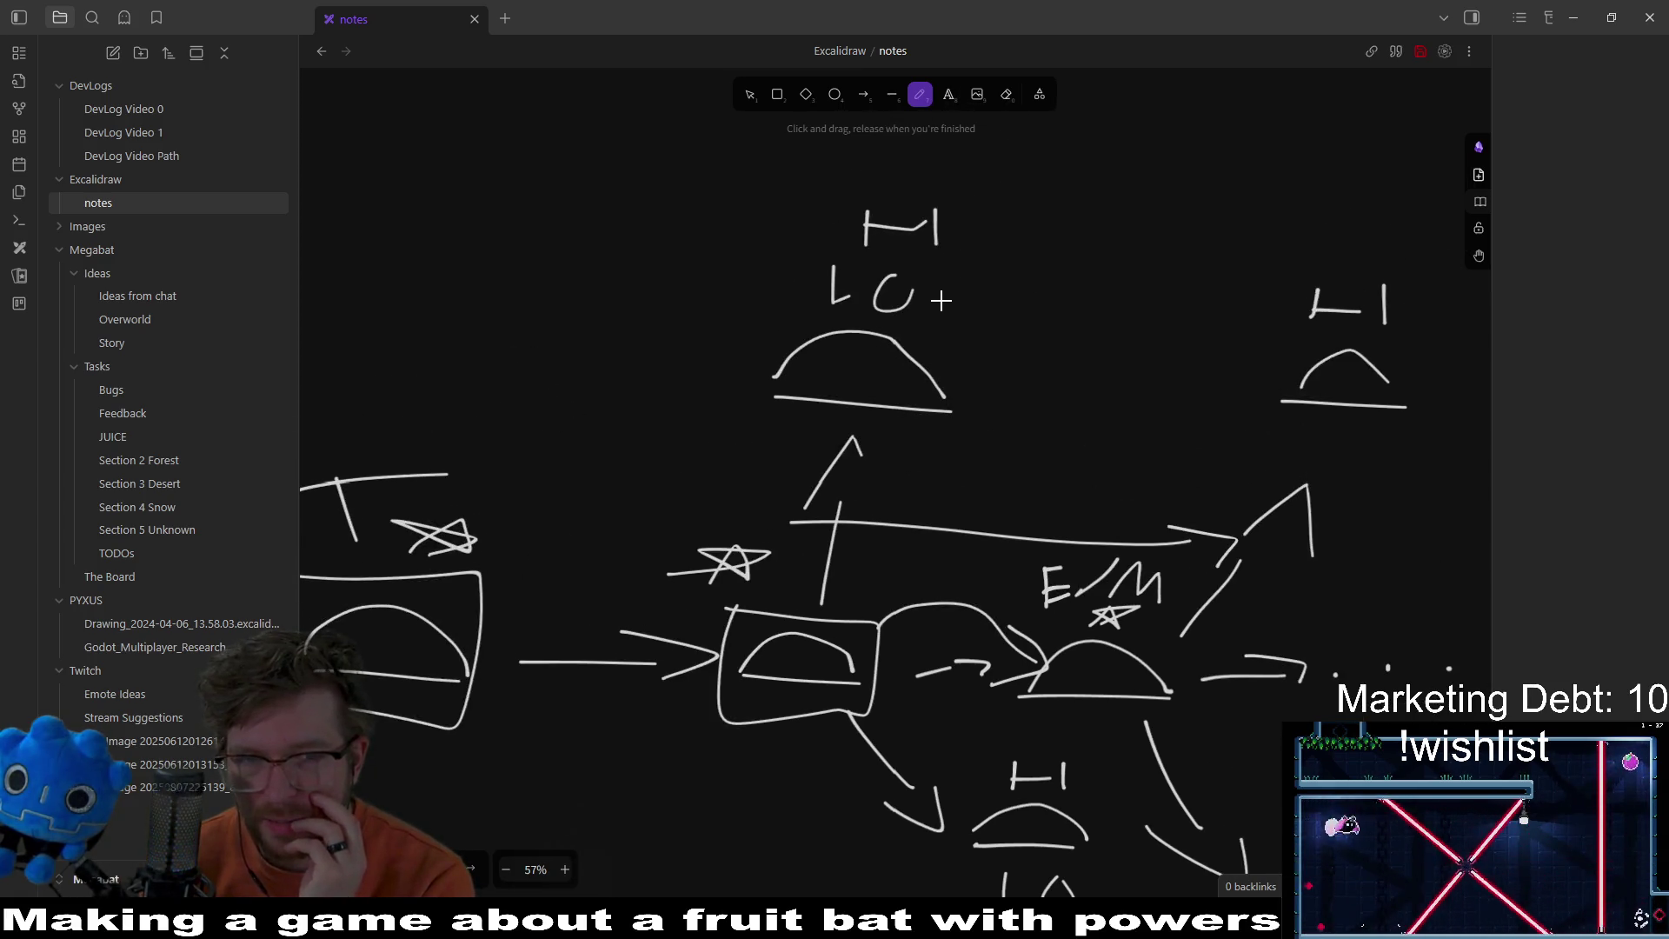
Step: Add the 2 and 3 labels, then circle the top HI LO dome
left_click_drag(956, 306, 986, 341)
scroll(987, 341, "down", 3)
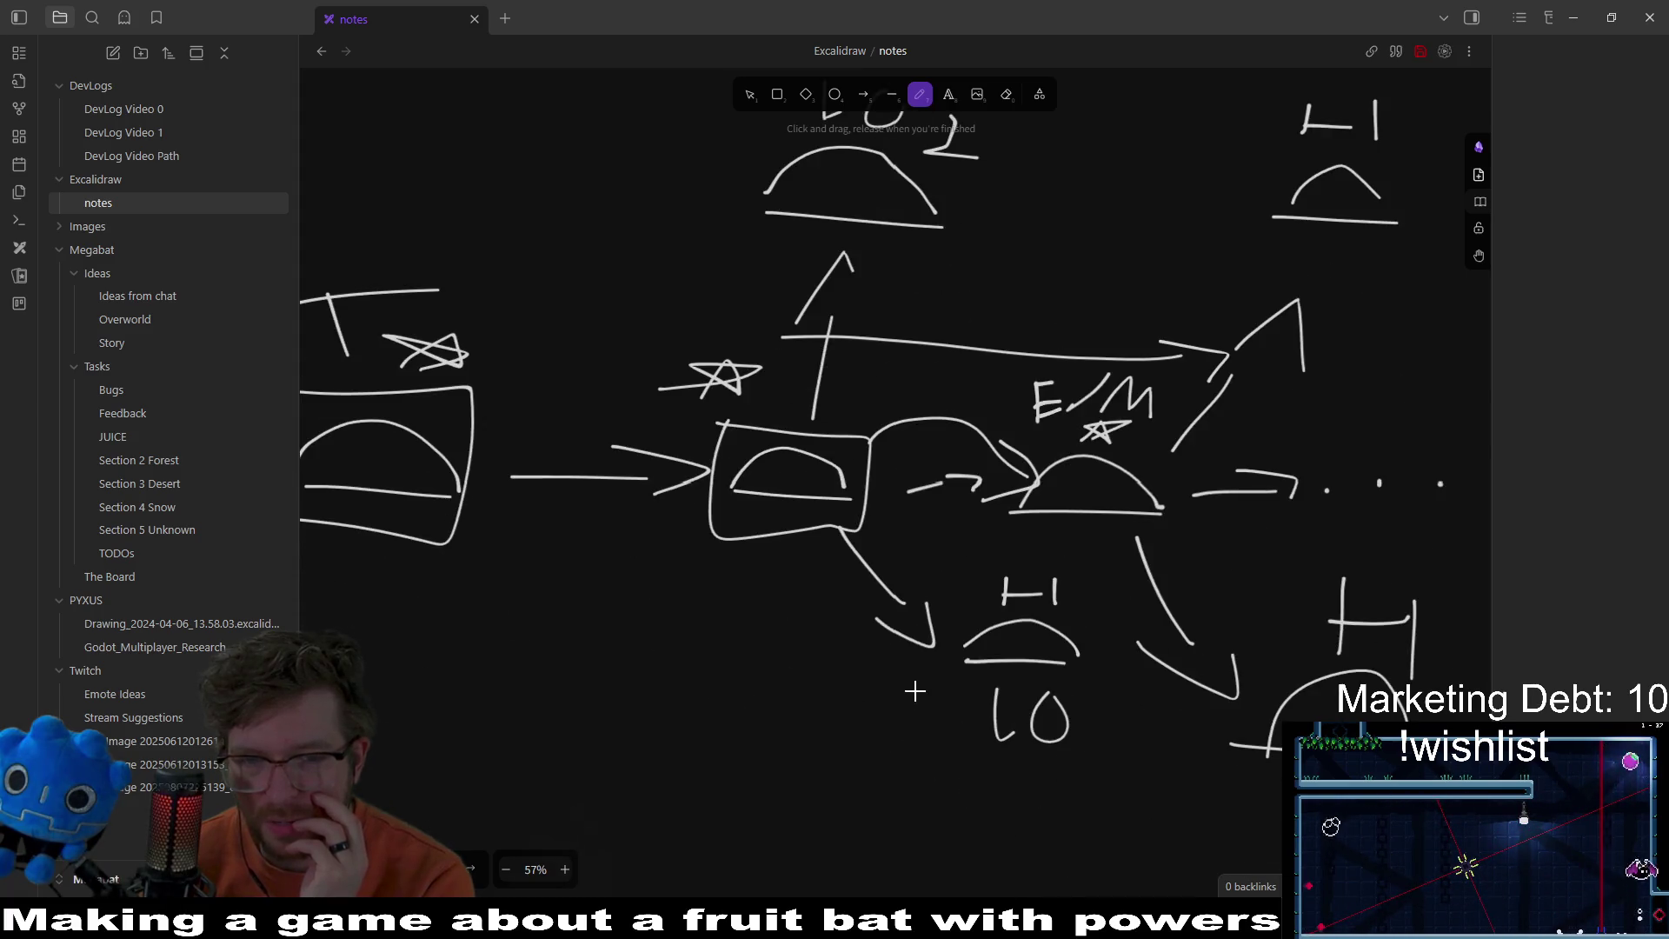
mouse_move(917, 690)
left_mouse_down()
mouse_move(932, 706)
mouse_move(902, 726)
left_mouse_up()
scroll(965, 564, "up", 2)
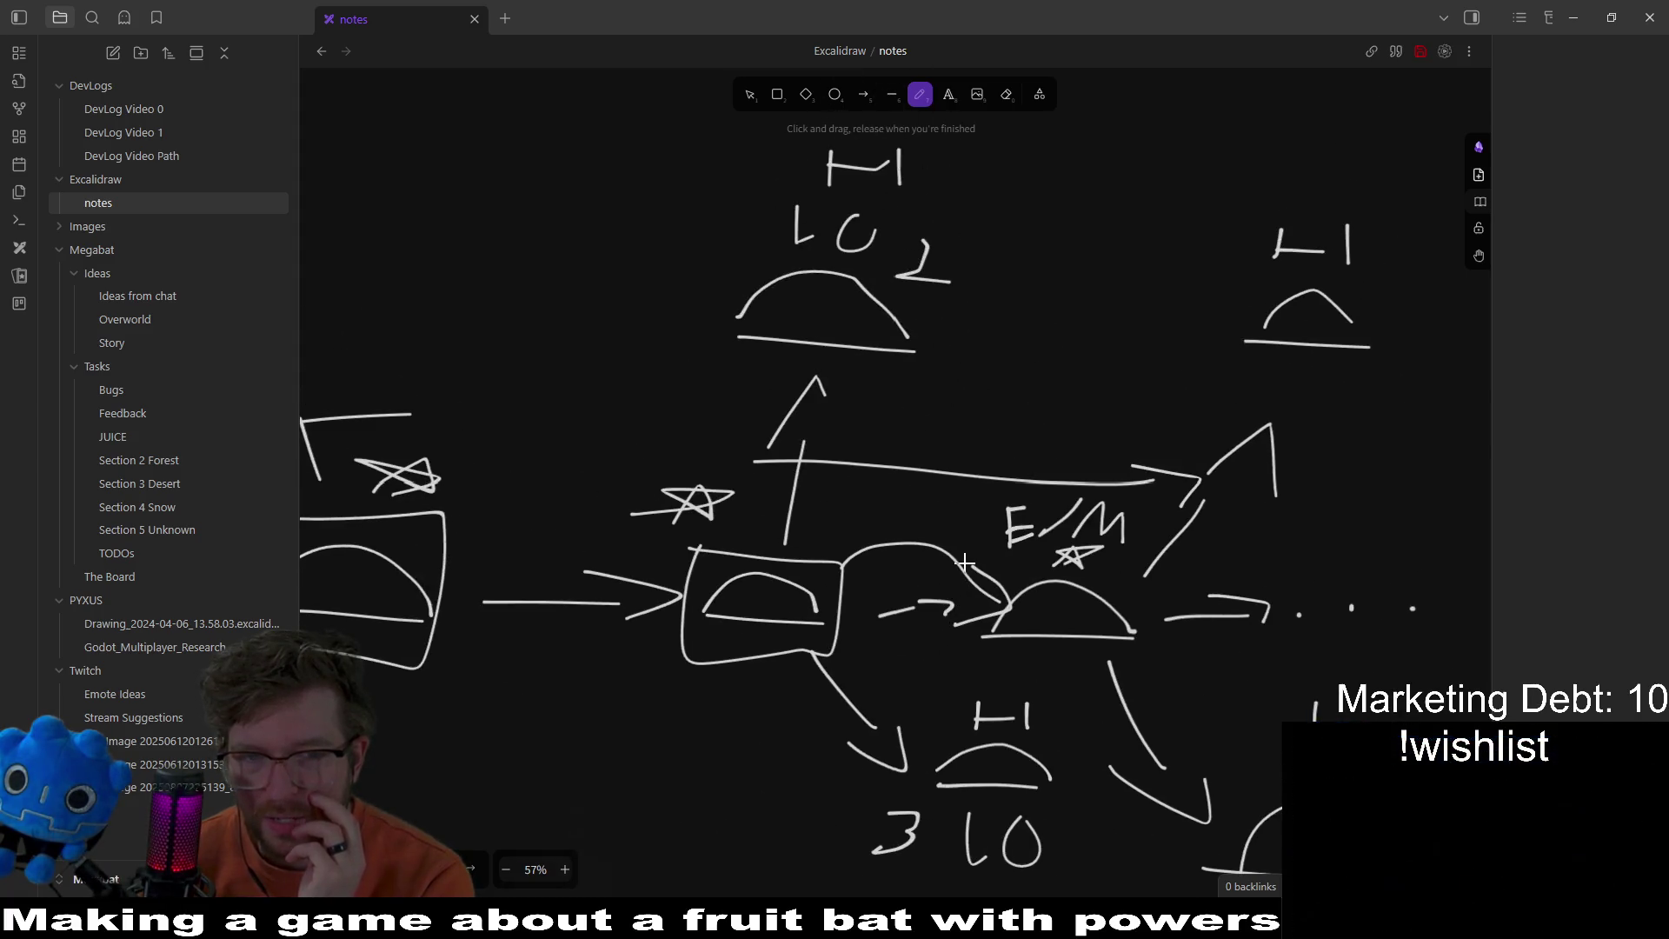
scroll(870, 396, "up", 1)
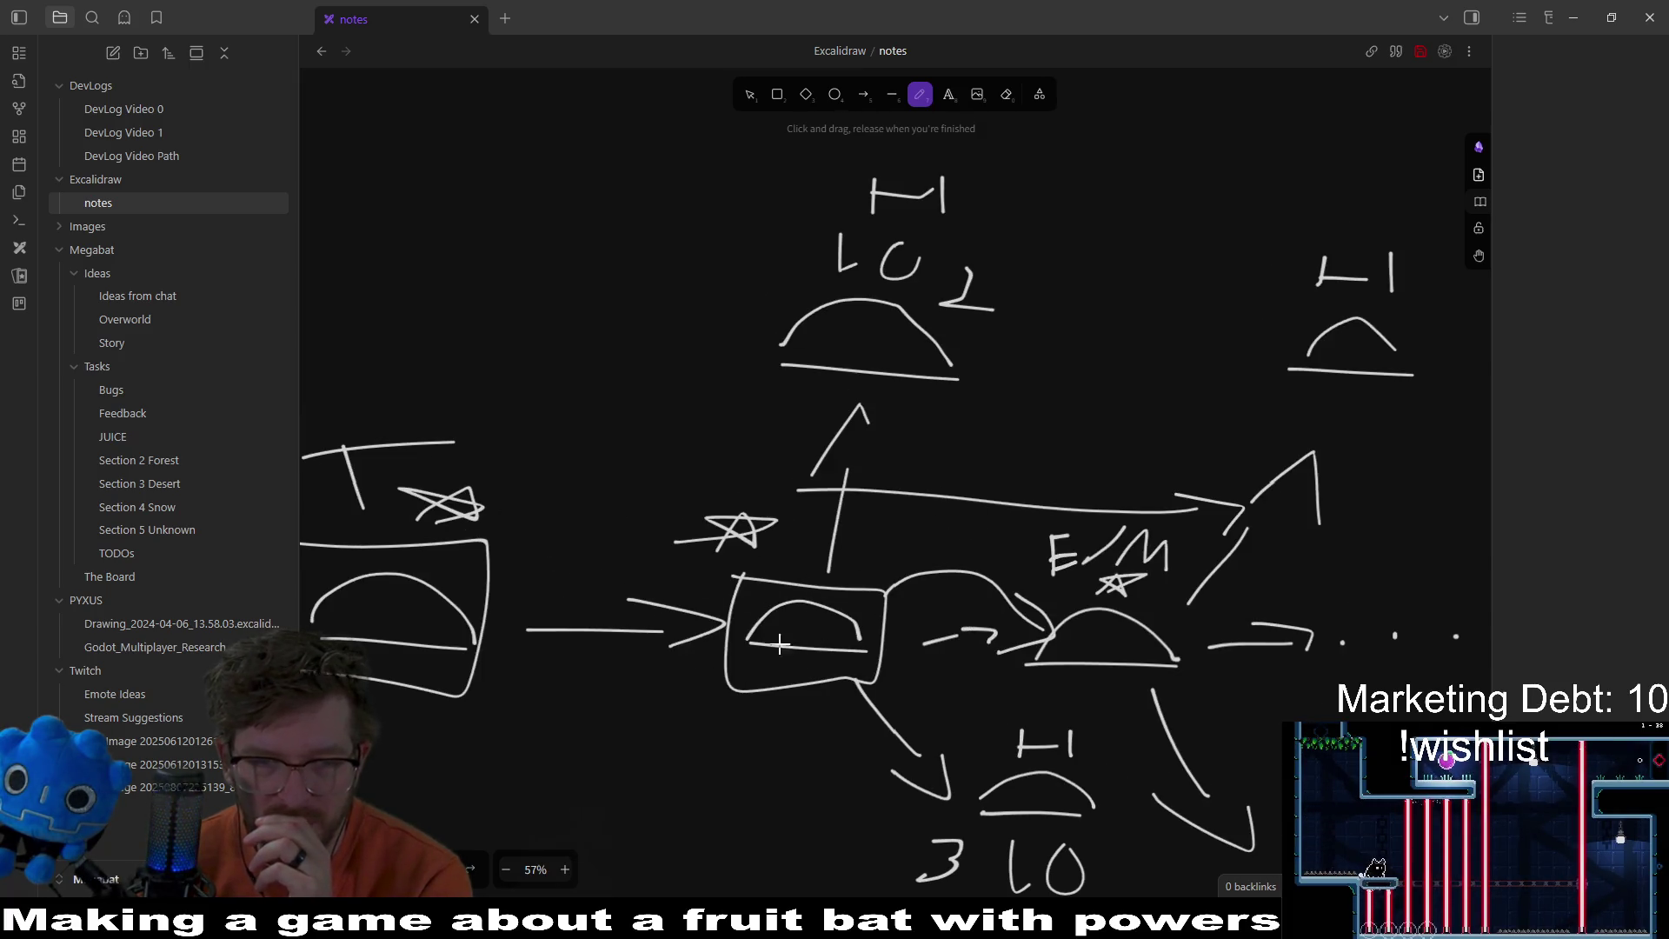
mouse_move(856, 178)
left_mouse_down()
mouse_move(764, 231)
mouse_move(970, 176)
mouse_move(926, 159)
left_mouse_up()
scroll(1100, 472, "down", 3)
scroll(1100, 472, "up", 2)
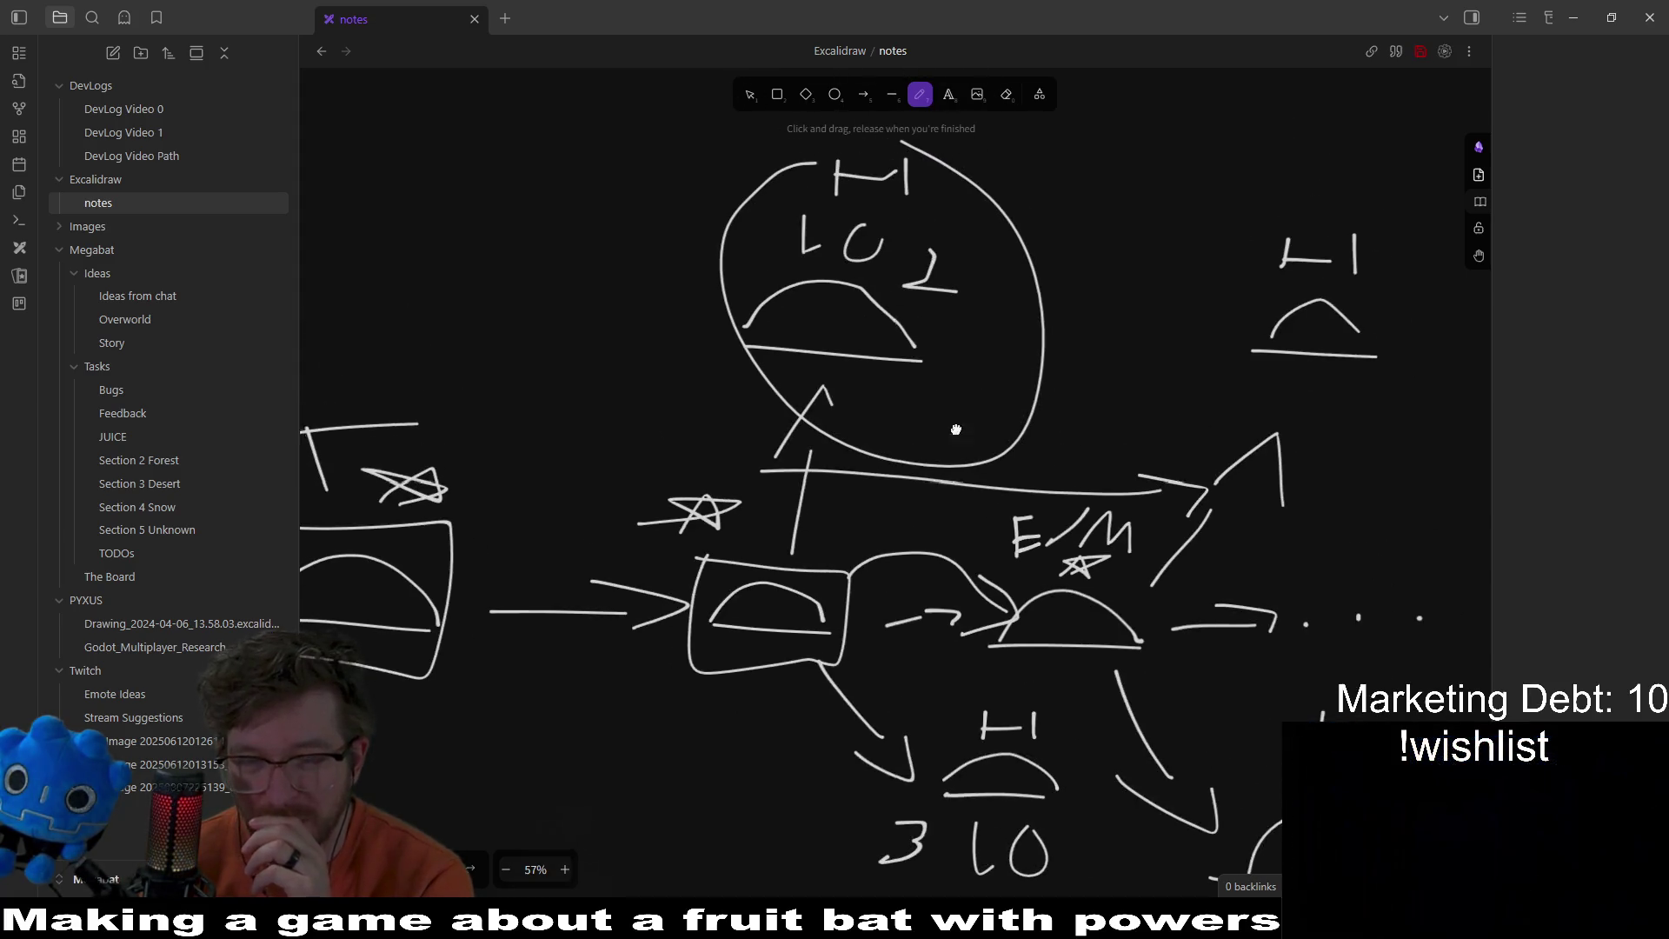
scroll(1061, 429, "down", 3)
scroll(1072, 521, "up", 1)
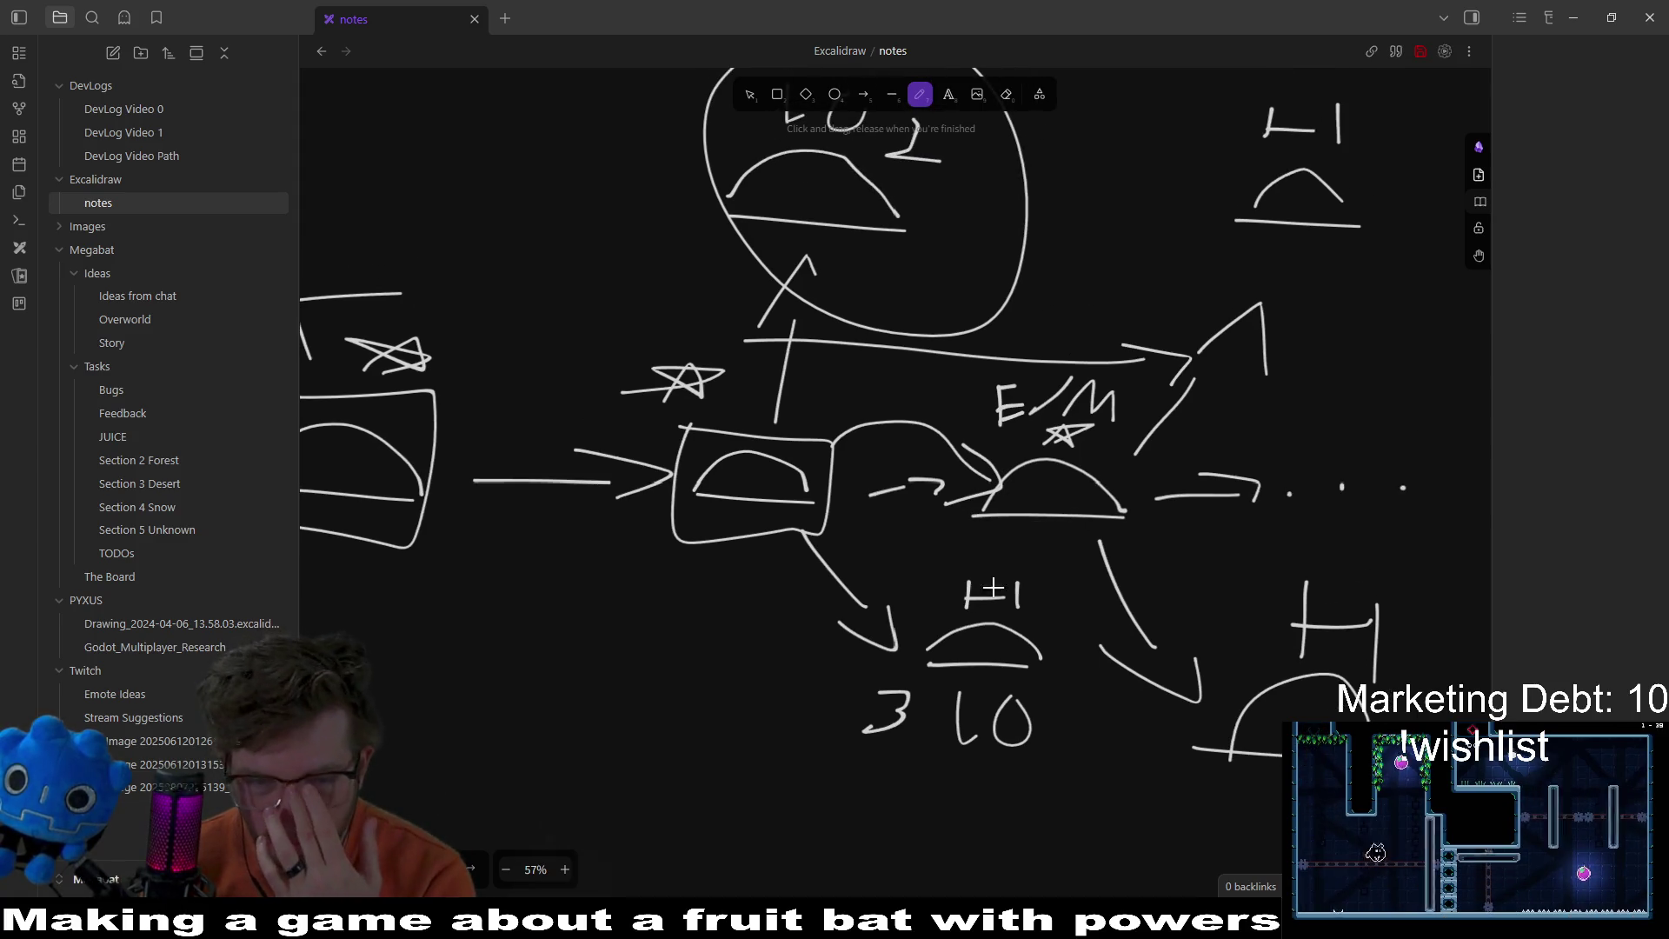
mouse_move(1021, 565)
left_mouse_down()
mouse_move(868, 569)
mouse_move(1062, 748)
mouse_move(1000, 550)
left_mouse_up()
scroll(1121, 565, "up", 1)
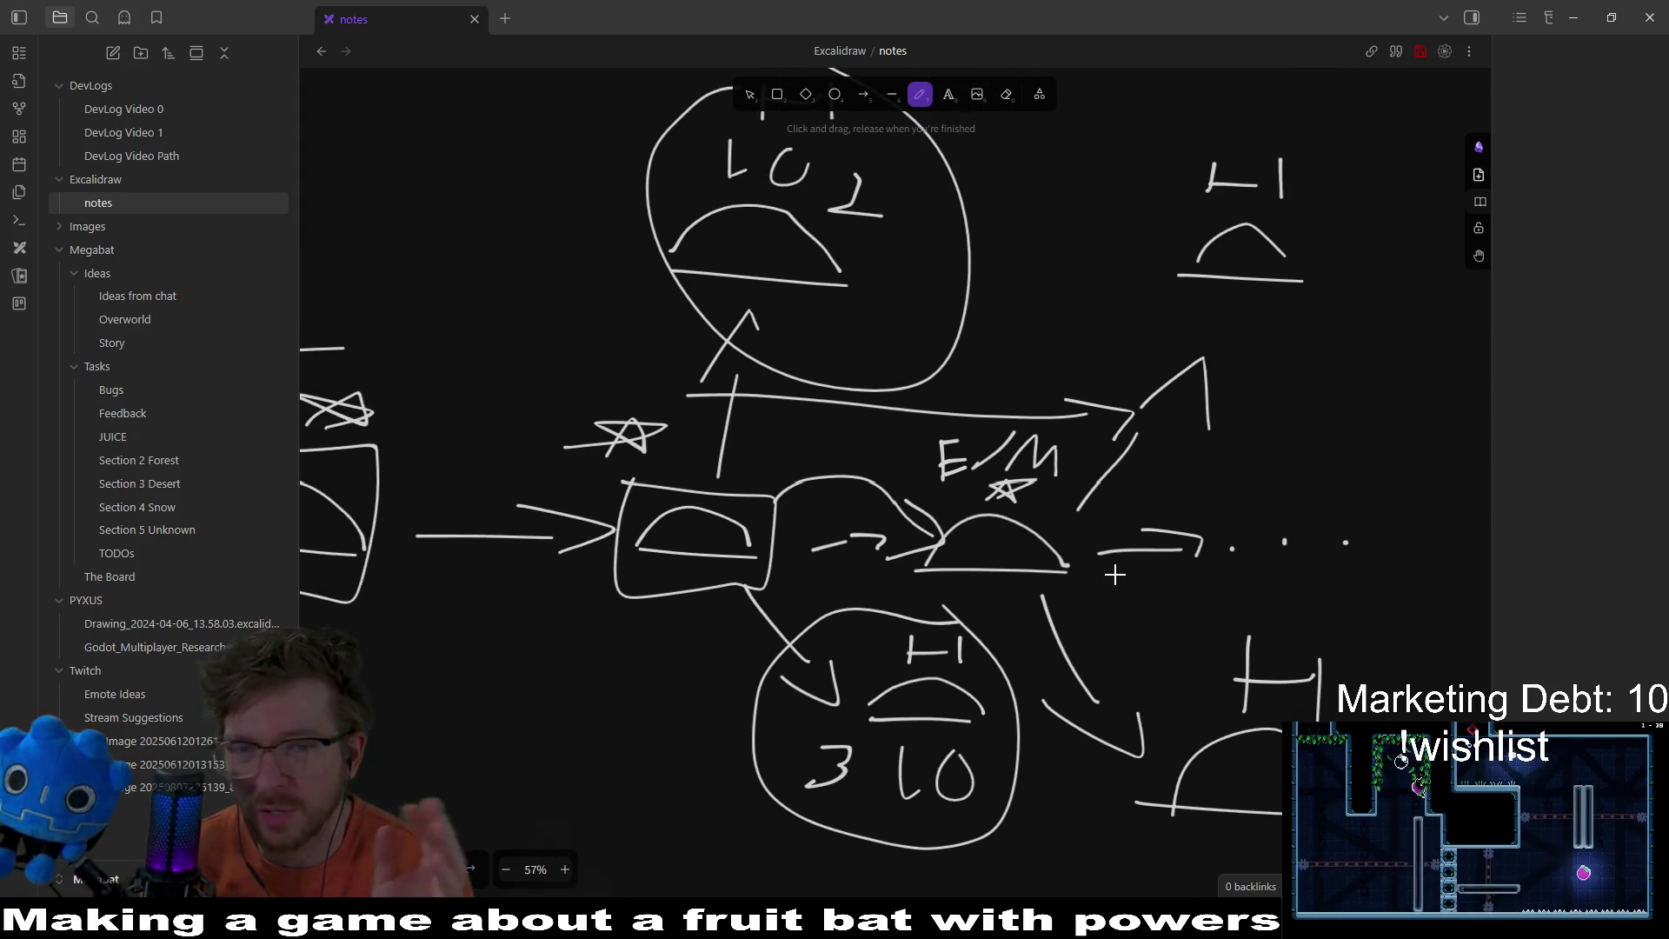
scroll(1104, 548, "right", 3)
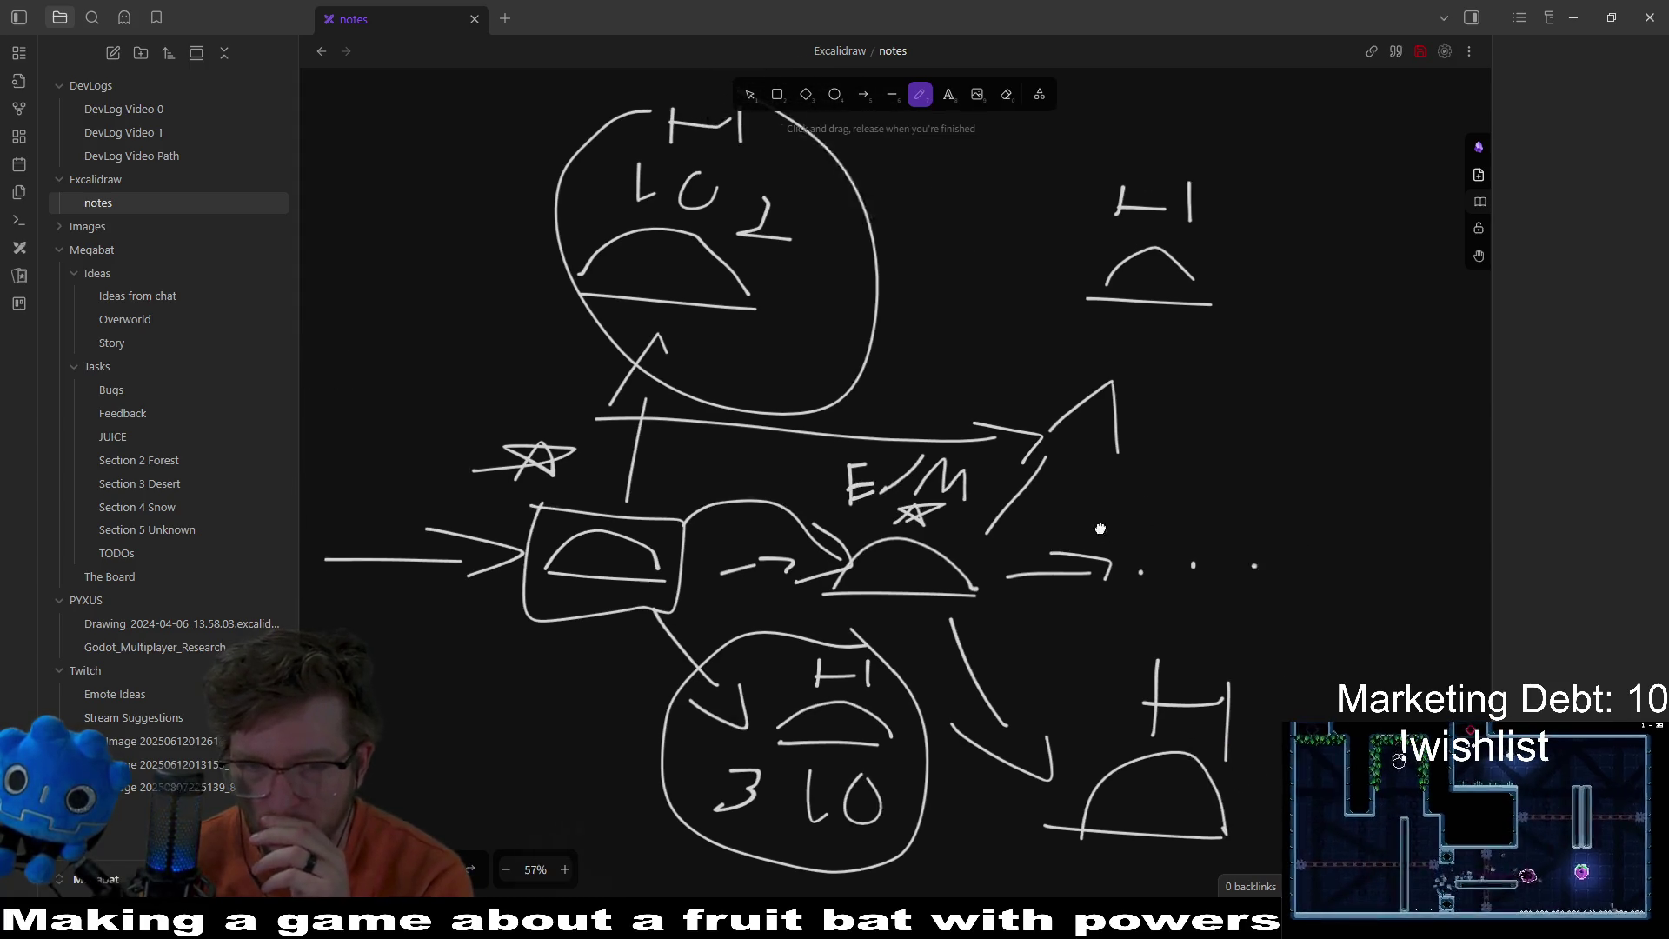
scroll(1100, 529, "right", 1)
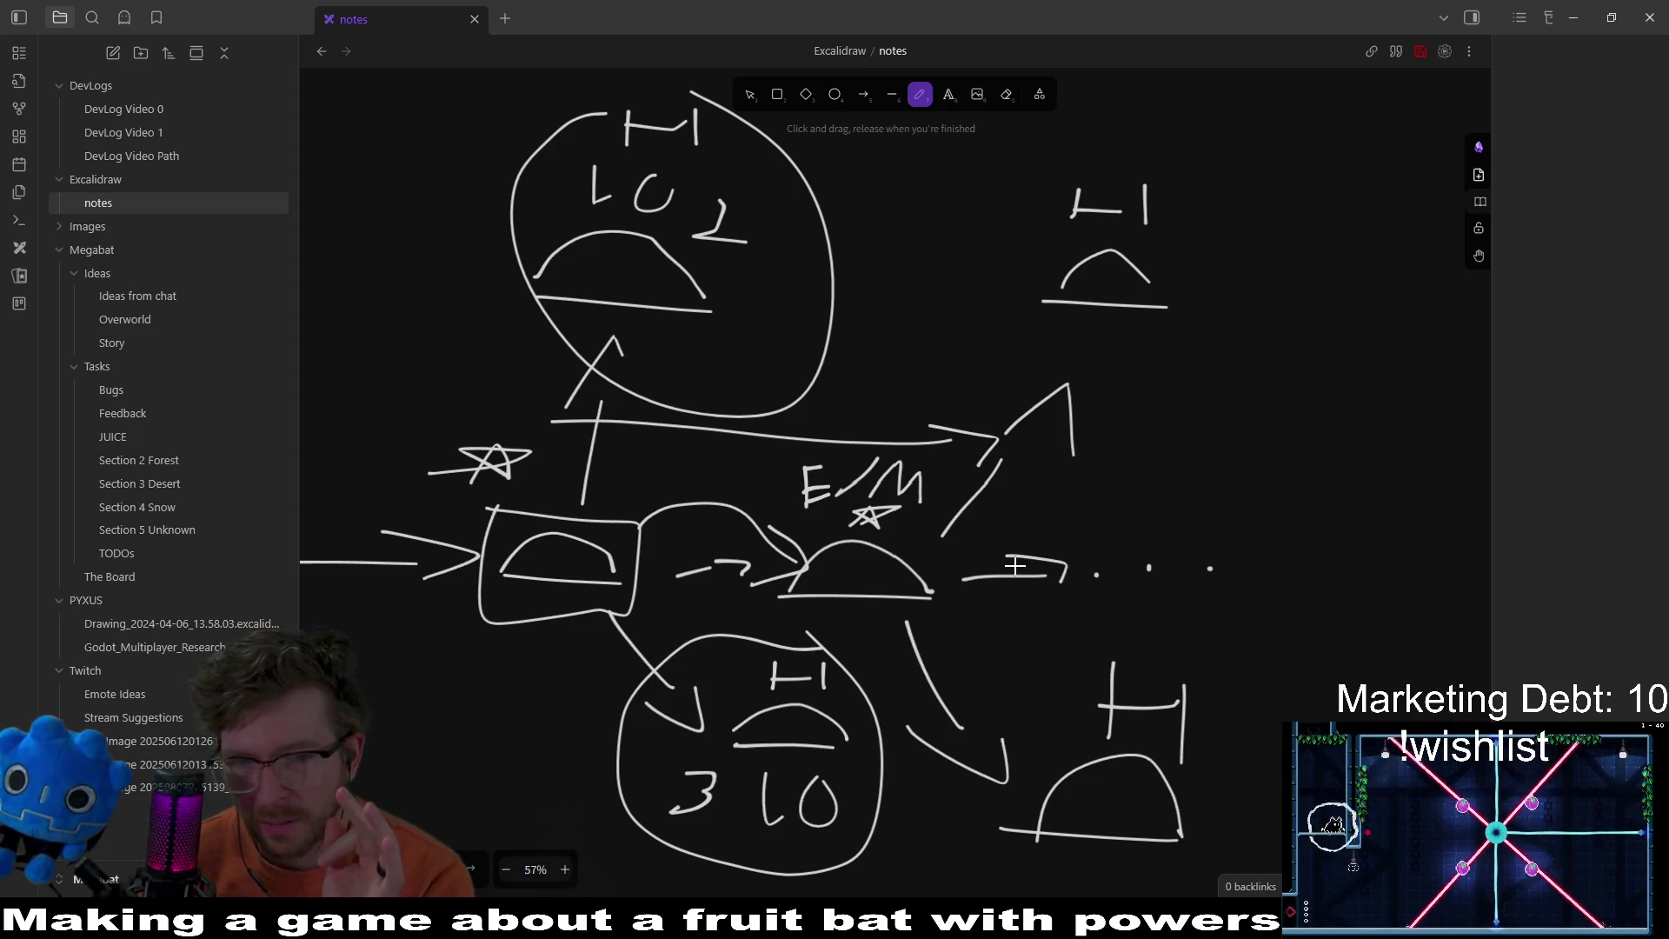
scroll(1015, 566, "left", 4)
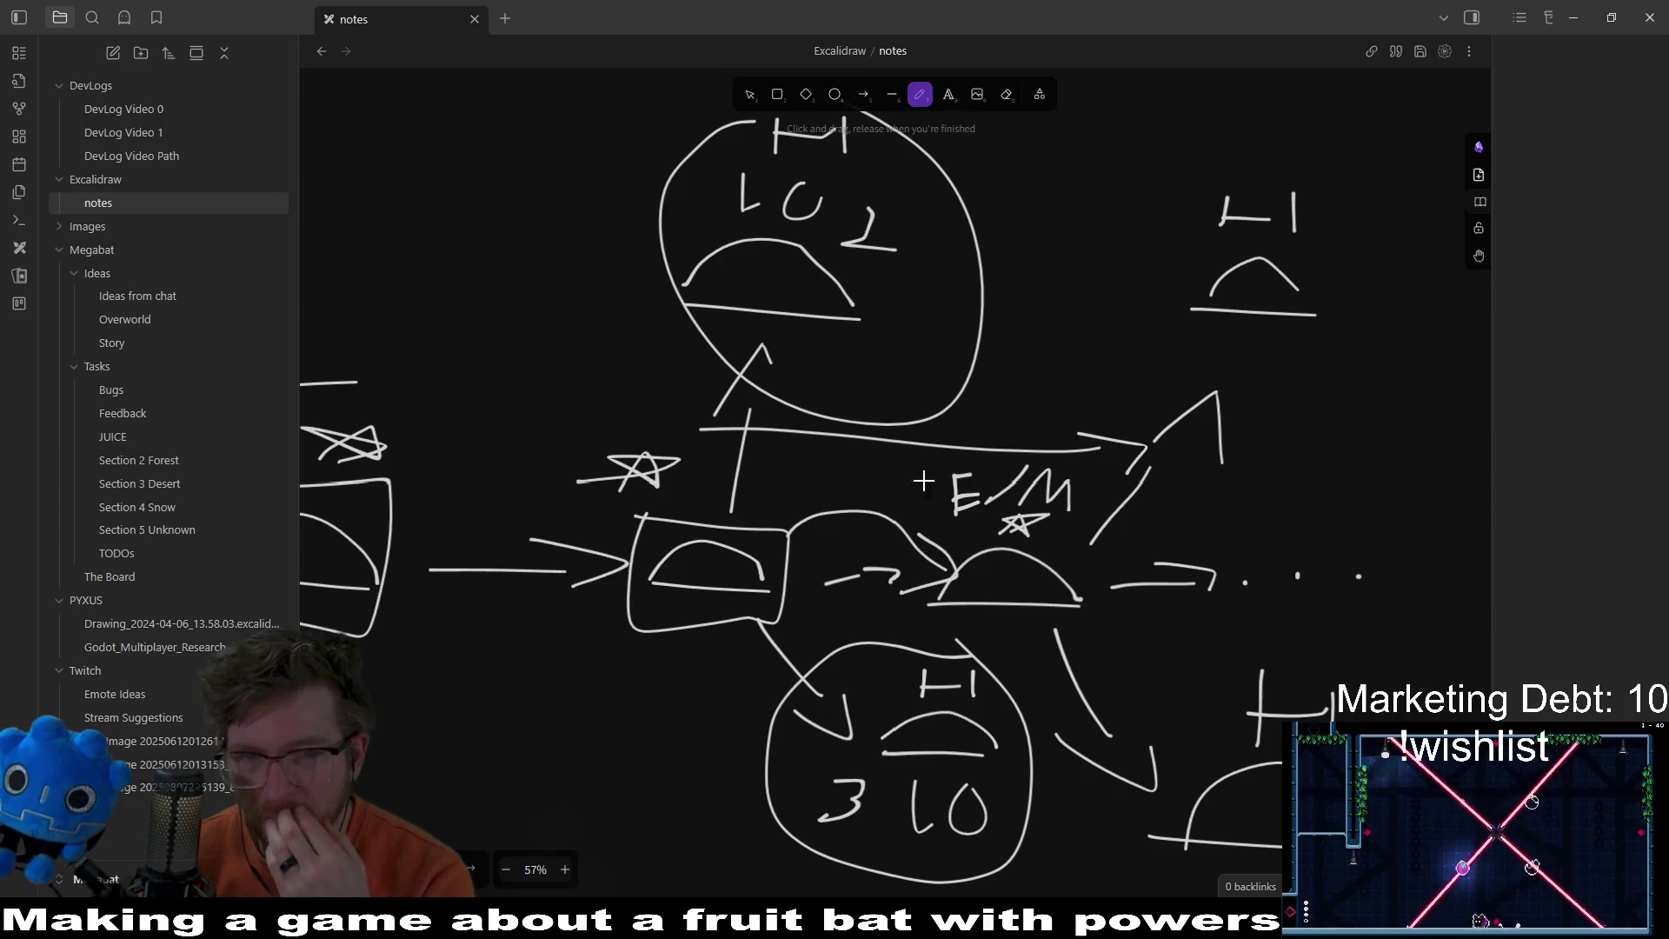
scroll(1022, 485, "left", 3)
left_click_drag(1017, 443, 1046, 474)
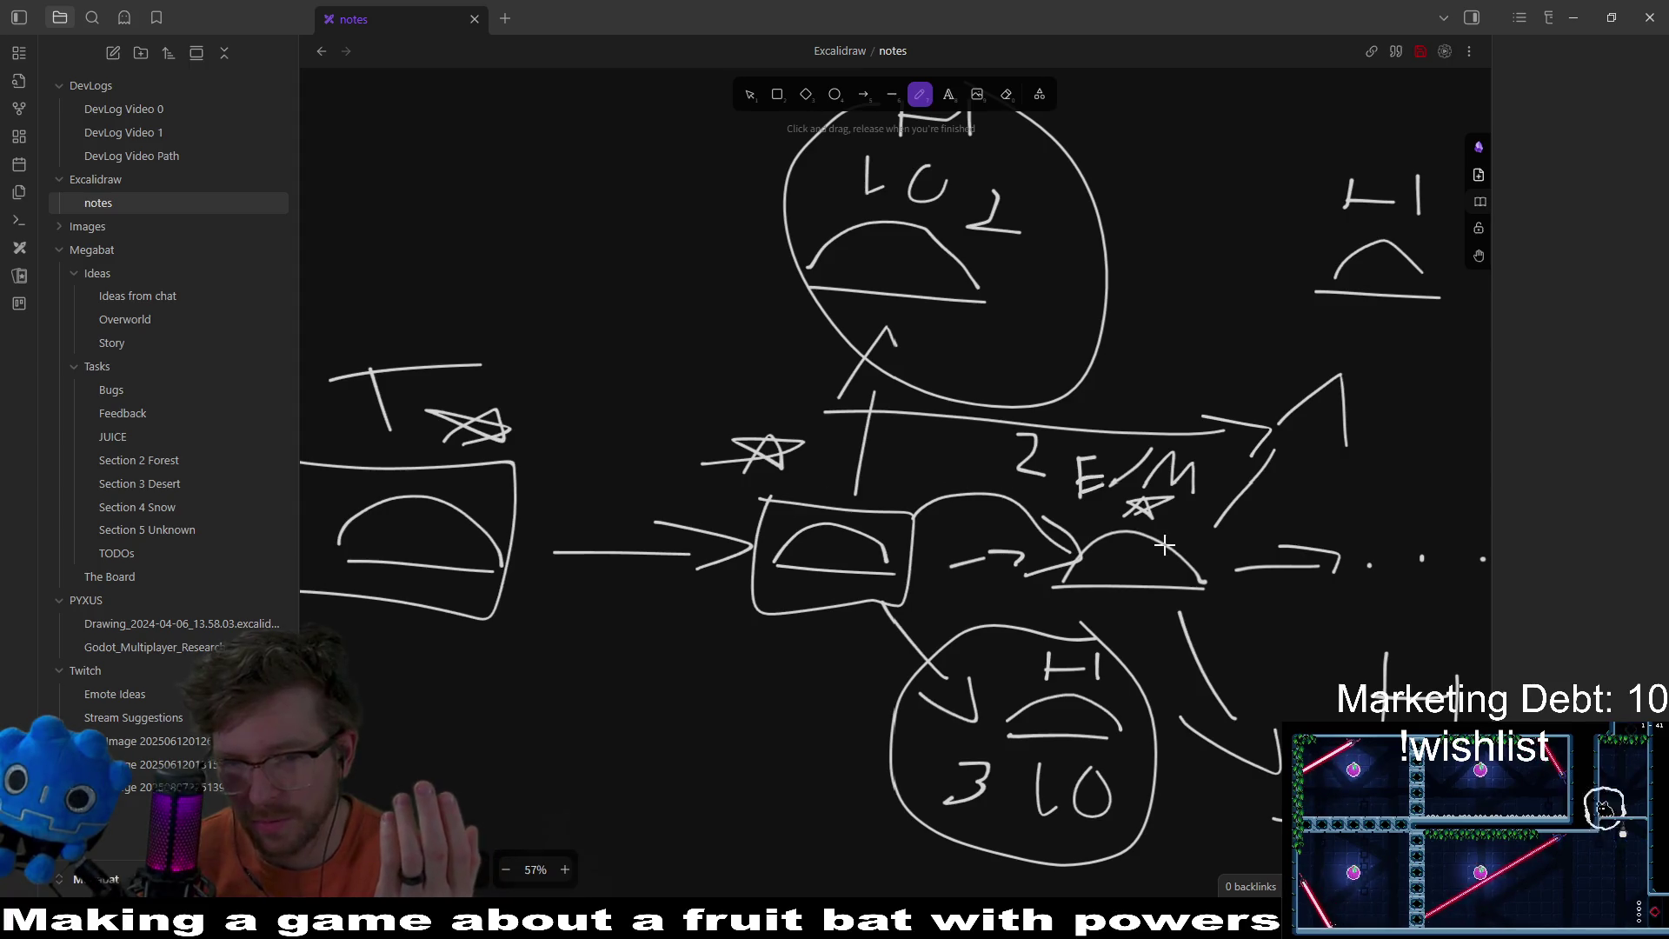
scroll(1051, 540, "right", 3)
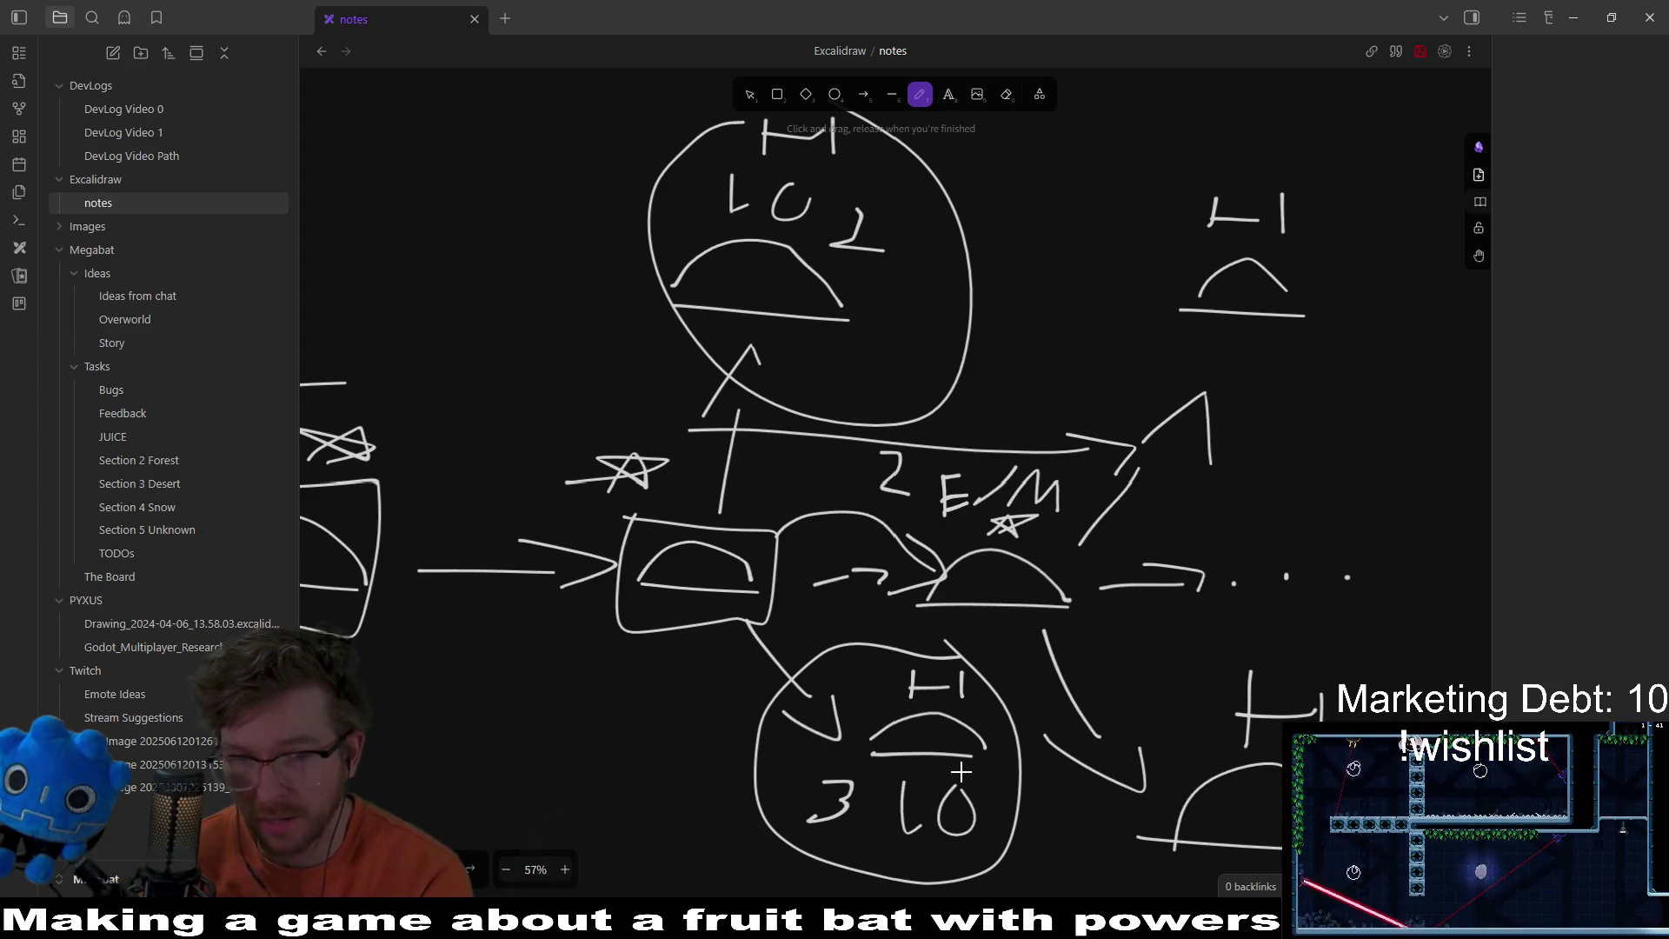
left_click_drag(1191, 576, 1465, 587)
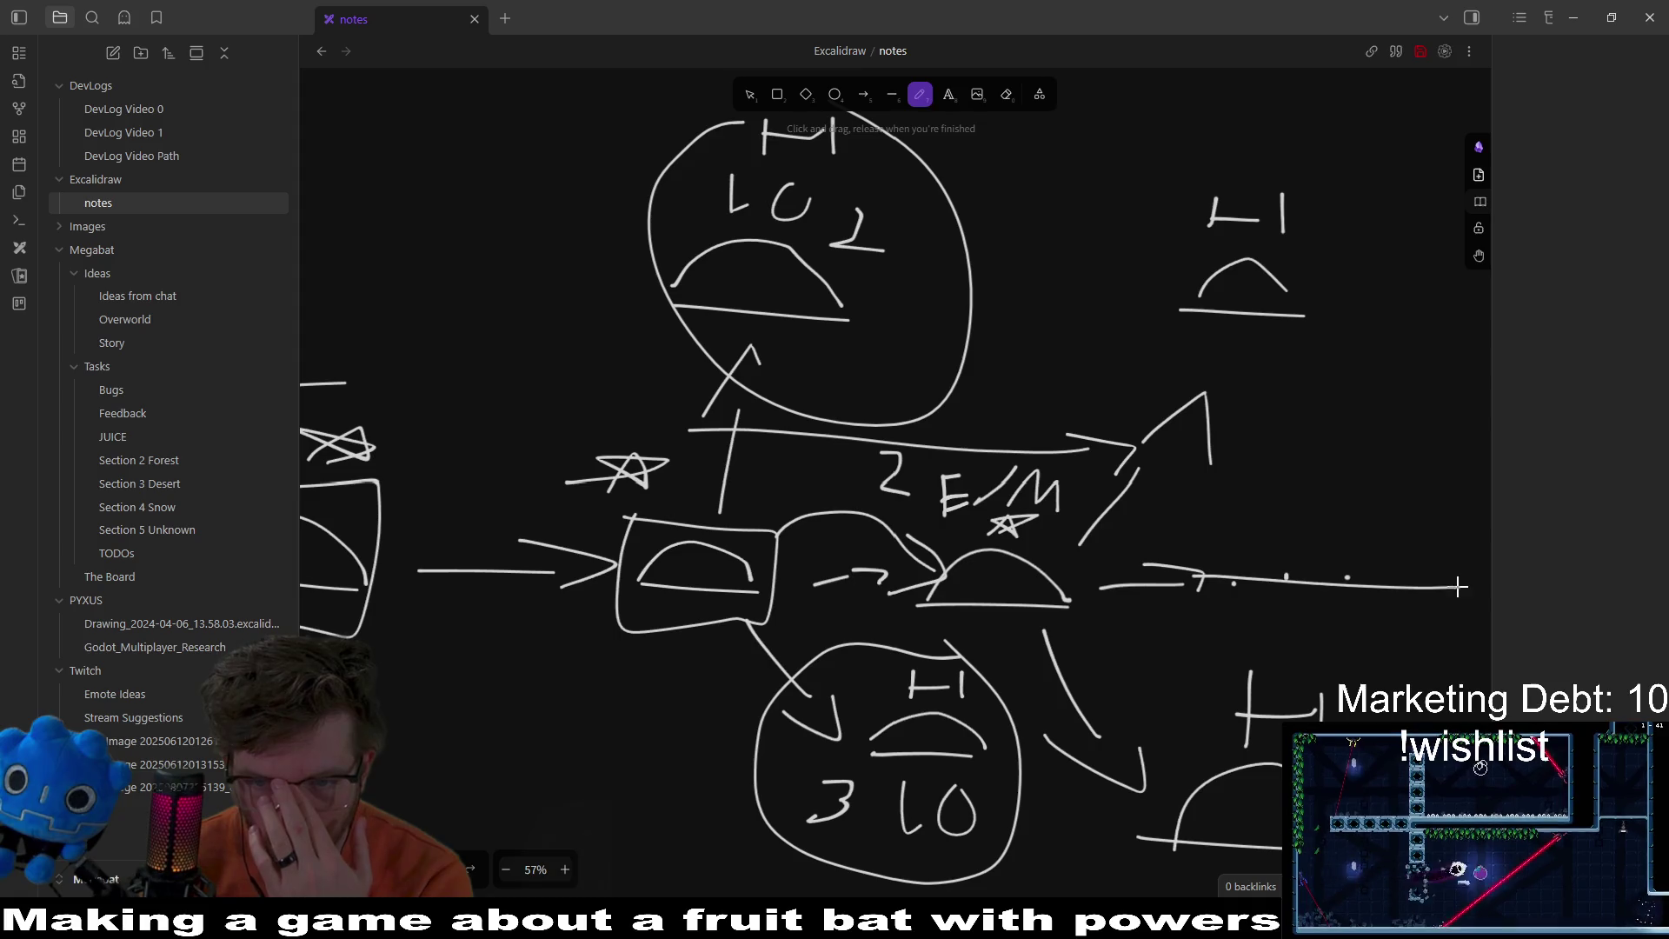
scroll(1391, 600, "right", 5)
scroll(1313, 613, "left", 3)
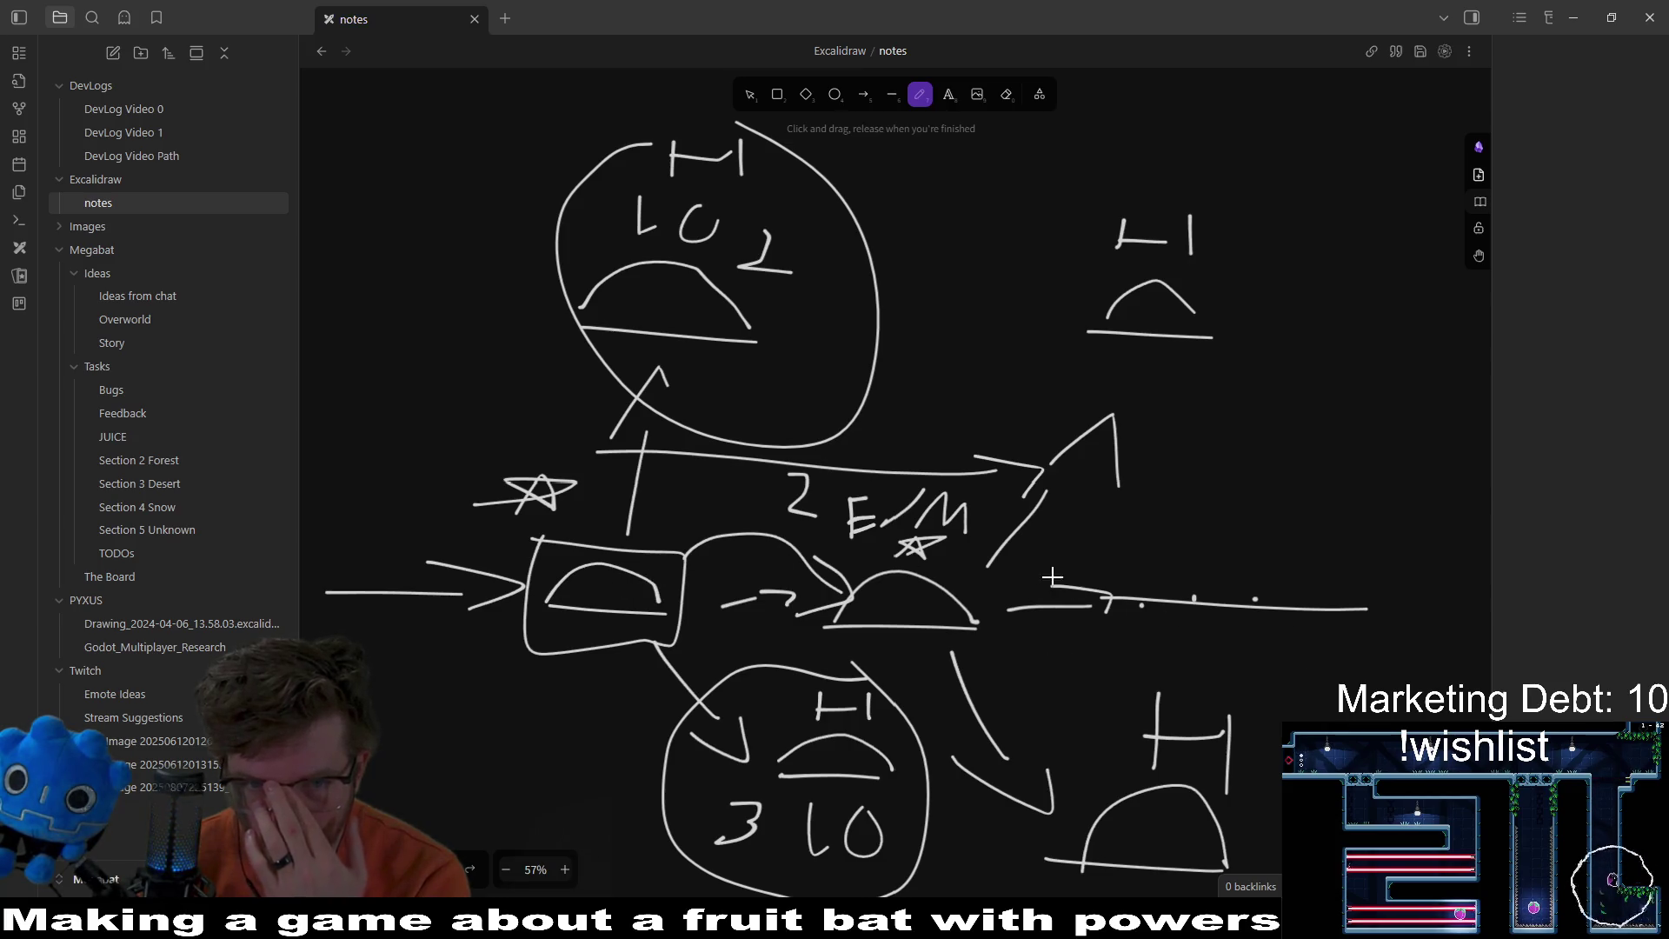
scroll(909, 425, "left", 4)
scroll(909, 425, "up", 1)
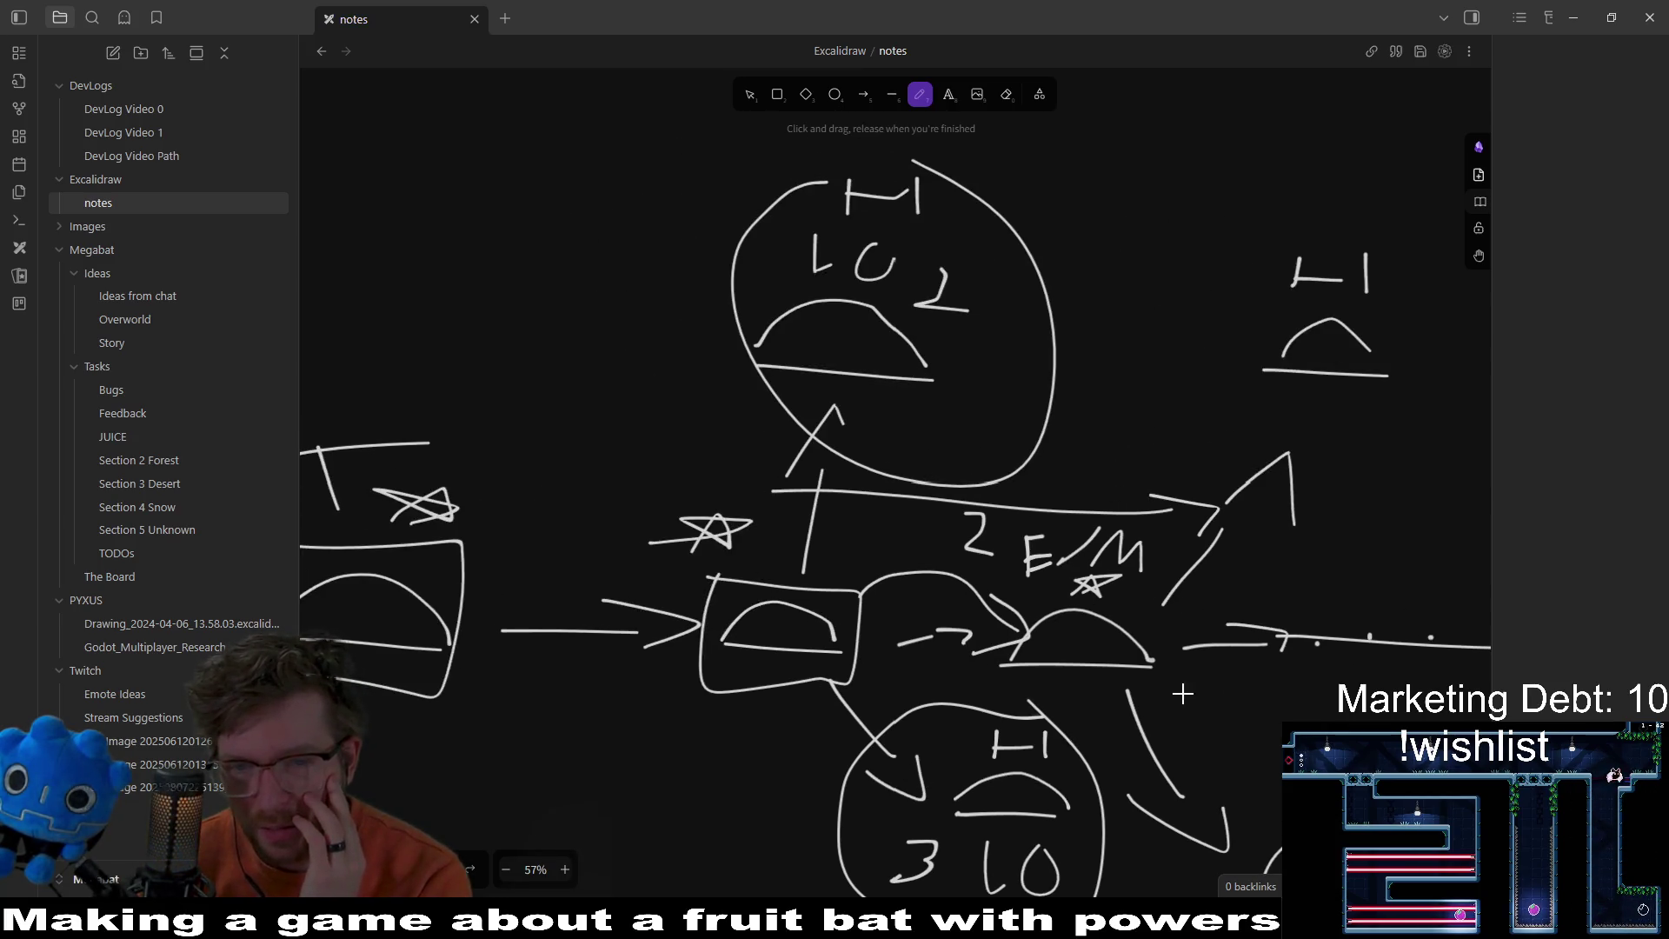
scroll(1156, 626, "right", 6)
scroll(1156, 626, "down", 2)
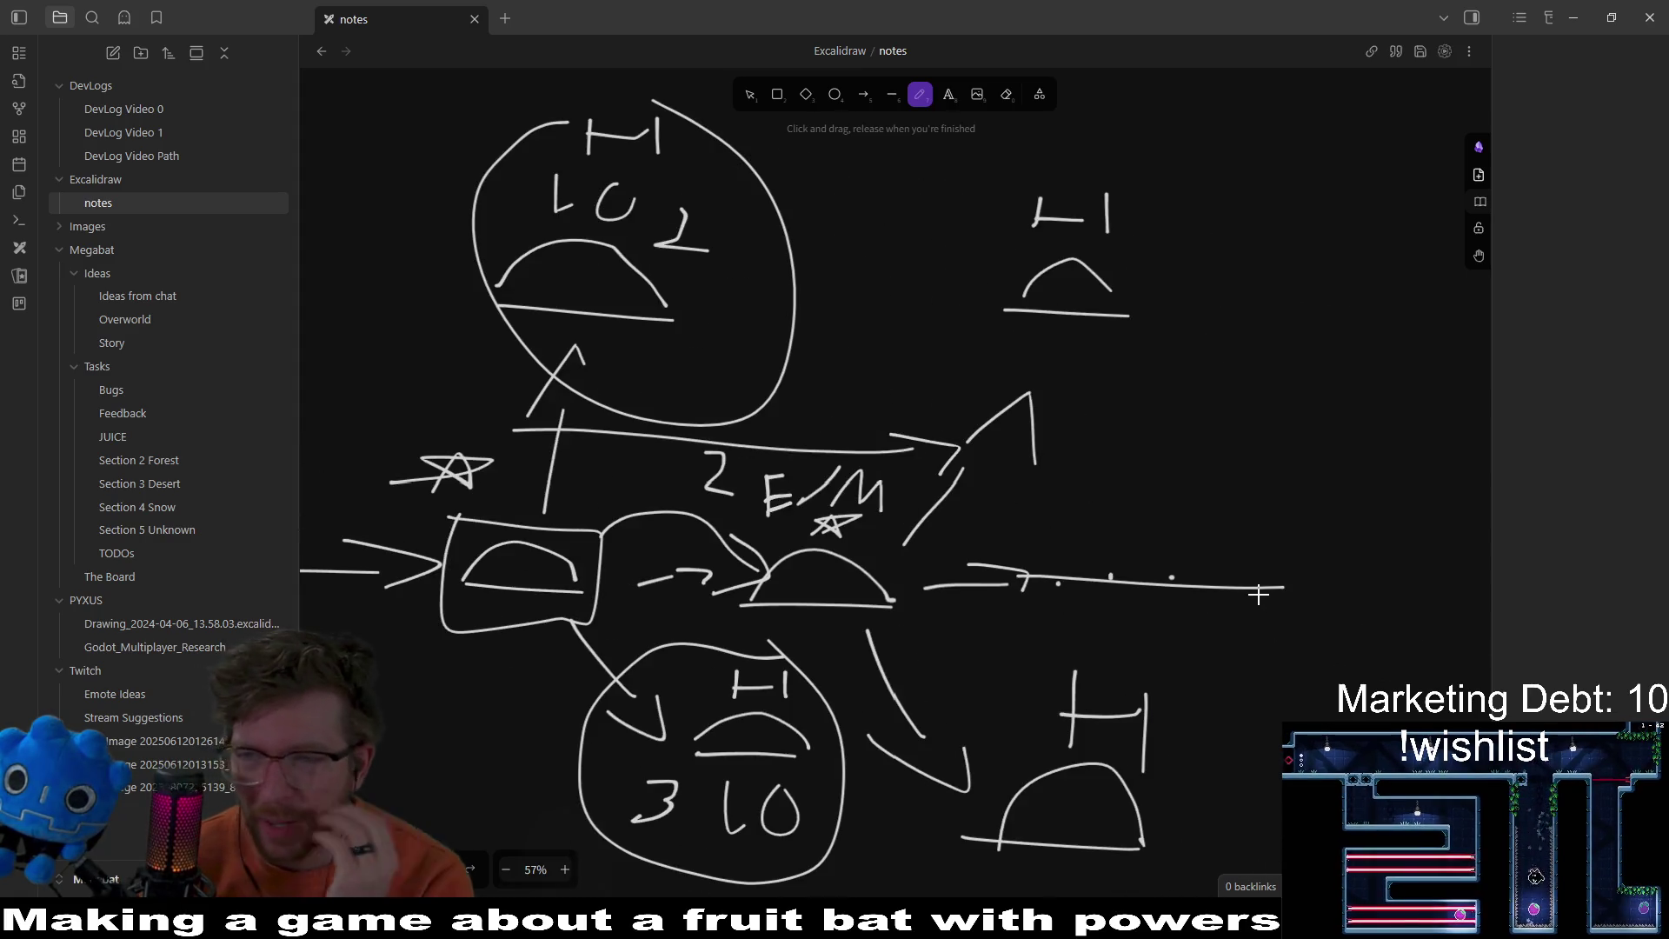
scroll(1103, 603, "left", 3)
scroll(1104, 603, "down", 1)
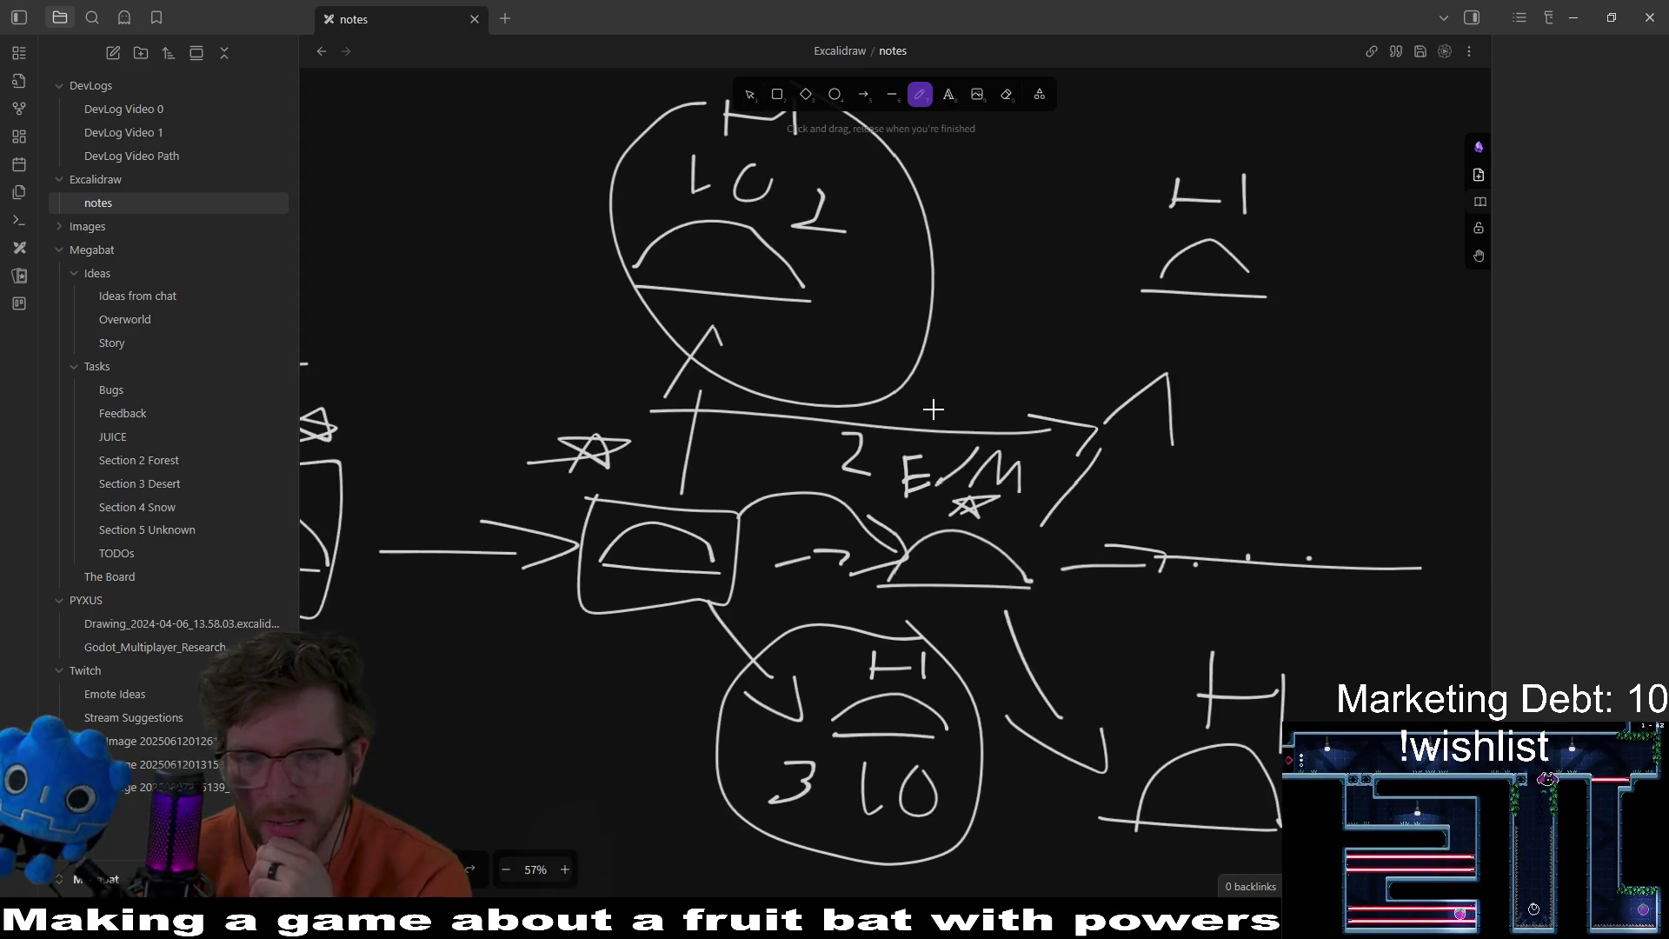
scroll(887, 418, "left", 3)
scroll(933, 575, "up", 1)
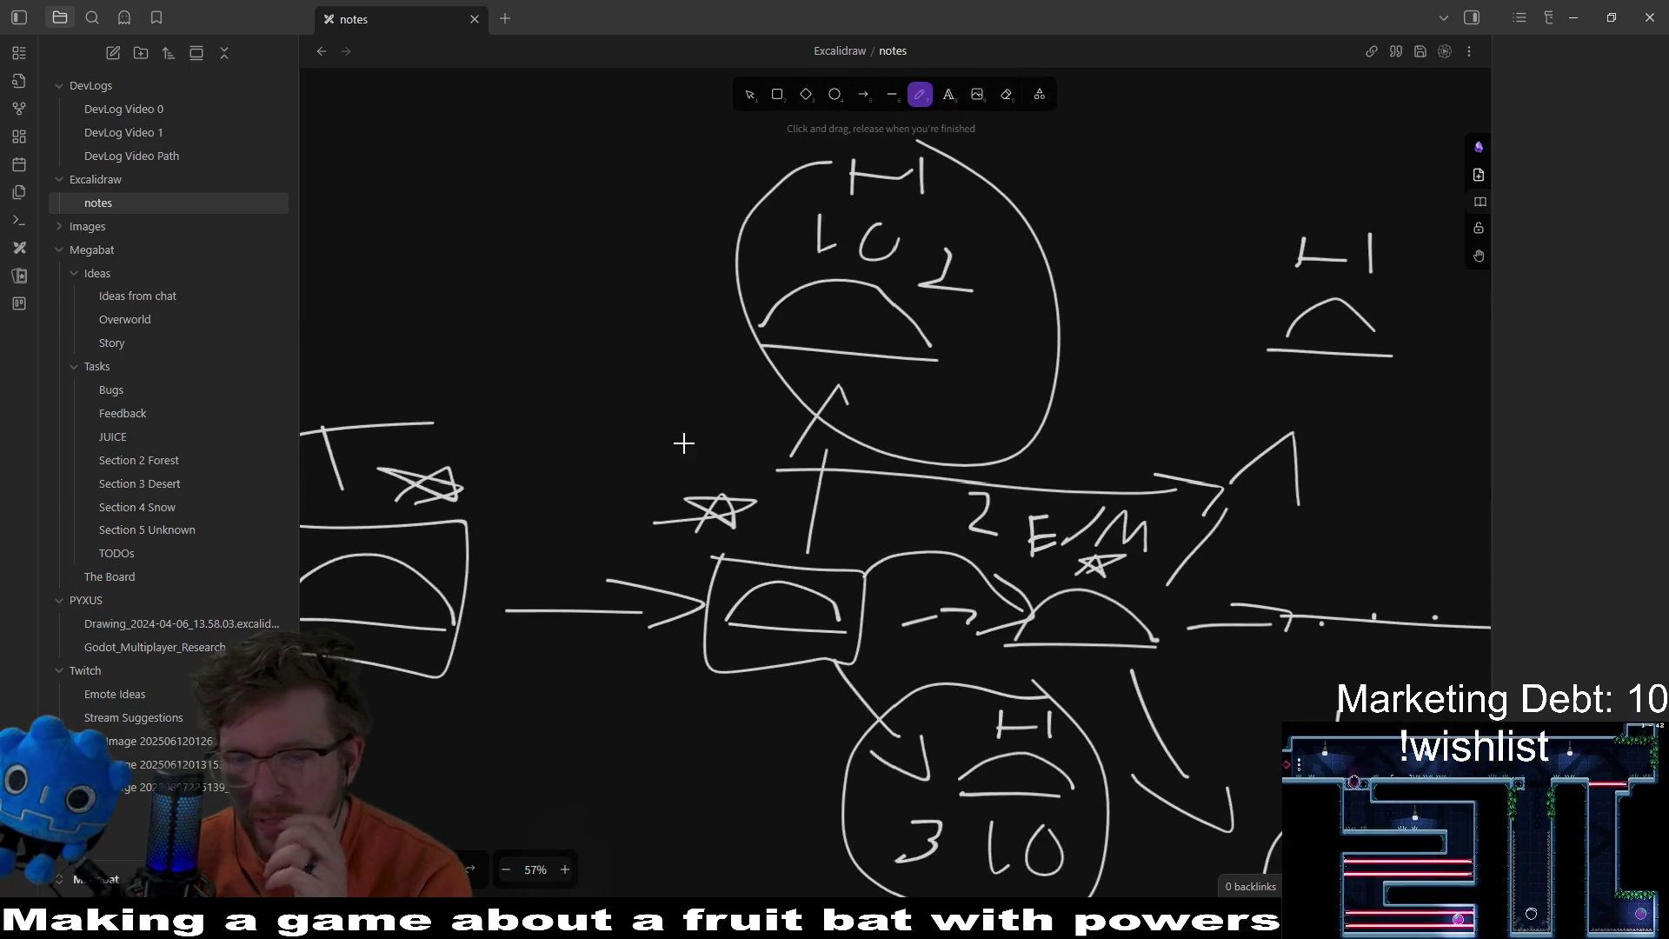
scroll(1165, 557, "down", 2)
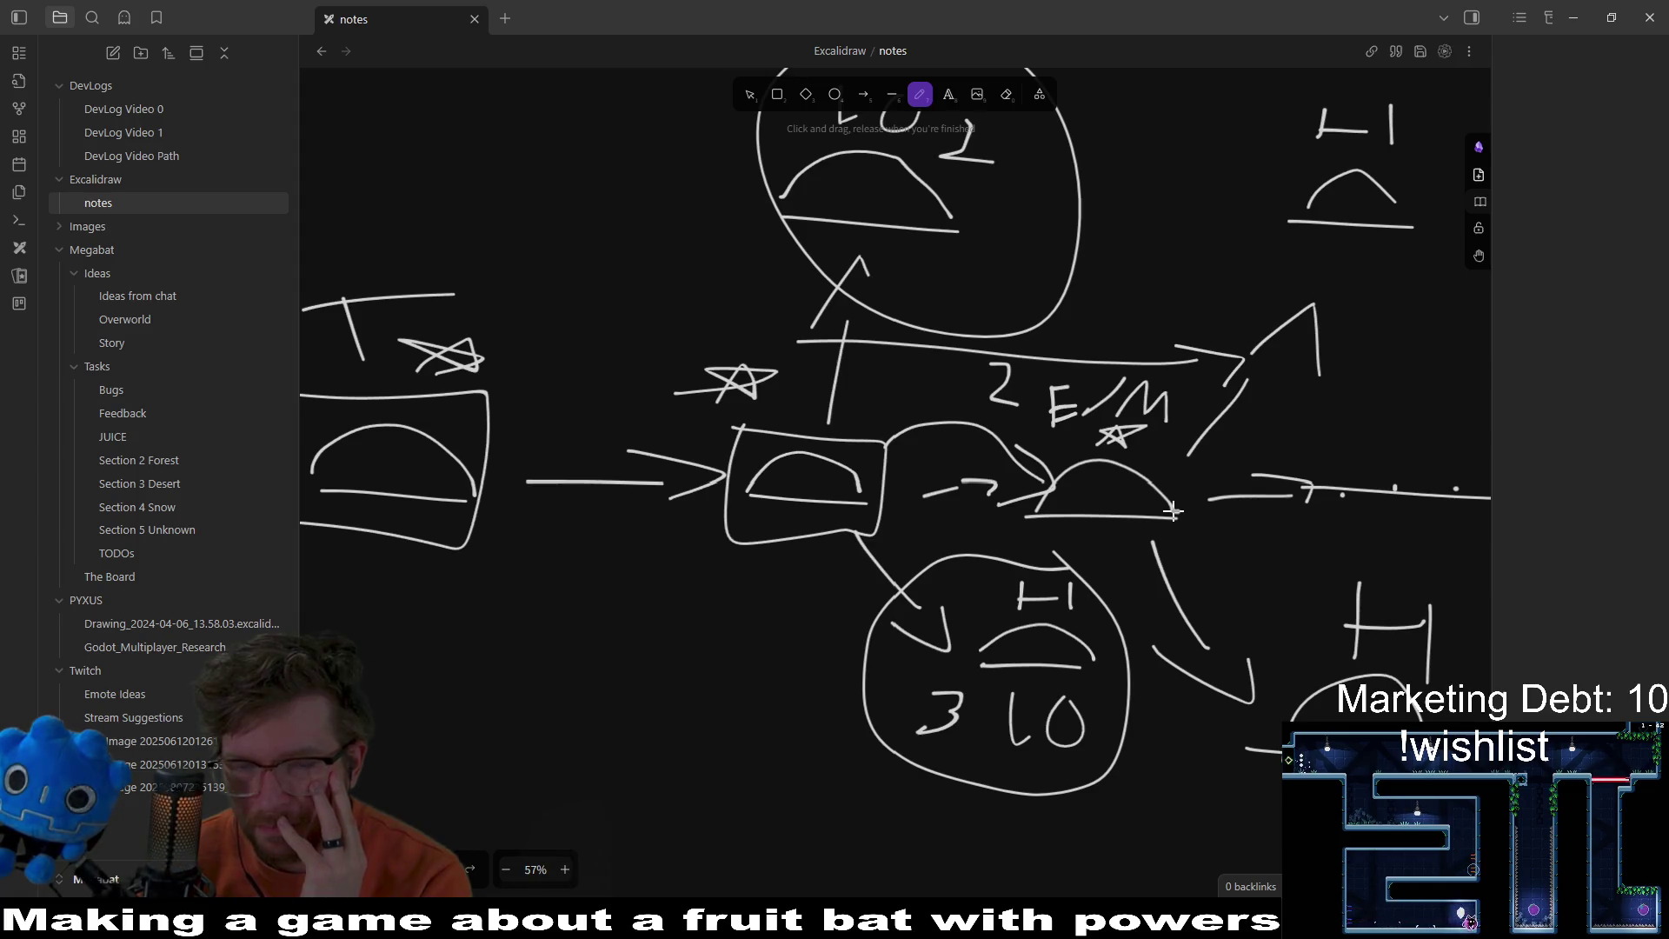
scroll(1172, 511, "up", 1)
scroll(1163, 502, "right", 1)
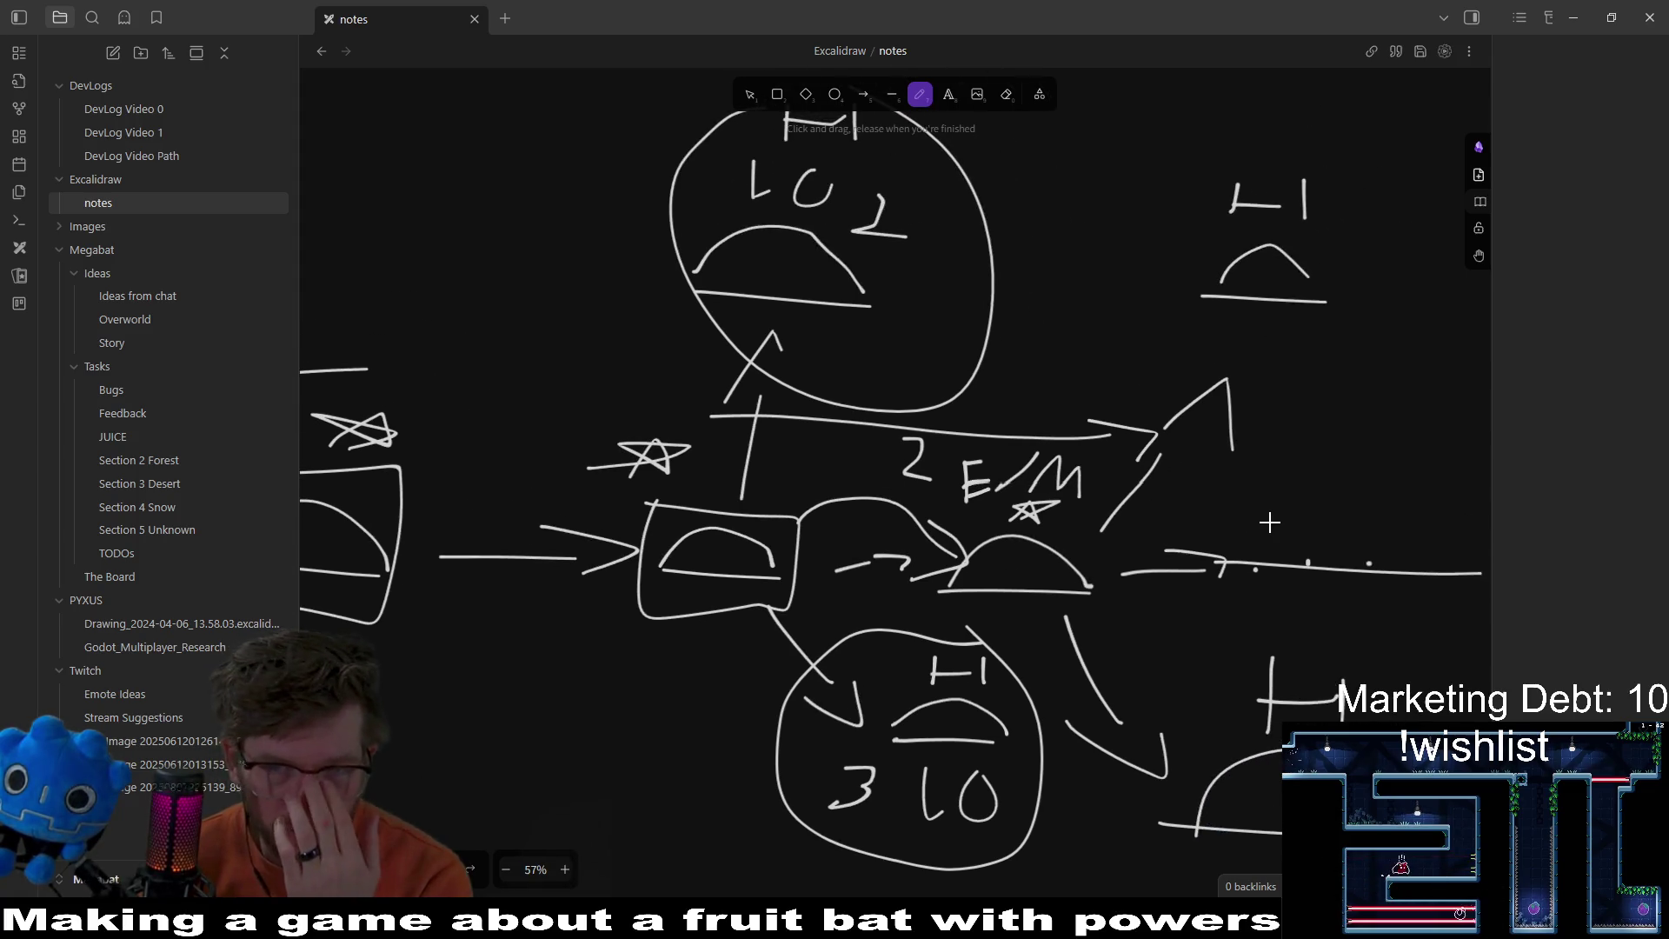
scroll(1296, 464, "right", 3)
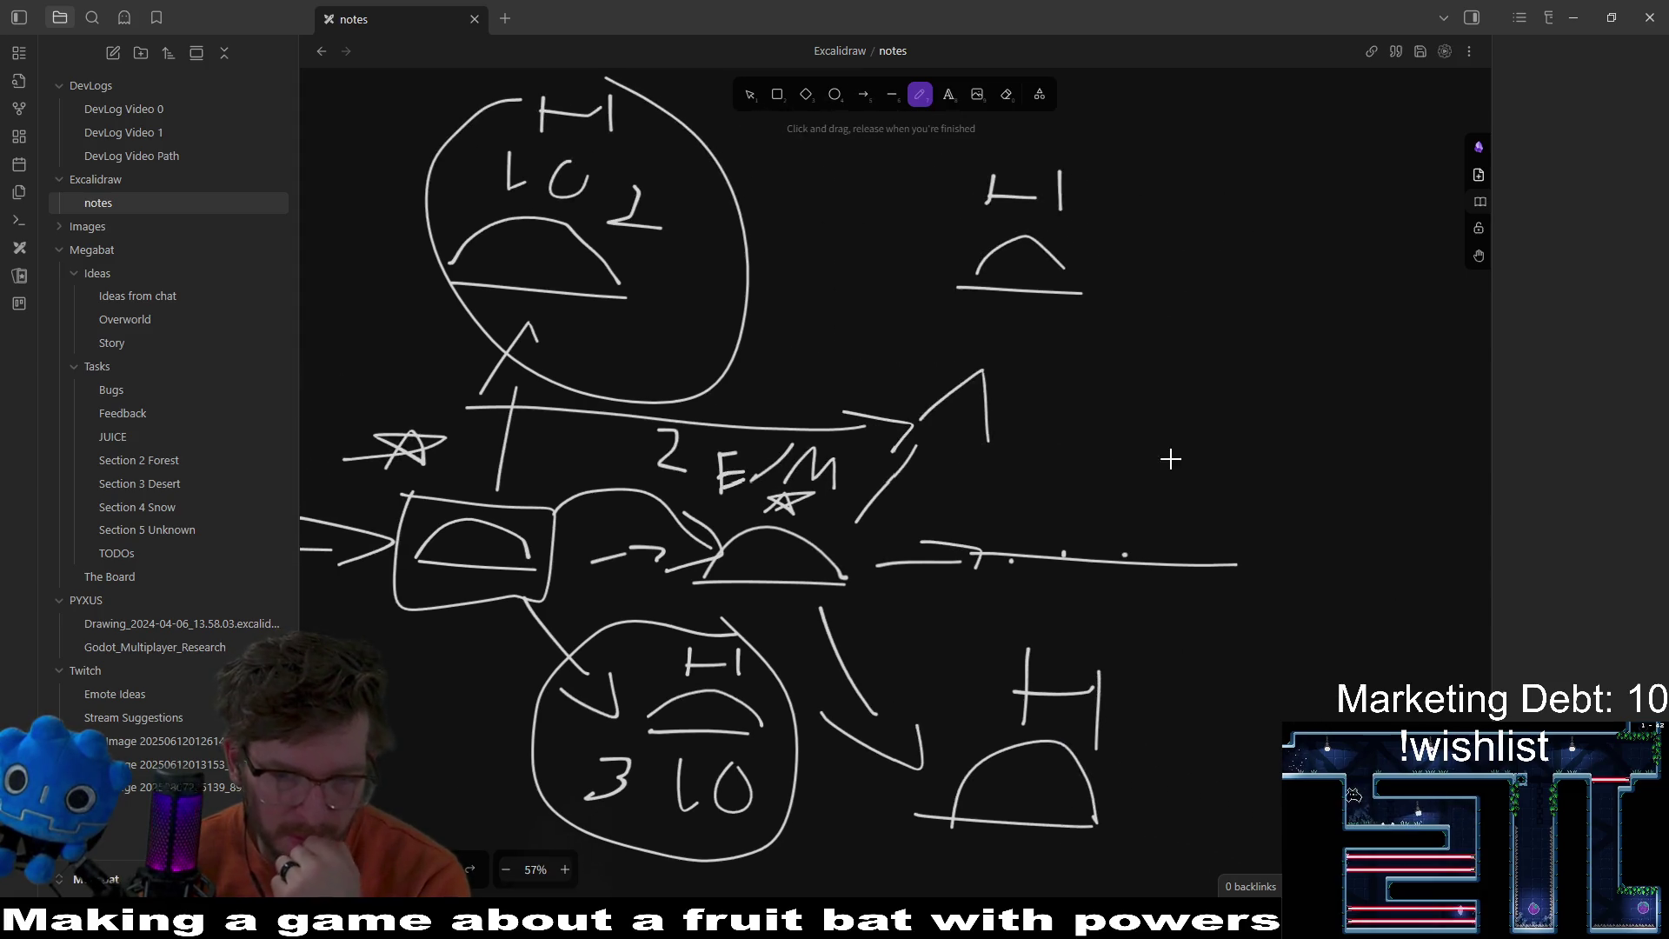
scroll(1211, 495, "down", 6)
scroll(1212, 495, "left", 2)
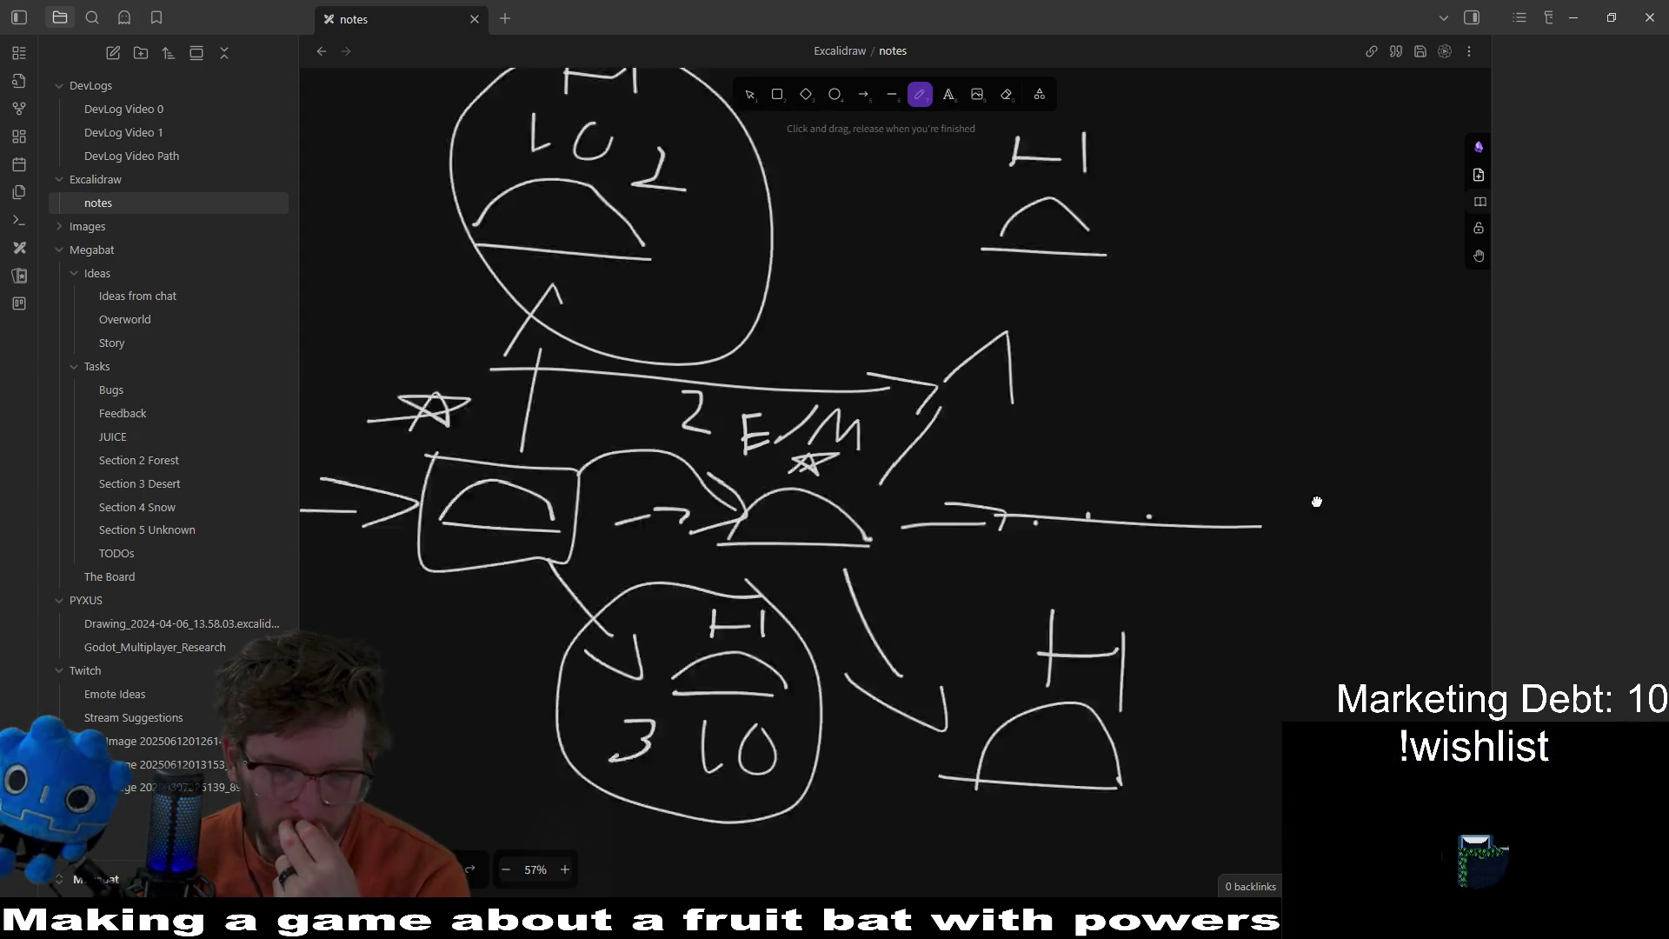
scroll(1093, 504, "up", 7)
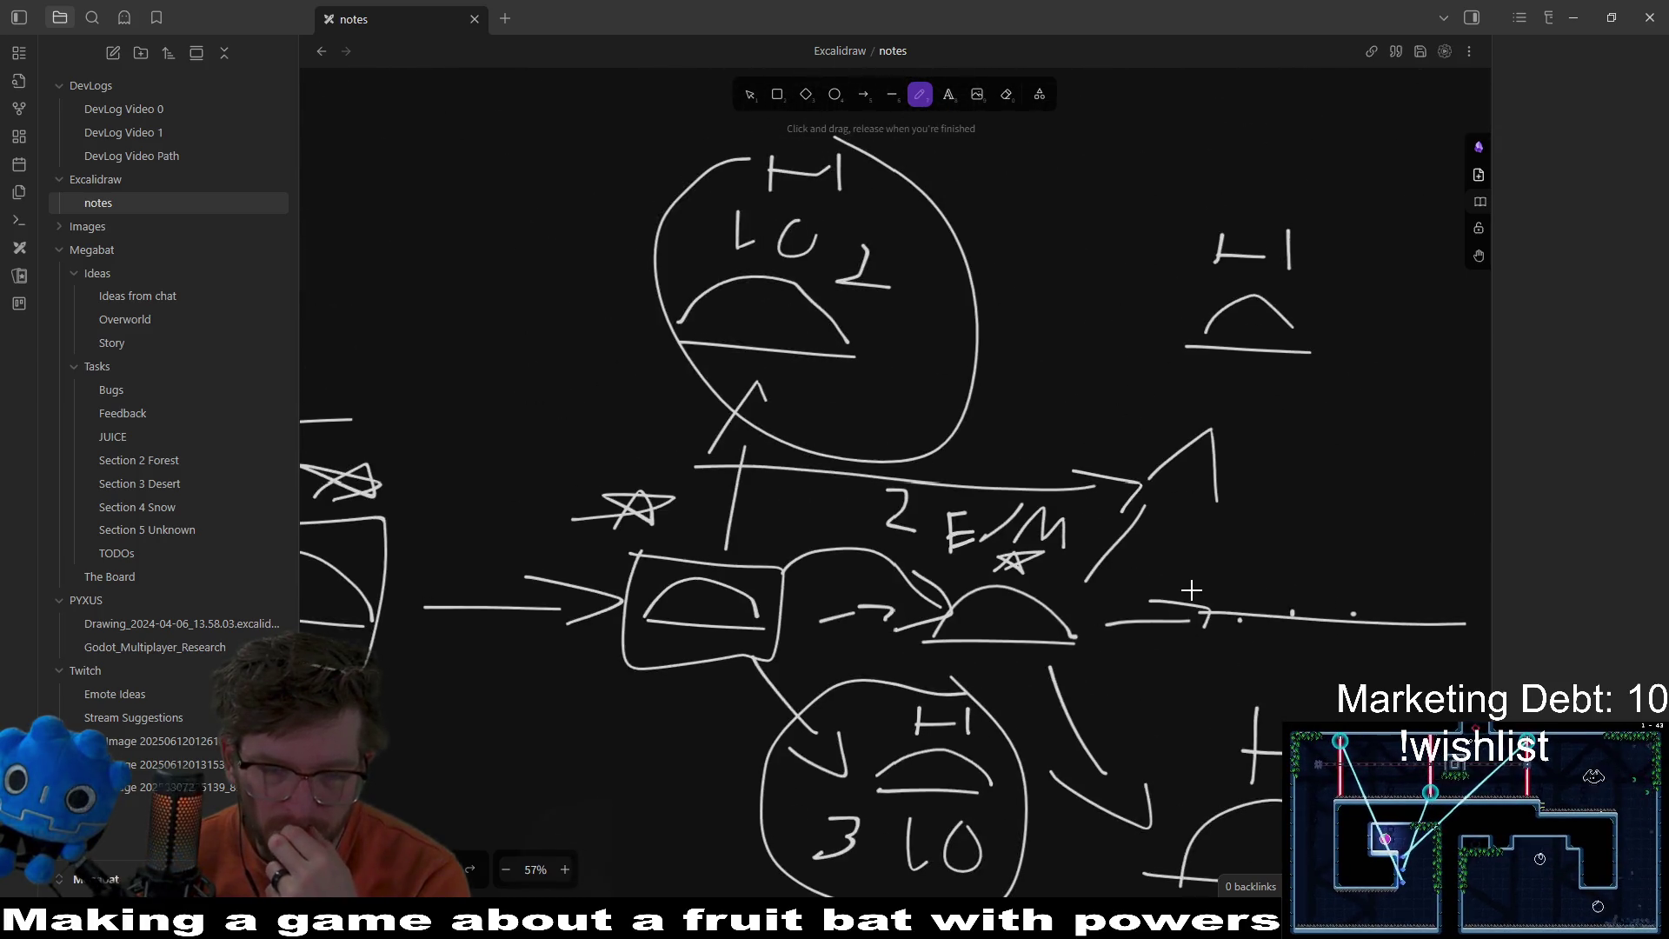
scroll(1191, 590, "down", 1)
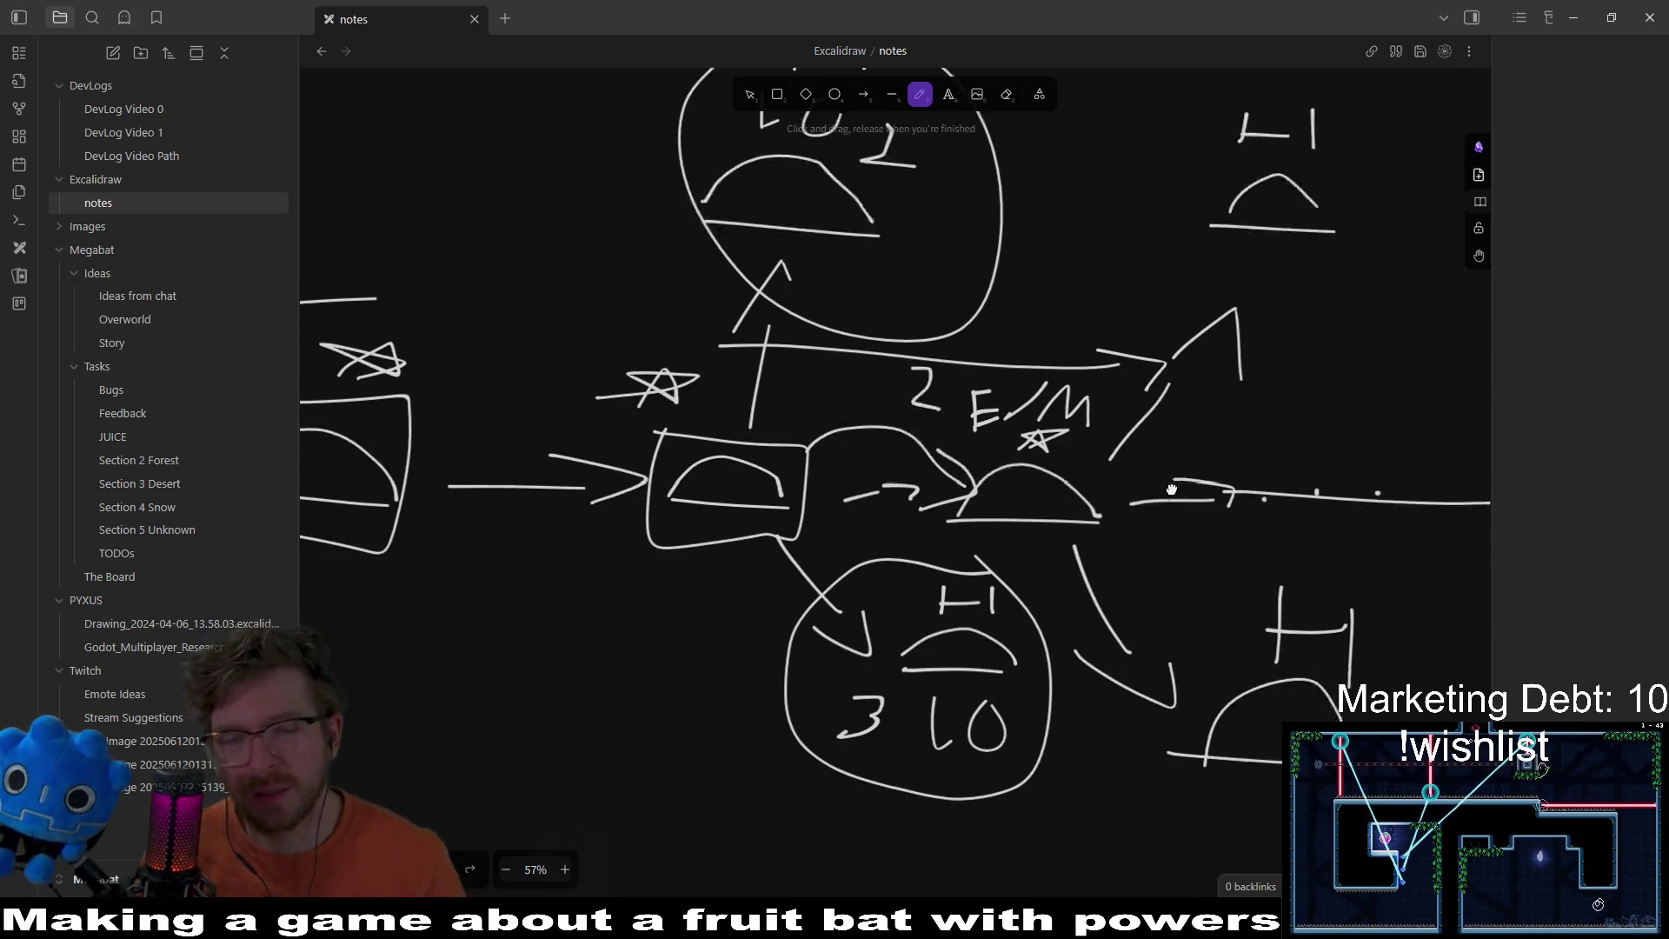
scroll(1166, 513, "down", 2)
scroll(1139, 635, "down", 1)
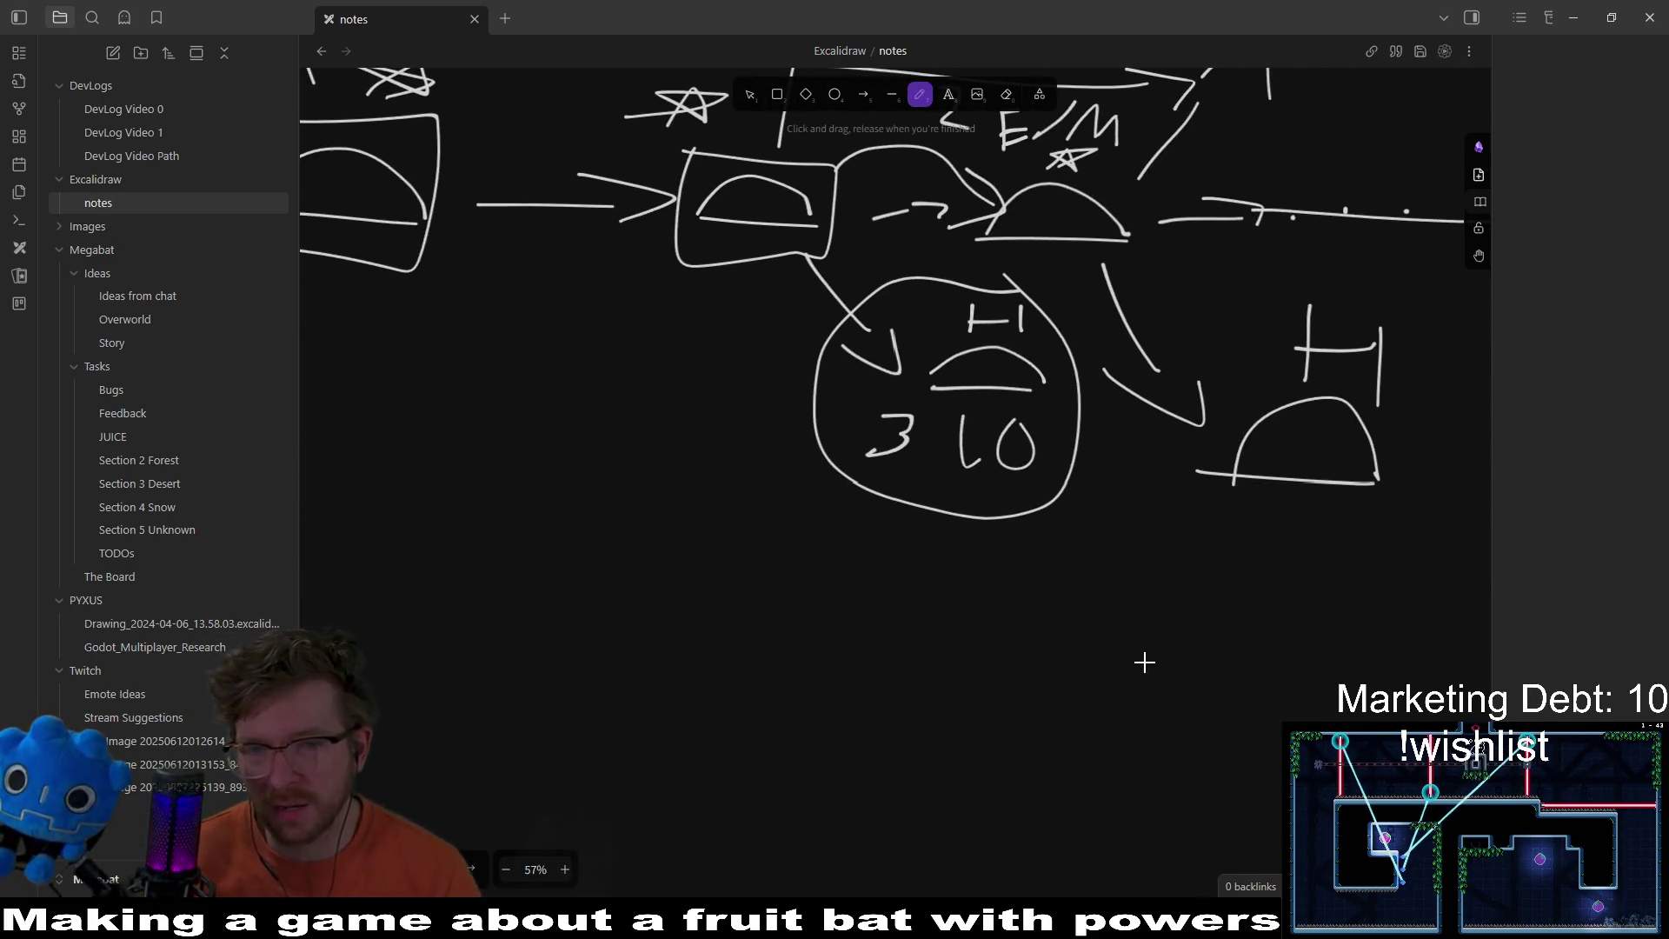
Step: Draw a wide dome below the 3 10 circle, plus two boxes to its right joined by arcs
left_click_drag(905, 684, 1169, 693)
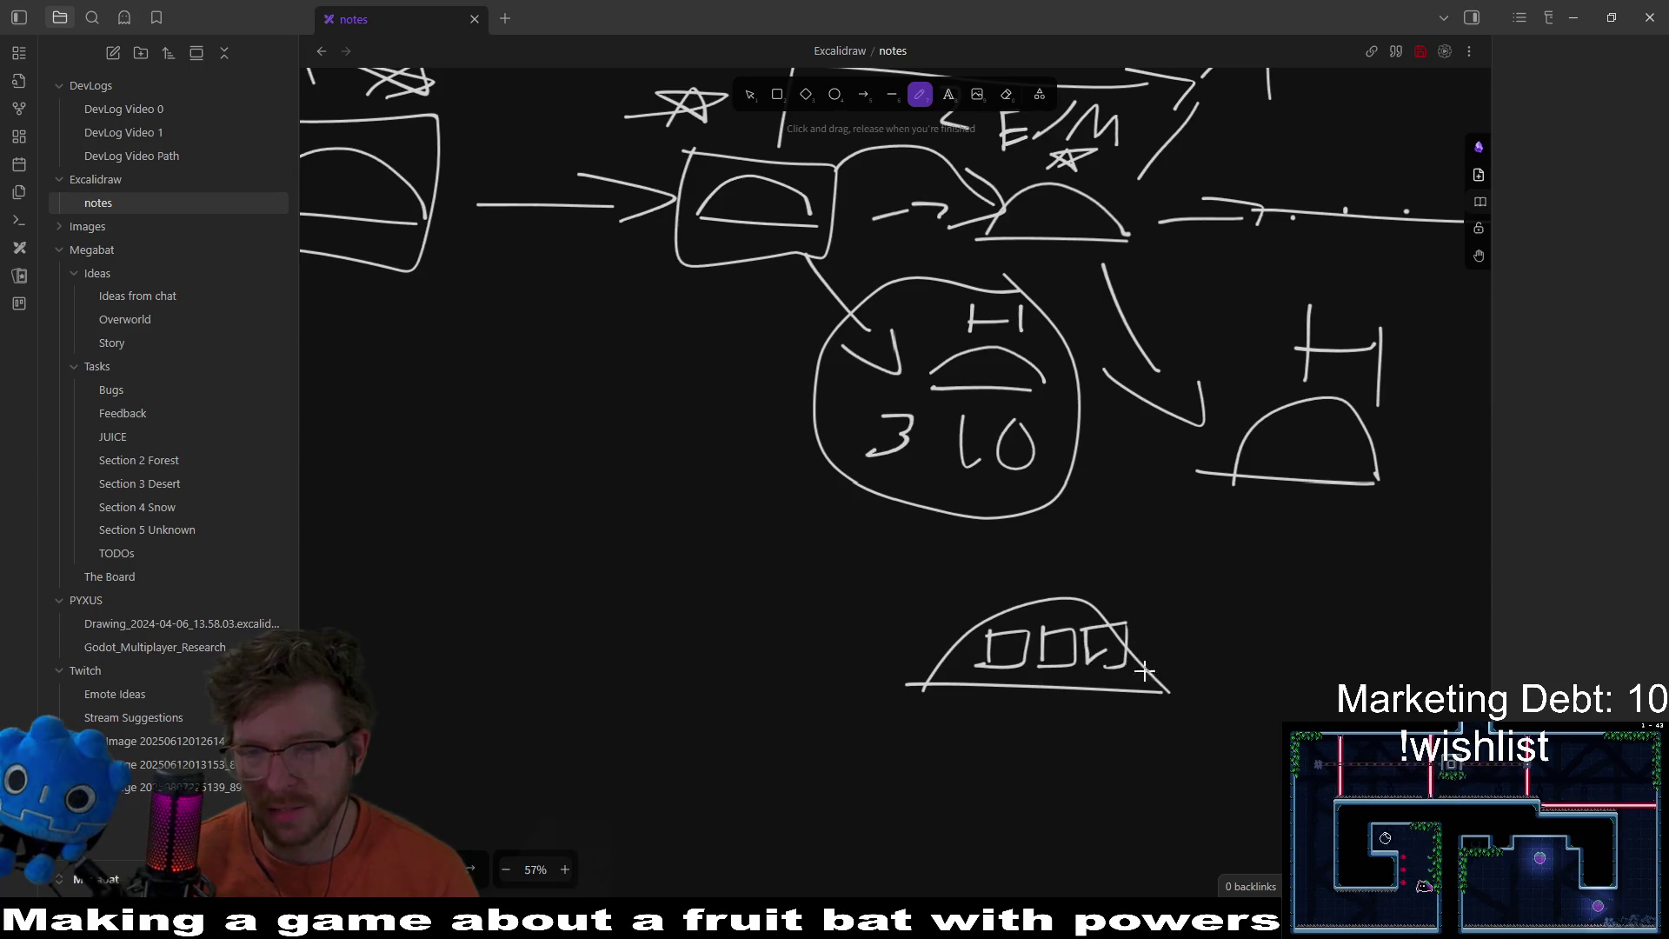
scroll(1144, 670, "down", 1)
scroll(1144, 669, "right", 3)
left_click_drag(1115, 580, 1134, 638)
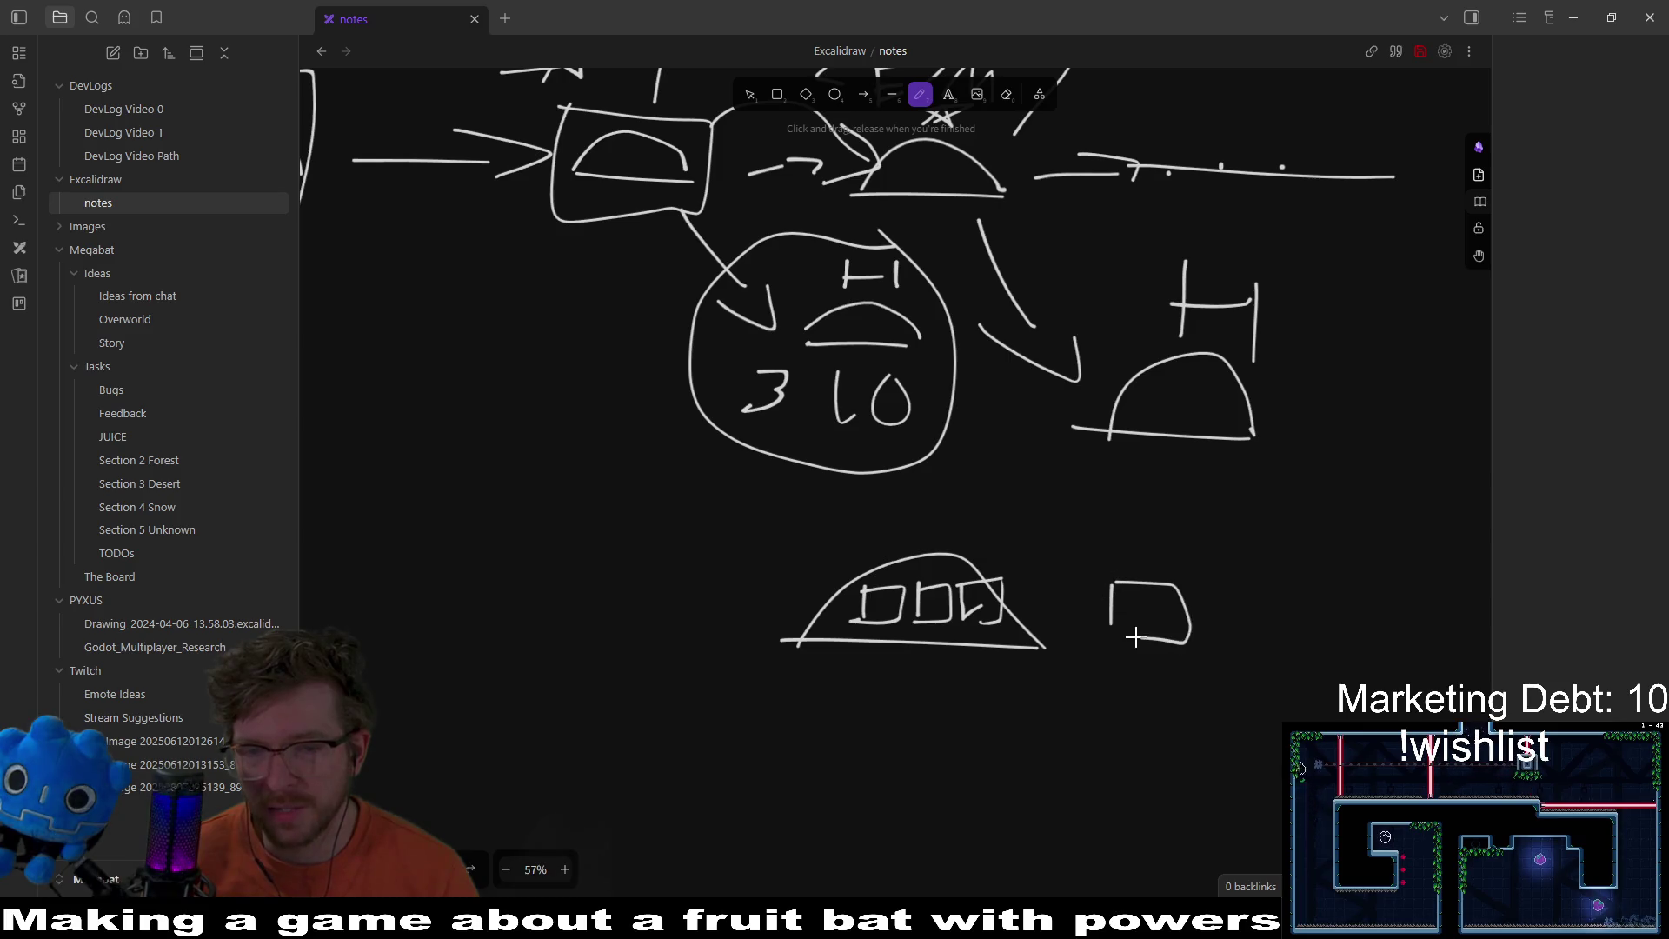
left_click_drag(1241, 614, 1245, 669)
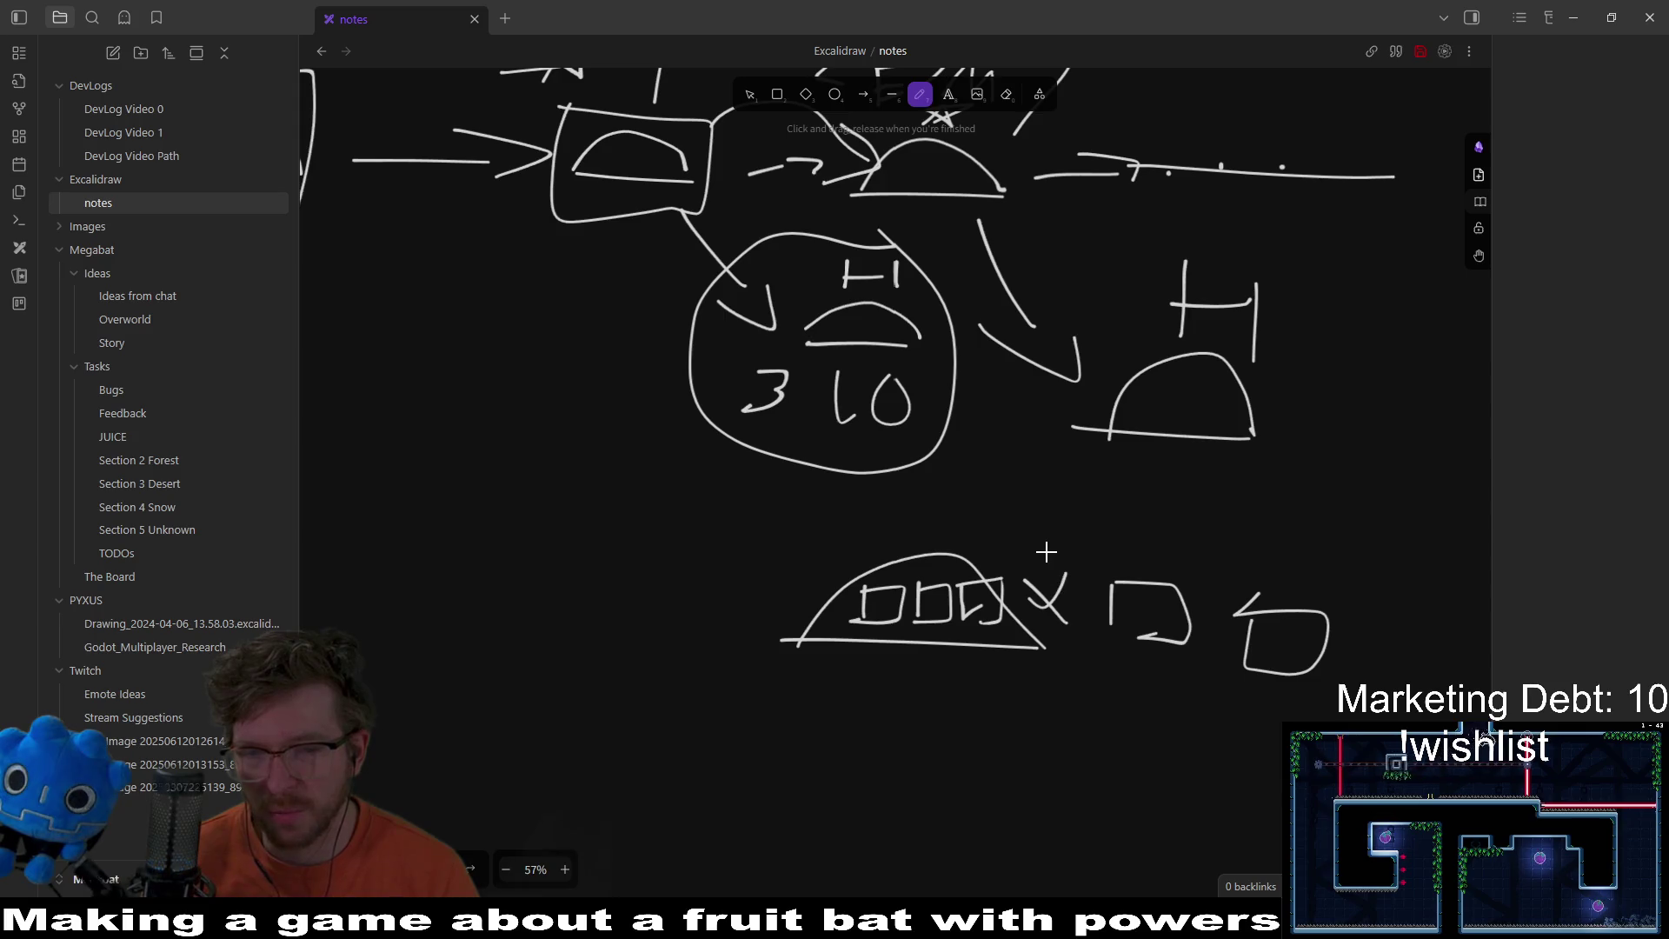
left_click_drag(1046, 552, 1272, 603)
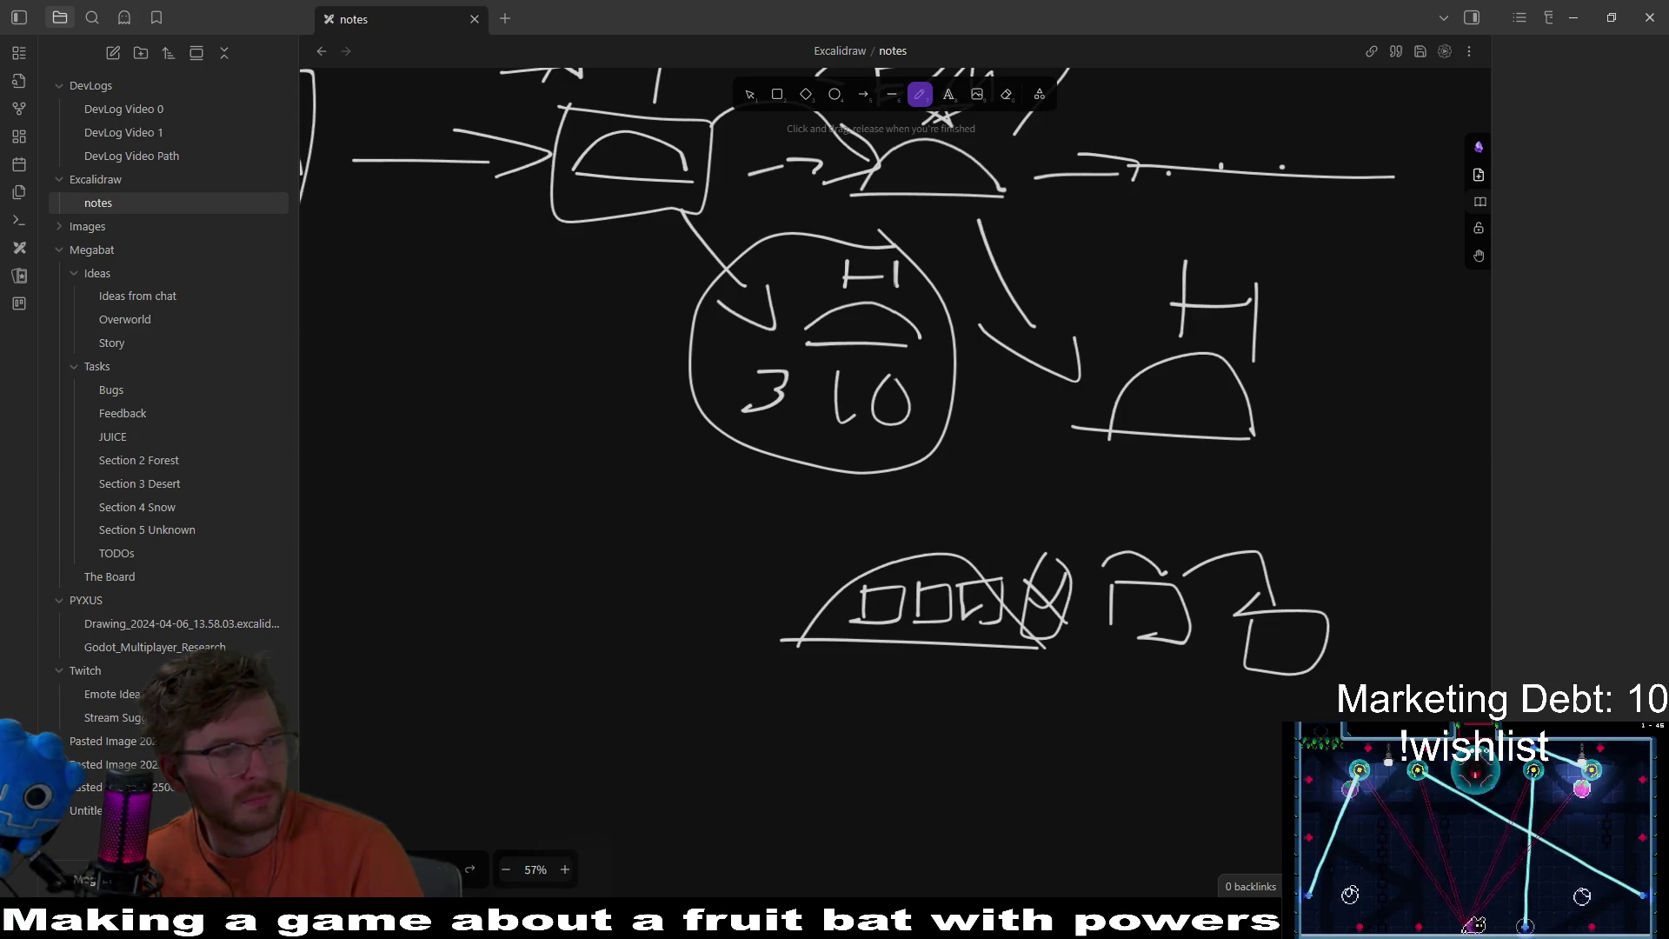
scroll(833, 642, "up", 5)
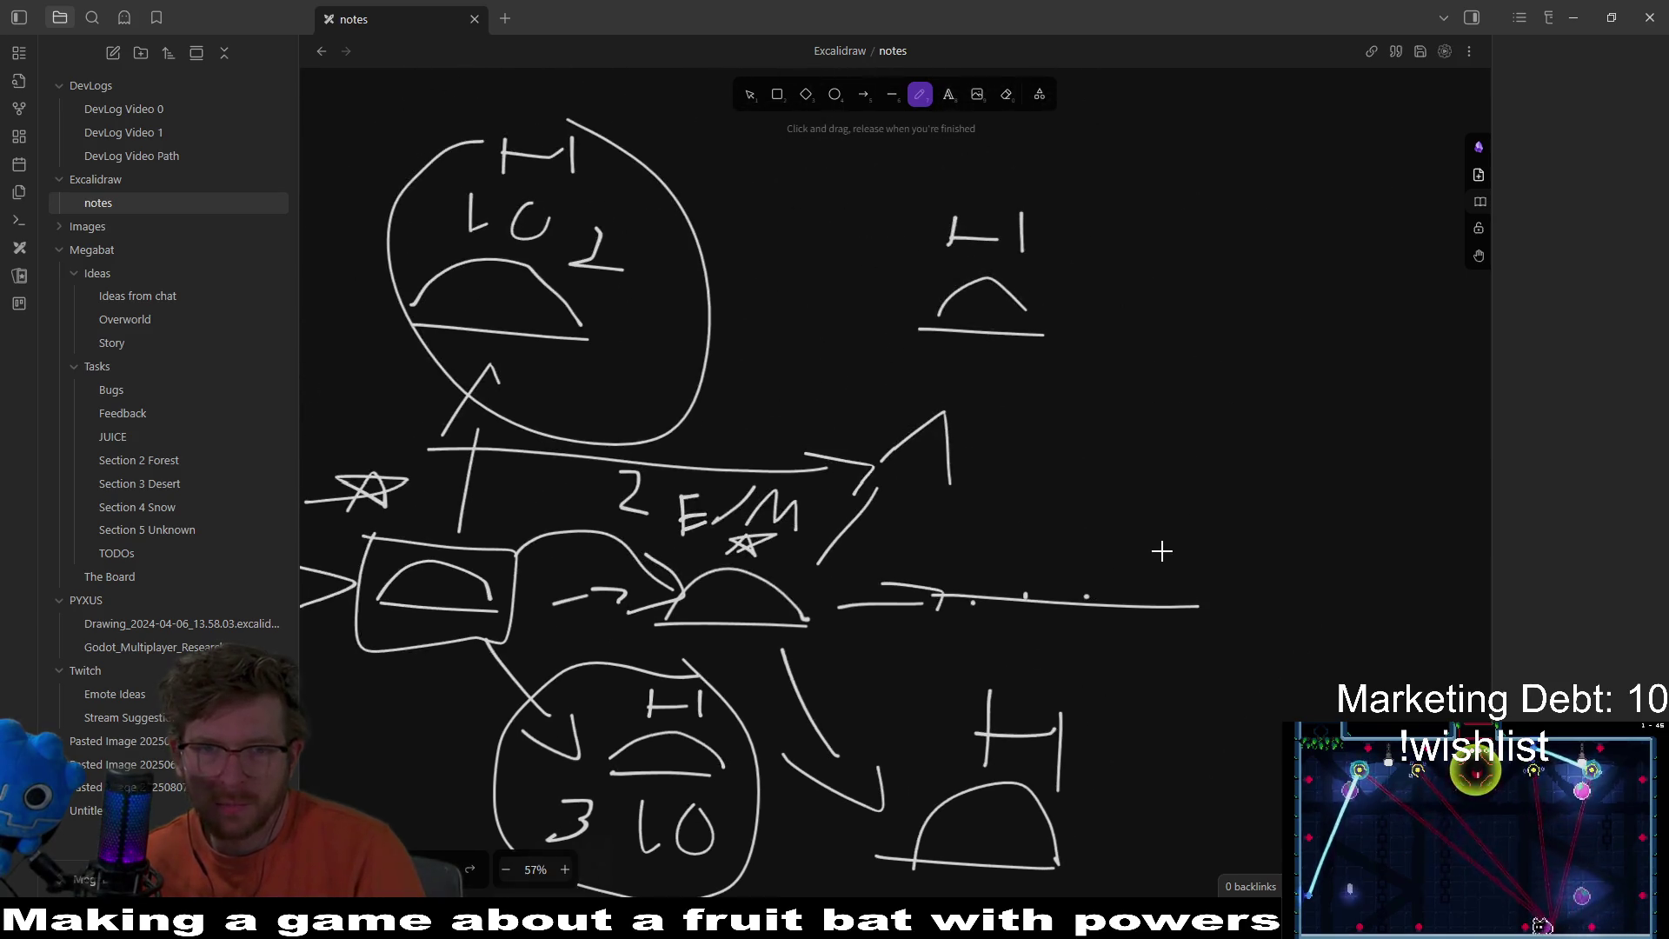
scroll(1163, 551, "left", 4)
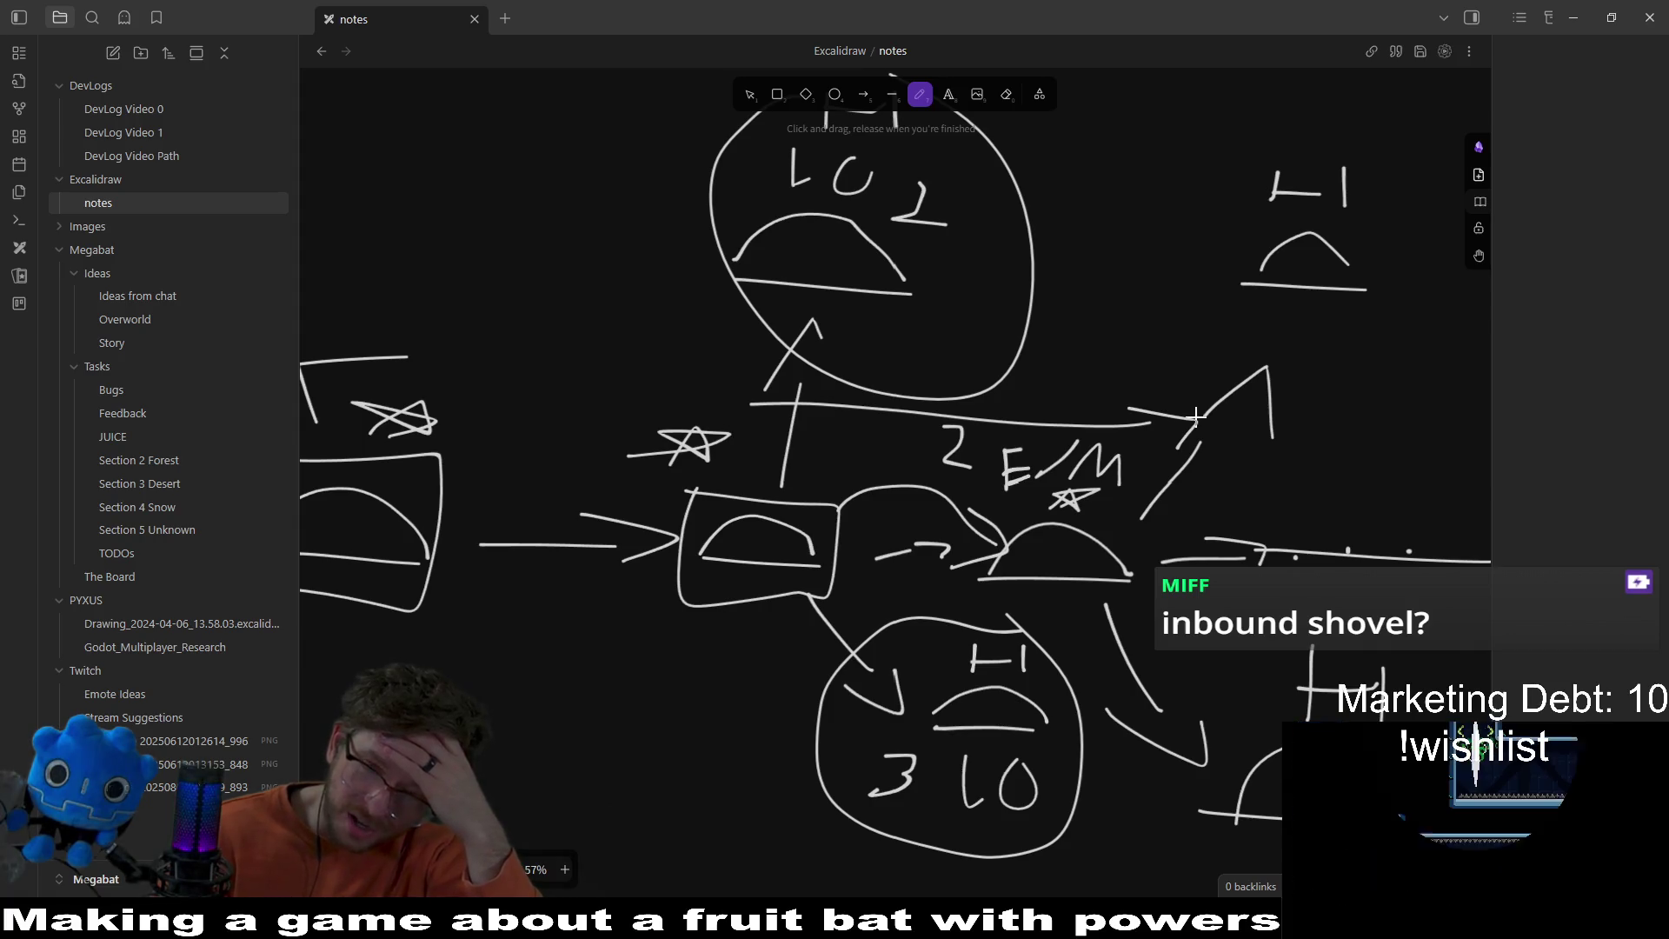
left_click_drag(1158, 578, 1179, 520)
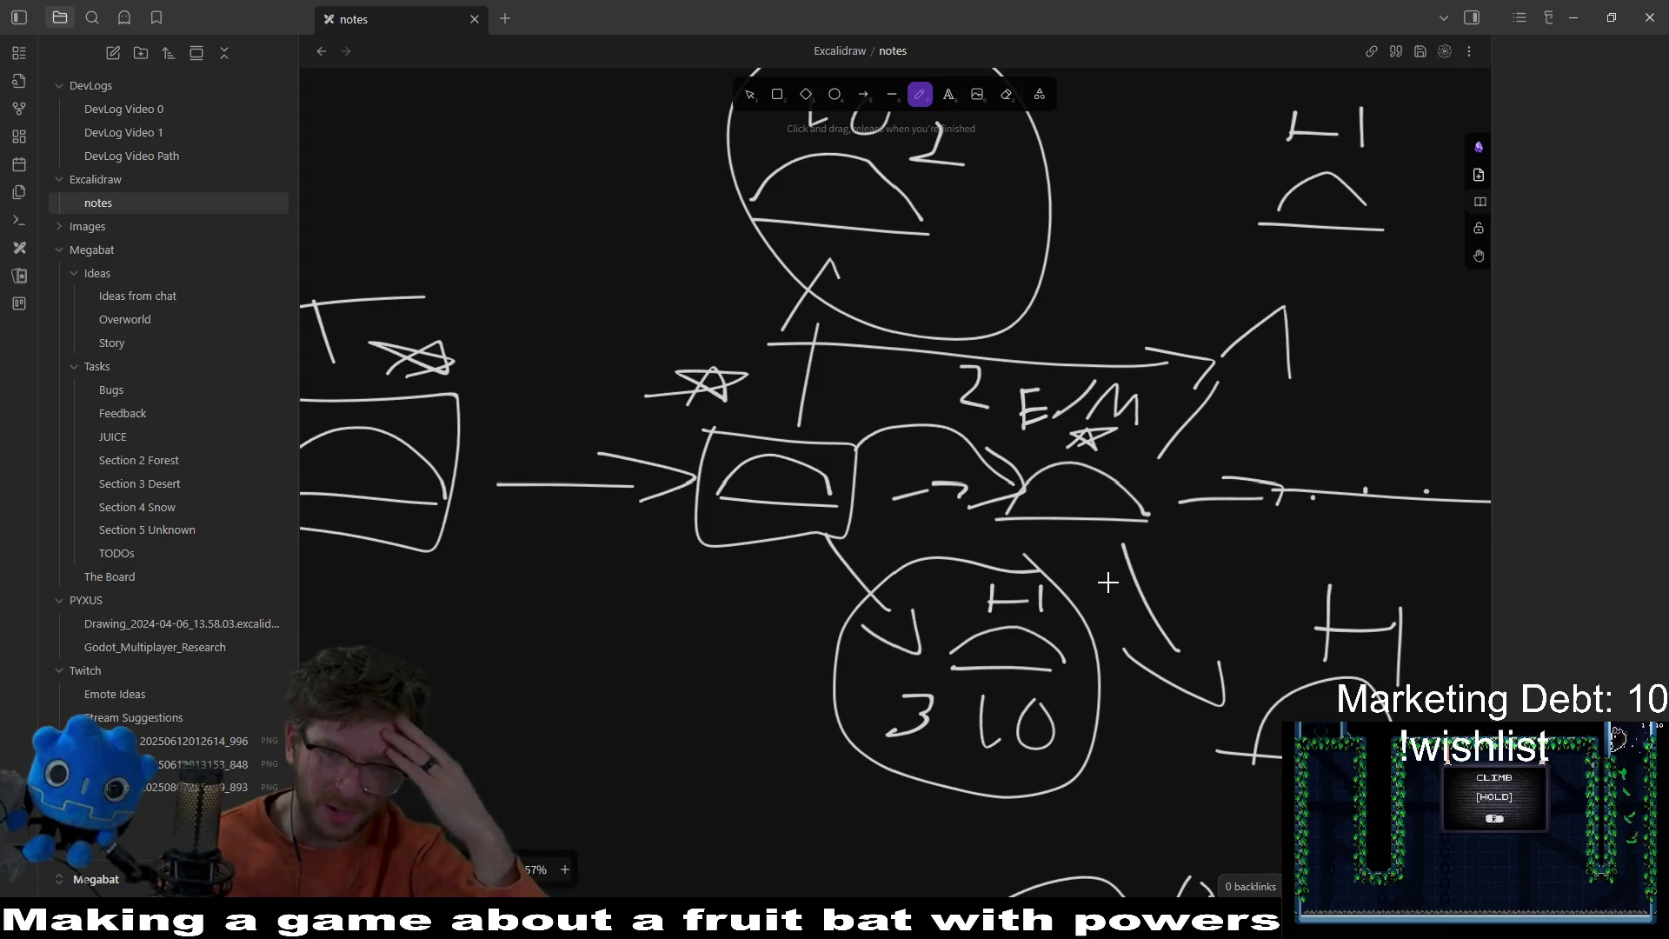
scroll(1108, 582, "down", 3)
scroll(1107, 583, "right", 3)
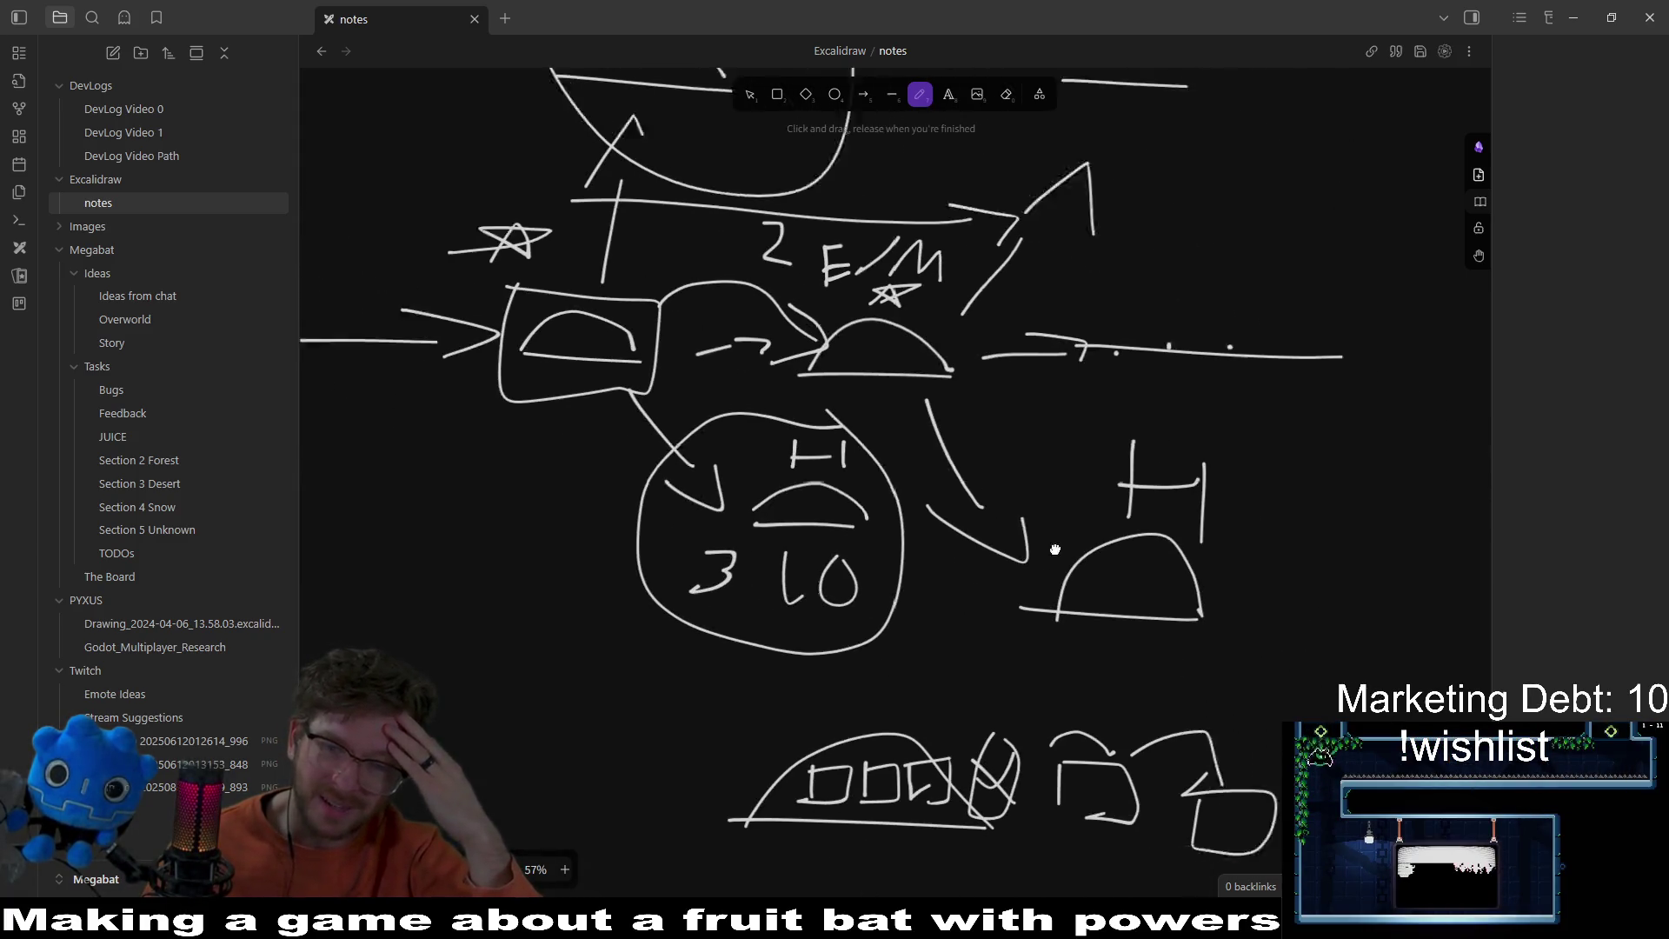
scroll(1034, 534, "down", 2)
scroll(1087, 626, "up", 5)
scroll(1087, 626, "left", 4)
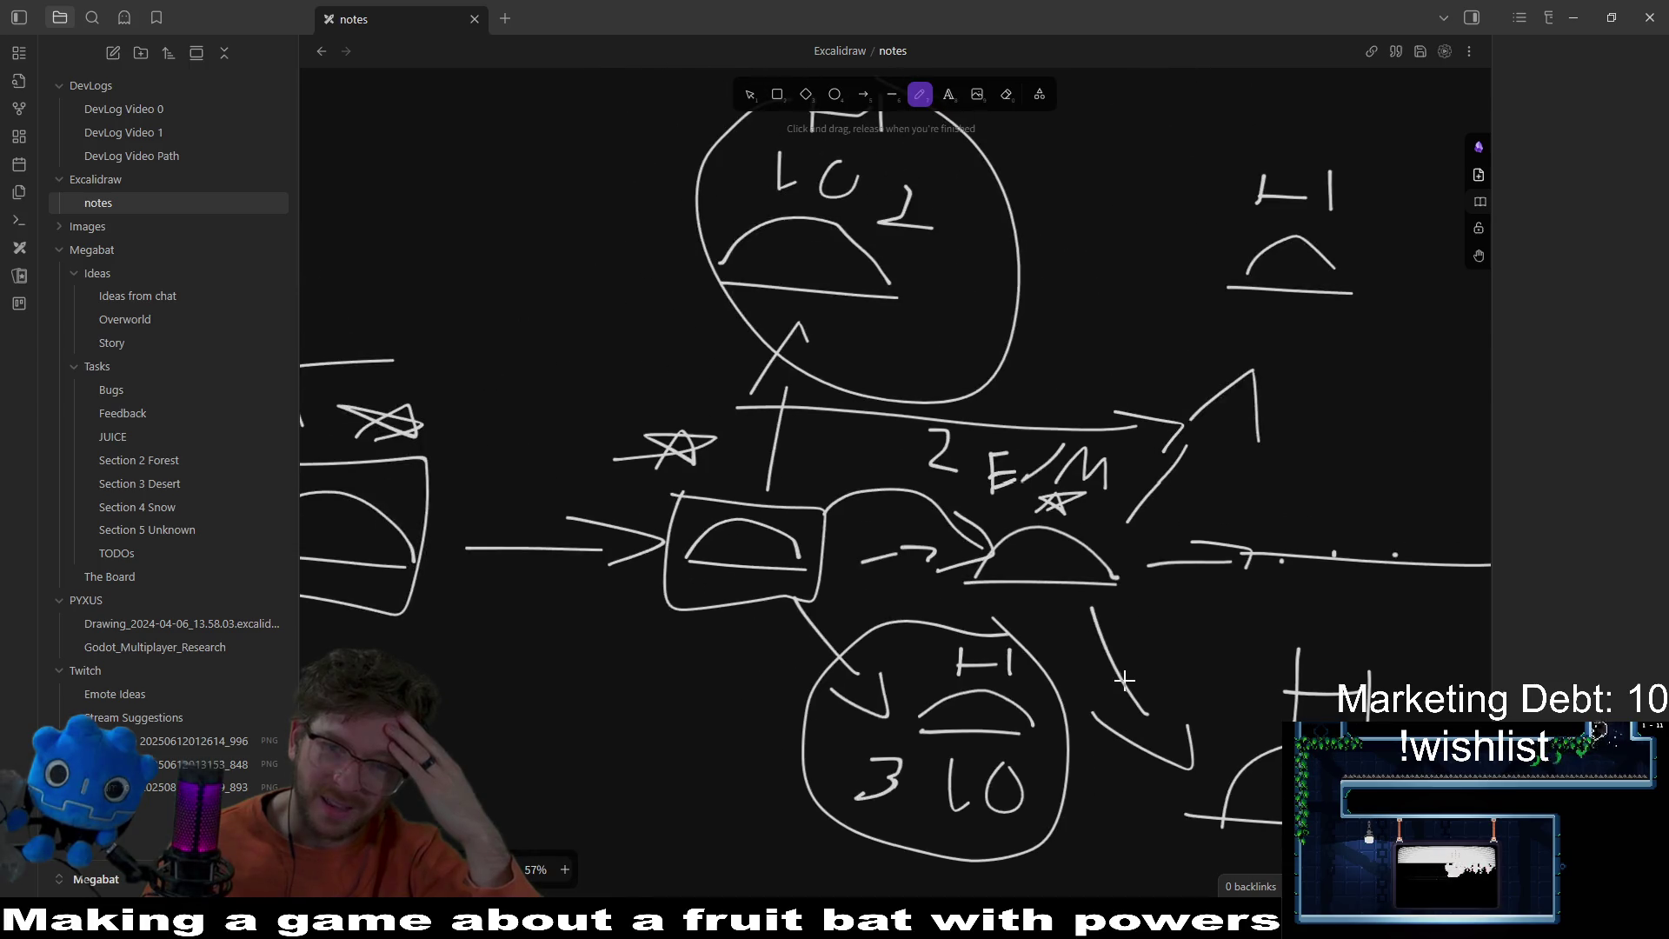
Step: Draw a three-by-three grid frame with two vertical and two horizontal dividers in empty canvas space
scroll(1124, 679, "down", 5)
scroll(1125, 589, "right", 10)
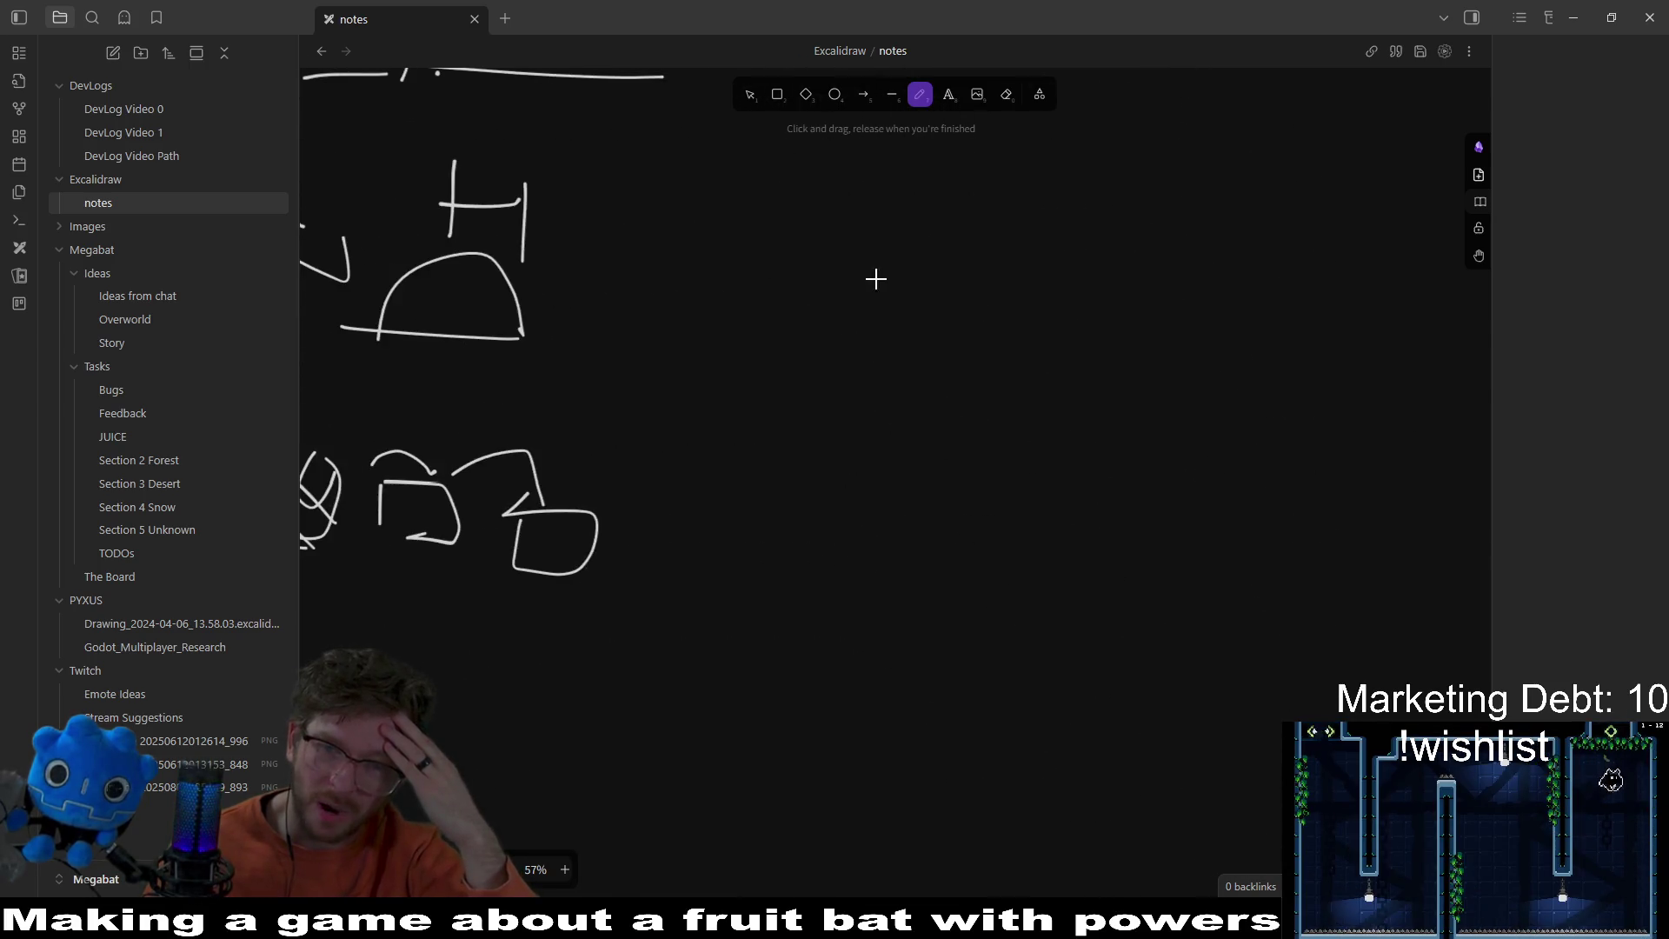
mouse_move(875, 279)
left_mouse_down()
mouse_move(891, 652)
mouse_move(1292, 700)
mouse_move(817, 700)
left_mouse_up()
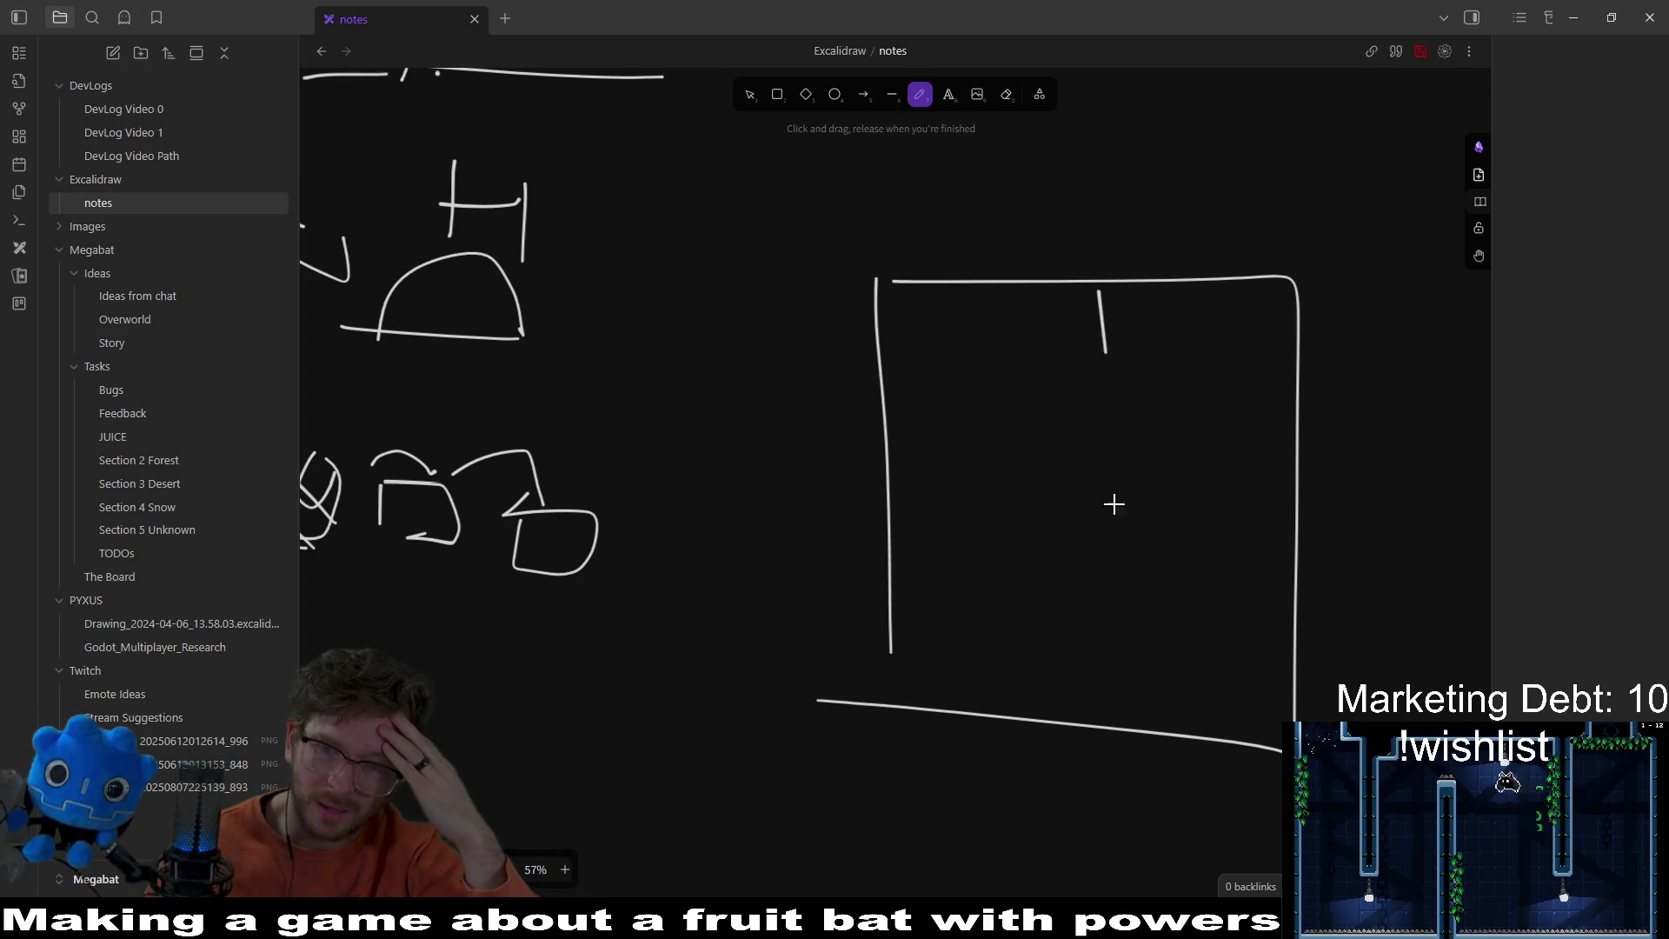
left_click_drag(1113, 505, 1110, 758)
left_click_drag(867, 412, 1277, 372)
left_click_drag(1017, 241, 1021, 780)
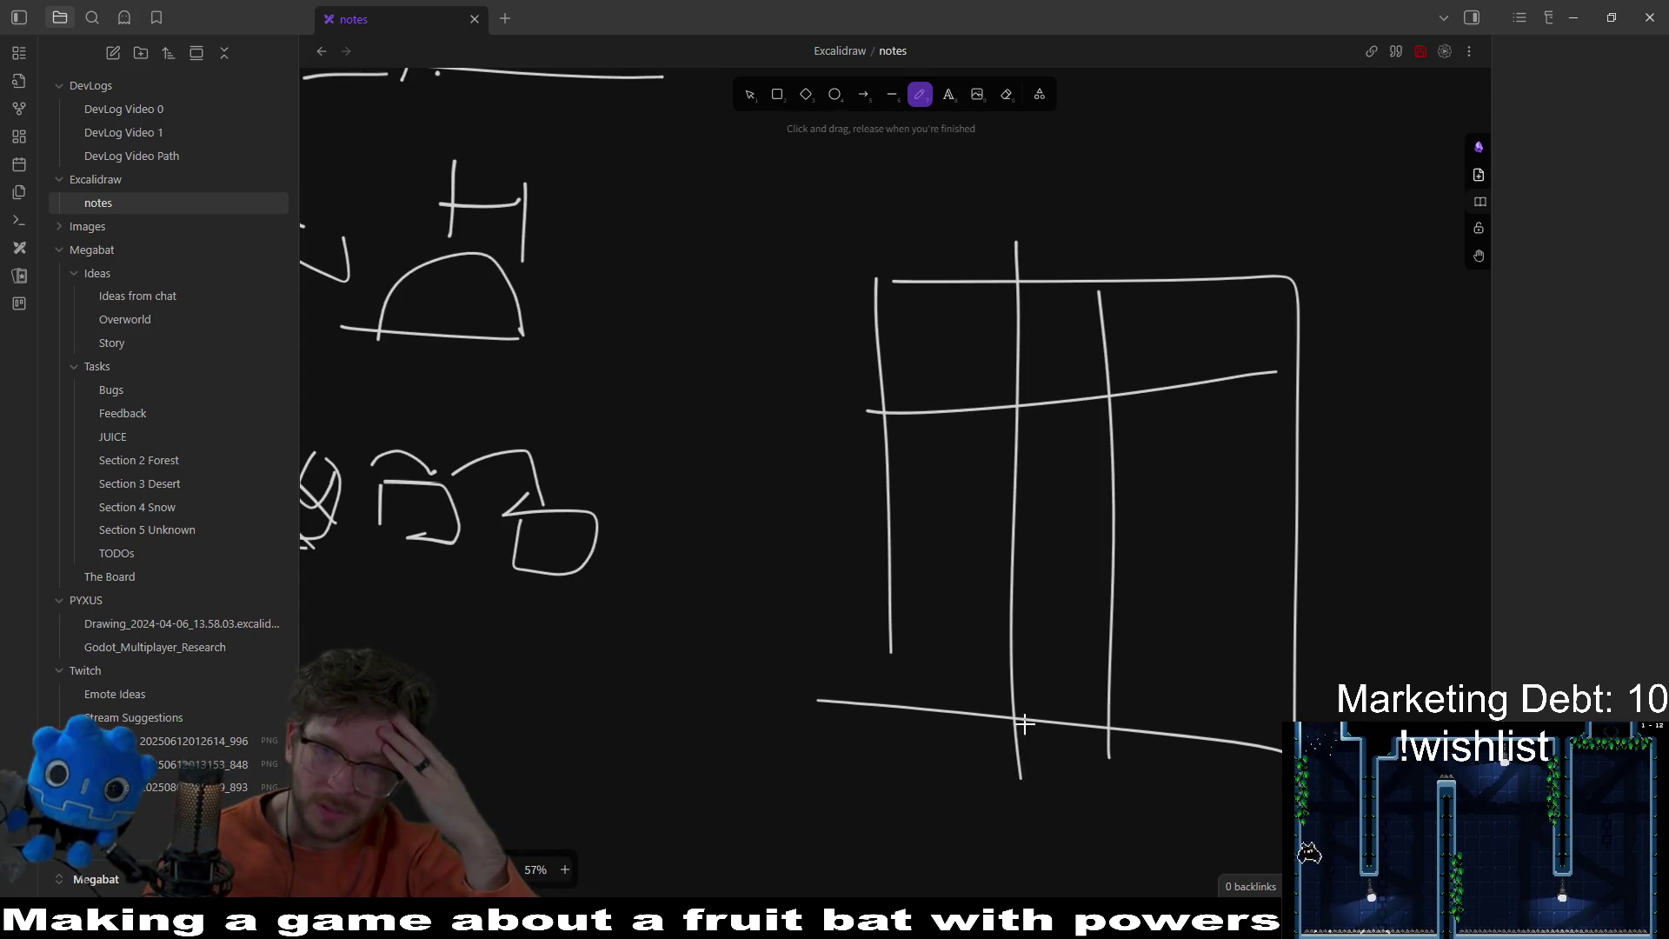
left_click_drag(1200, 500, 1354, 499)
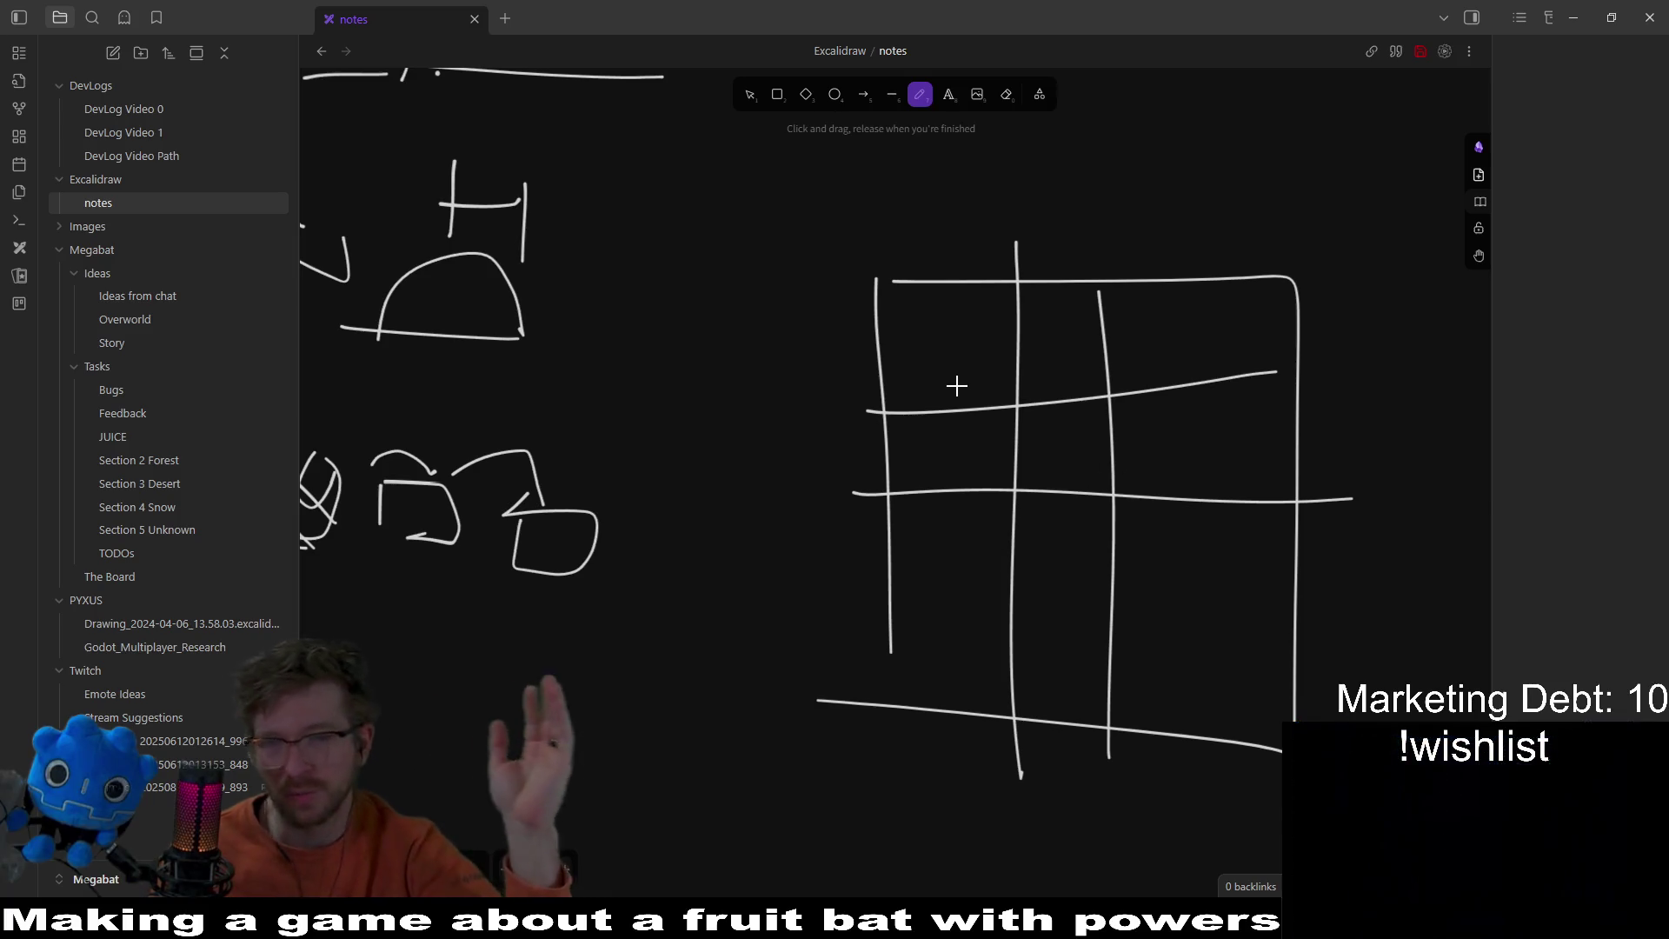
Step: Mark X's in the top-left, bottom-right, middle-right and bottom-left grid cells
scroll(1017, 492, "right", 5)
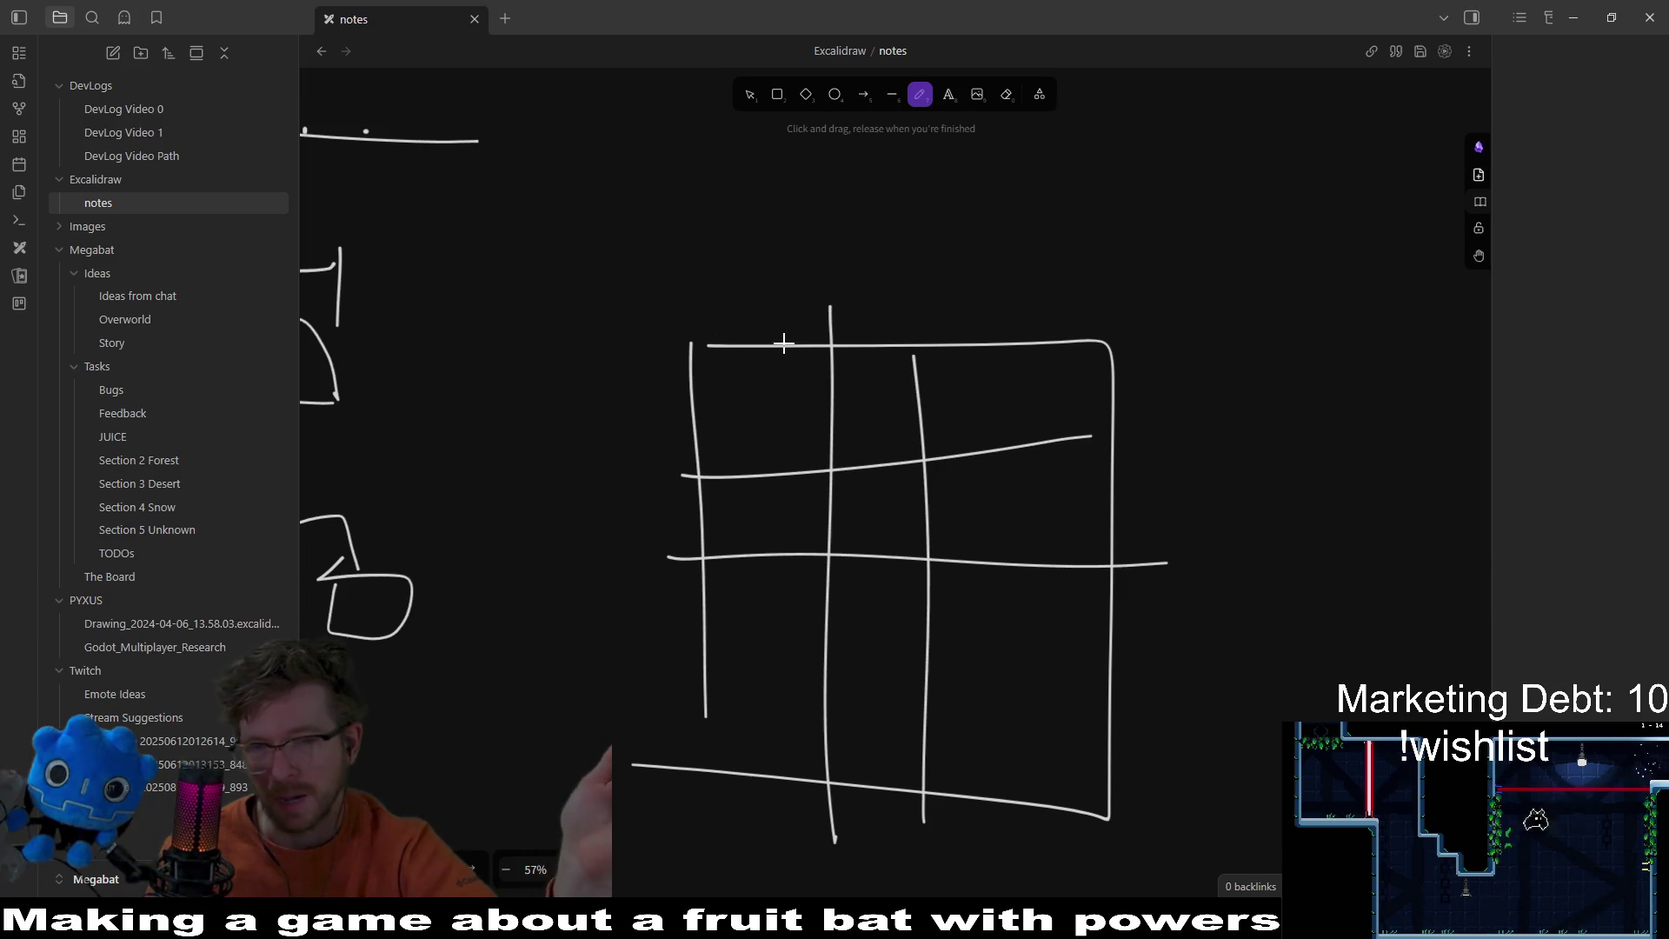
left_click_drag(776, 385, 723, 428)
left_click_drag(721, 383, 822, 450)
mouse_move(1077, 680)
left_mouse_down()
mouse_move(1020, 739)
mouse_move(1080, 763)
left_mouse_up()
left_click_drag(1076, 506, 1006, 543)
left_click_drag(1019, 511, 1057, 574)
left_click(727, 650)
left_click_drag(778, 645, 714, 708)
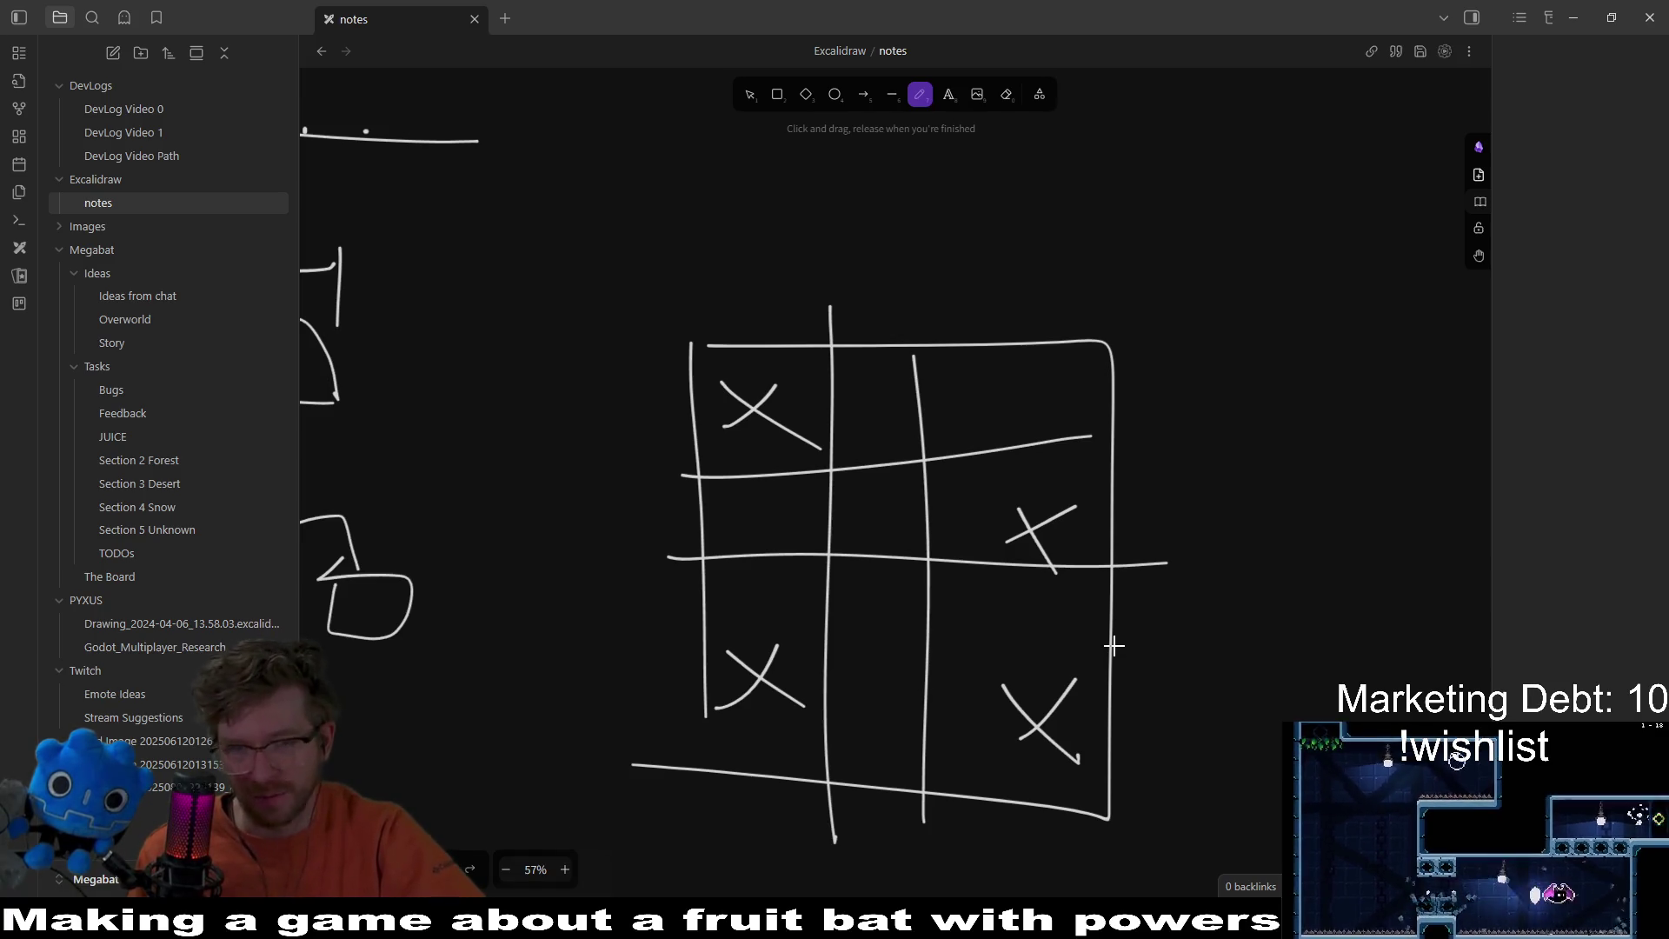
mouse_move(928, 452)
left_mouse_down()
mouse_move(961, 421)
mouse_move(1175, 459)
mouse_move(1093, 521)
mouse_move(1406, 490)
mouse_move(1111, 399)
mouse_move(1242, 492)
mouse_move(1287, 503)
left_mouse_up()
scroll(1168, 466, "up", 3)
scroll(1167, 466, "left", 2)
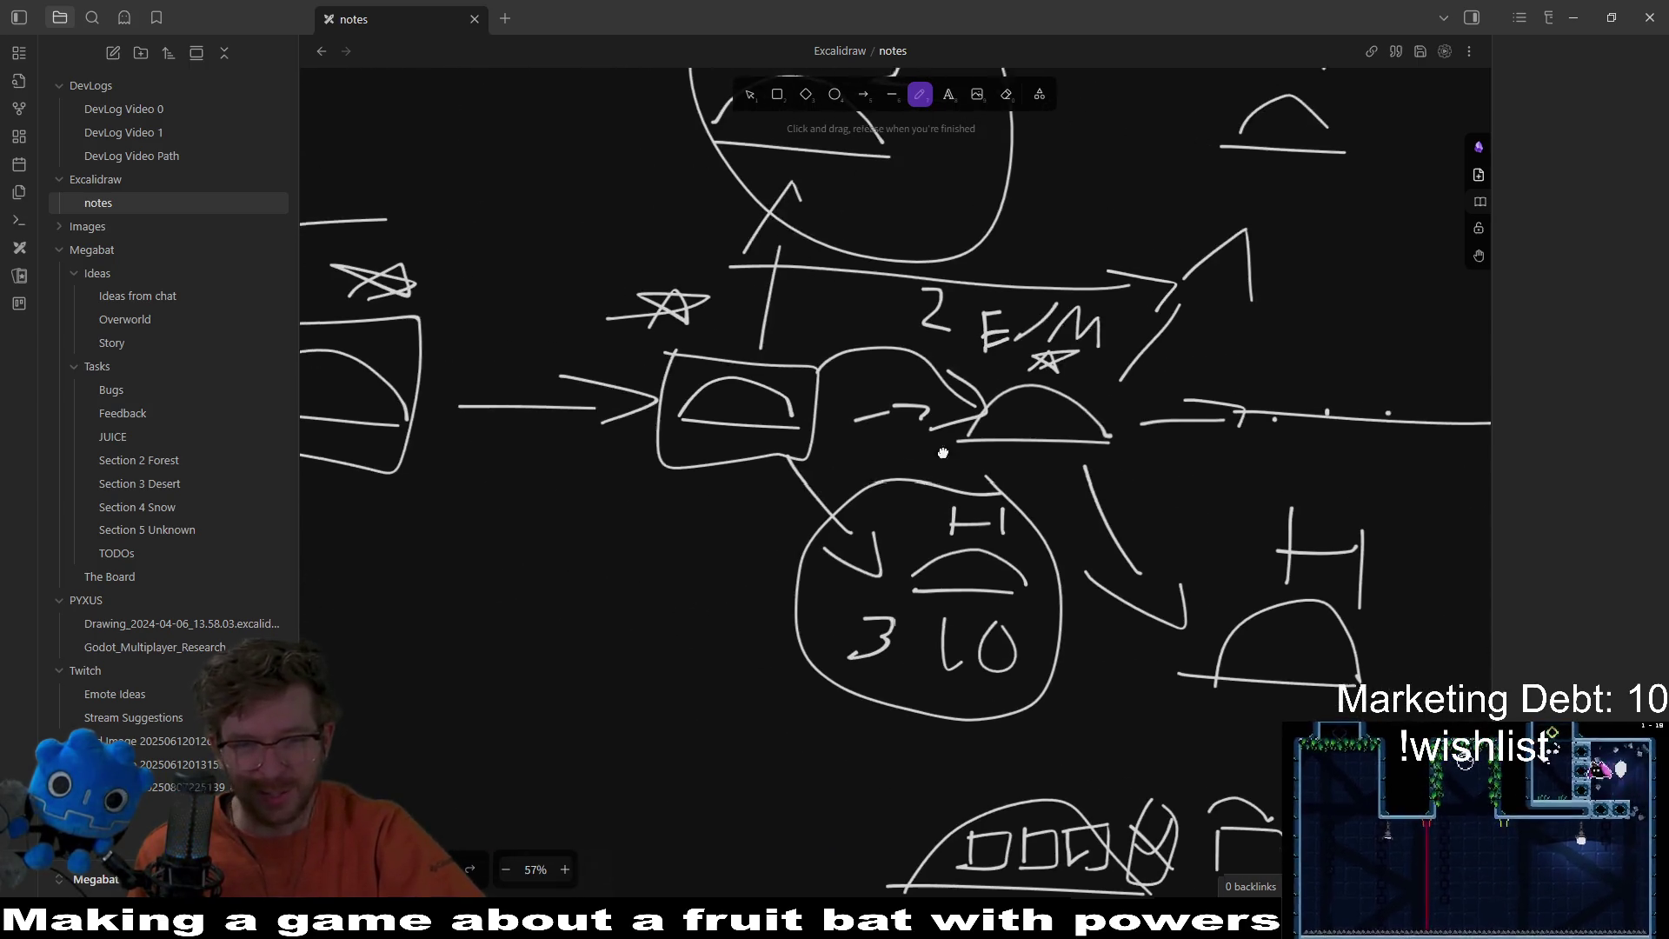
scroll(910, 452, "right", 3)
scroll(910, 452, "down", 1)
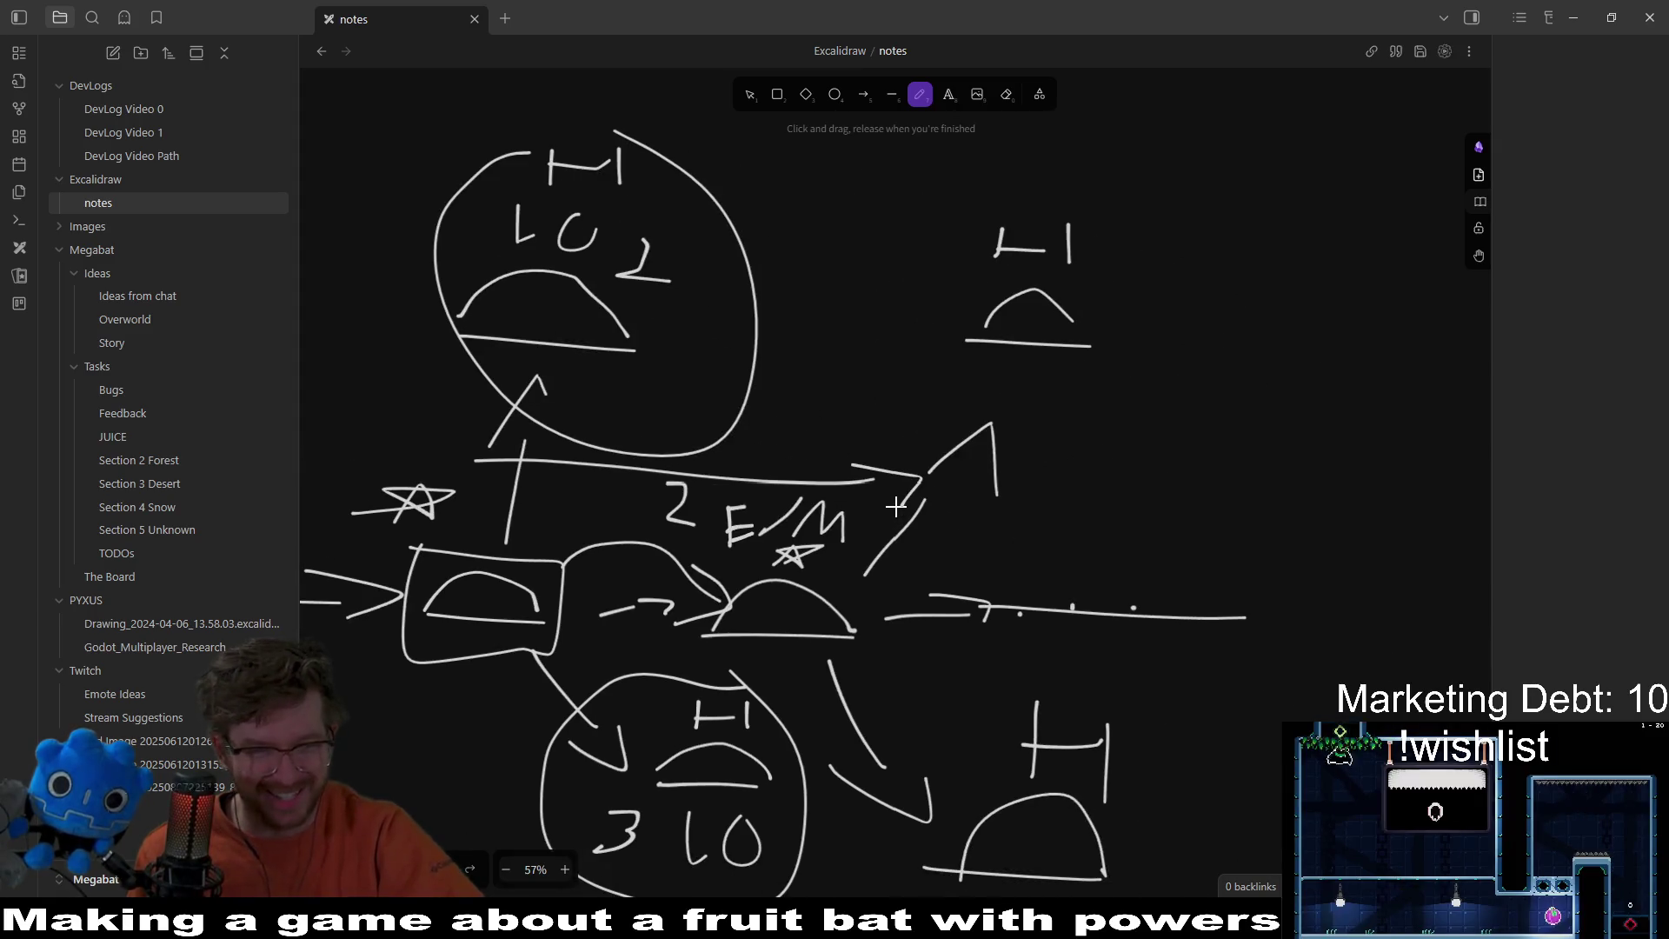
scroll(817, 513, "left", 3)
scroll(817, 513, "down", 1)
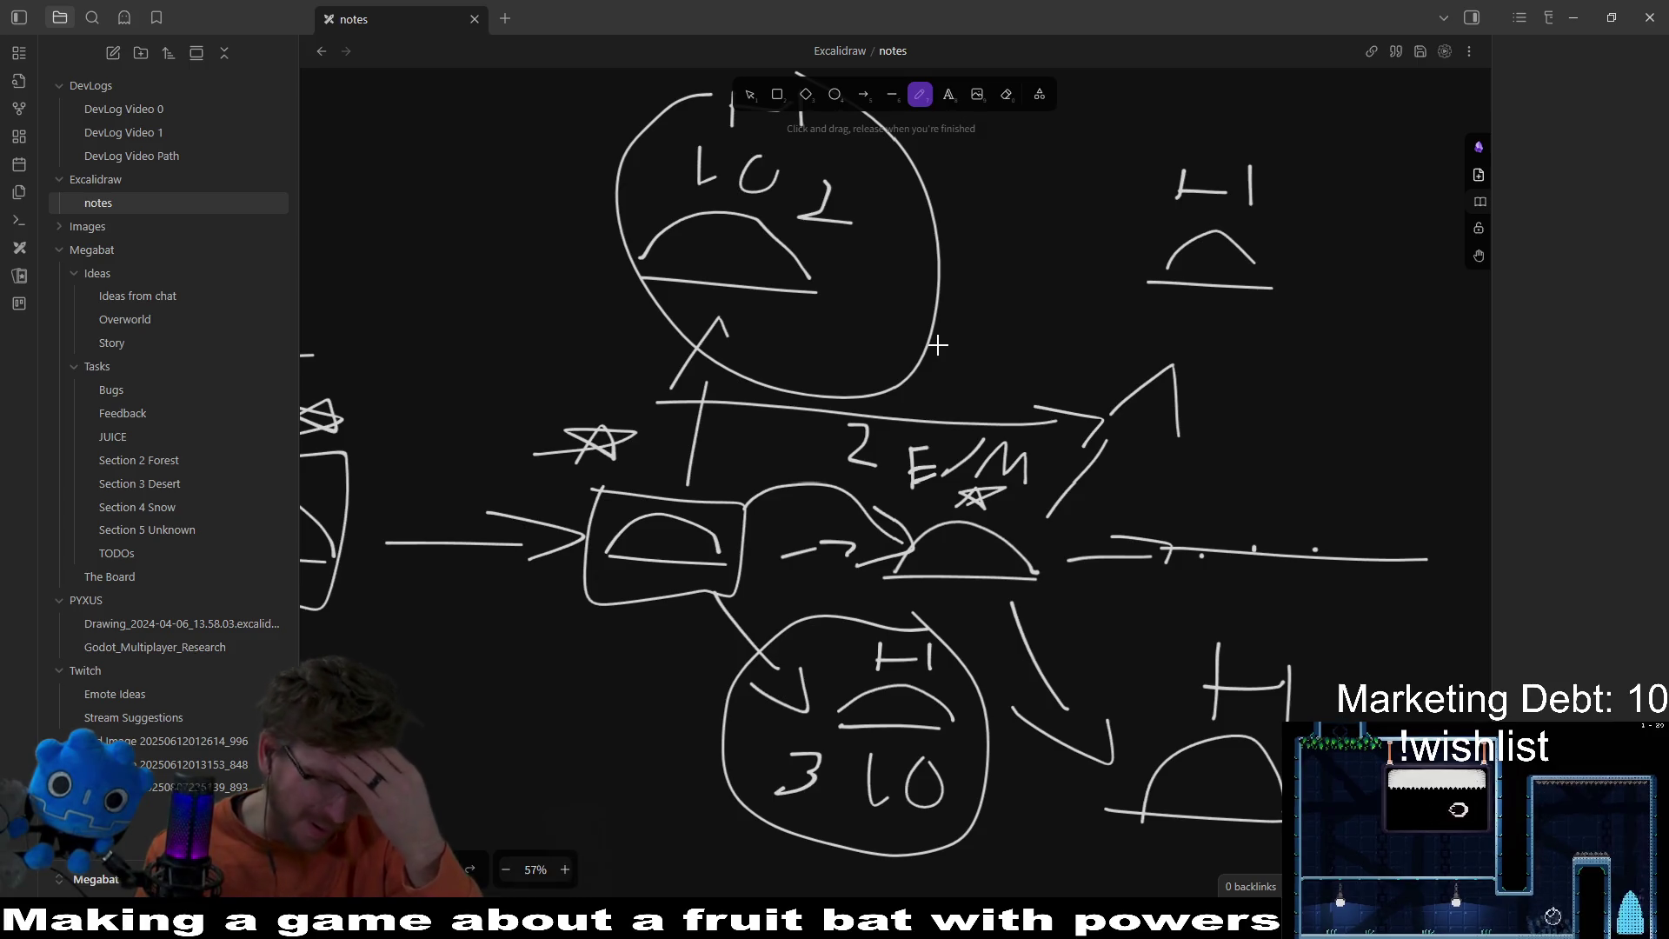
scroll(974, 318, "up", 2)
scroll(973, 317, "right", 1)
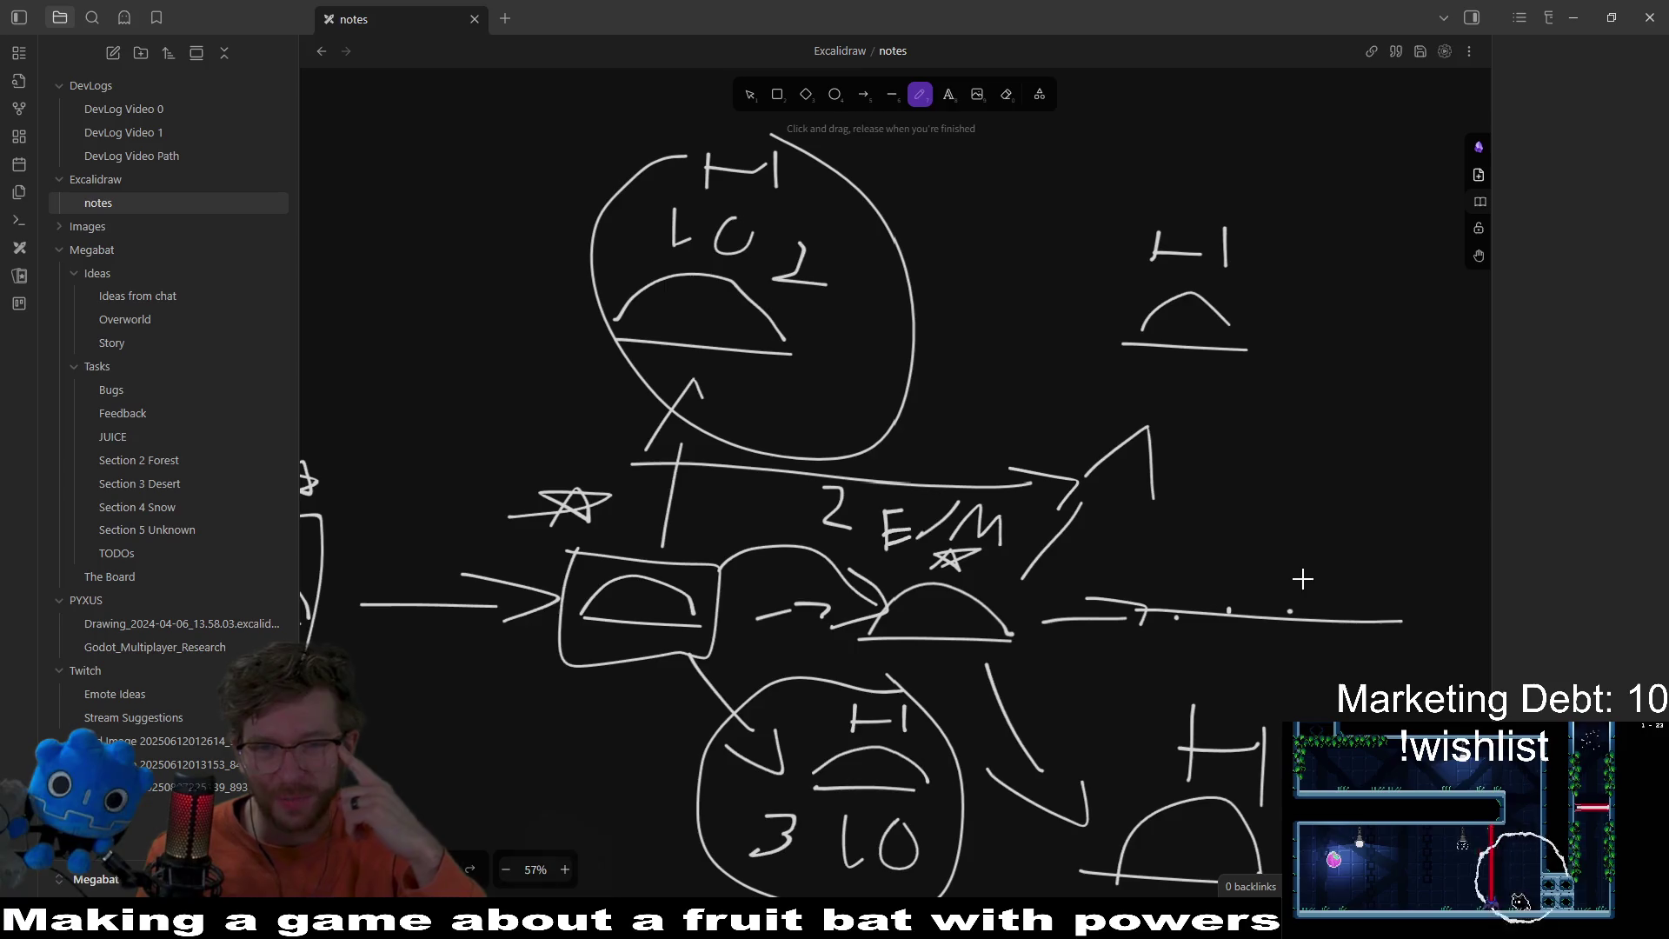
scroll(1302, 579, "right", 5)
scroll(1051, 540, "down", 2)
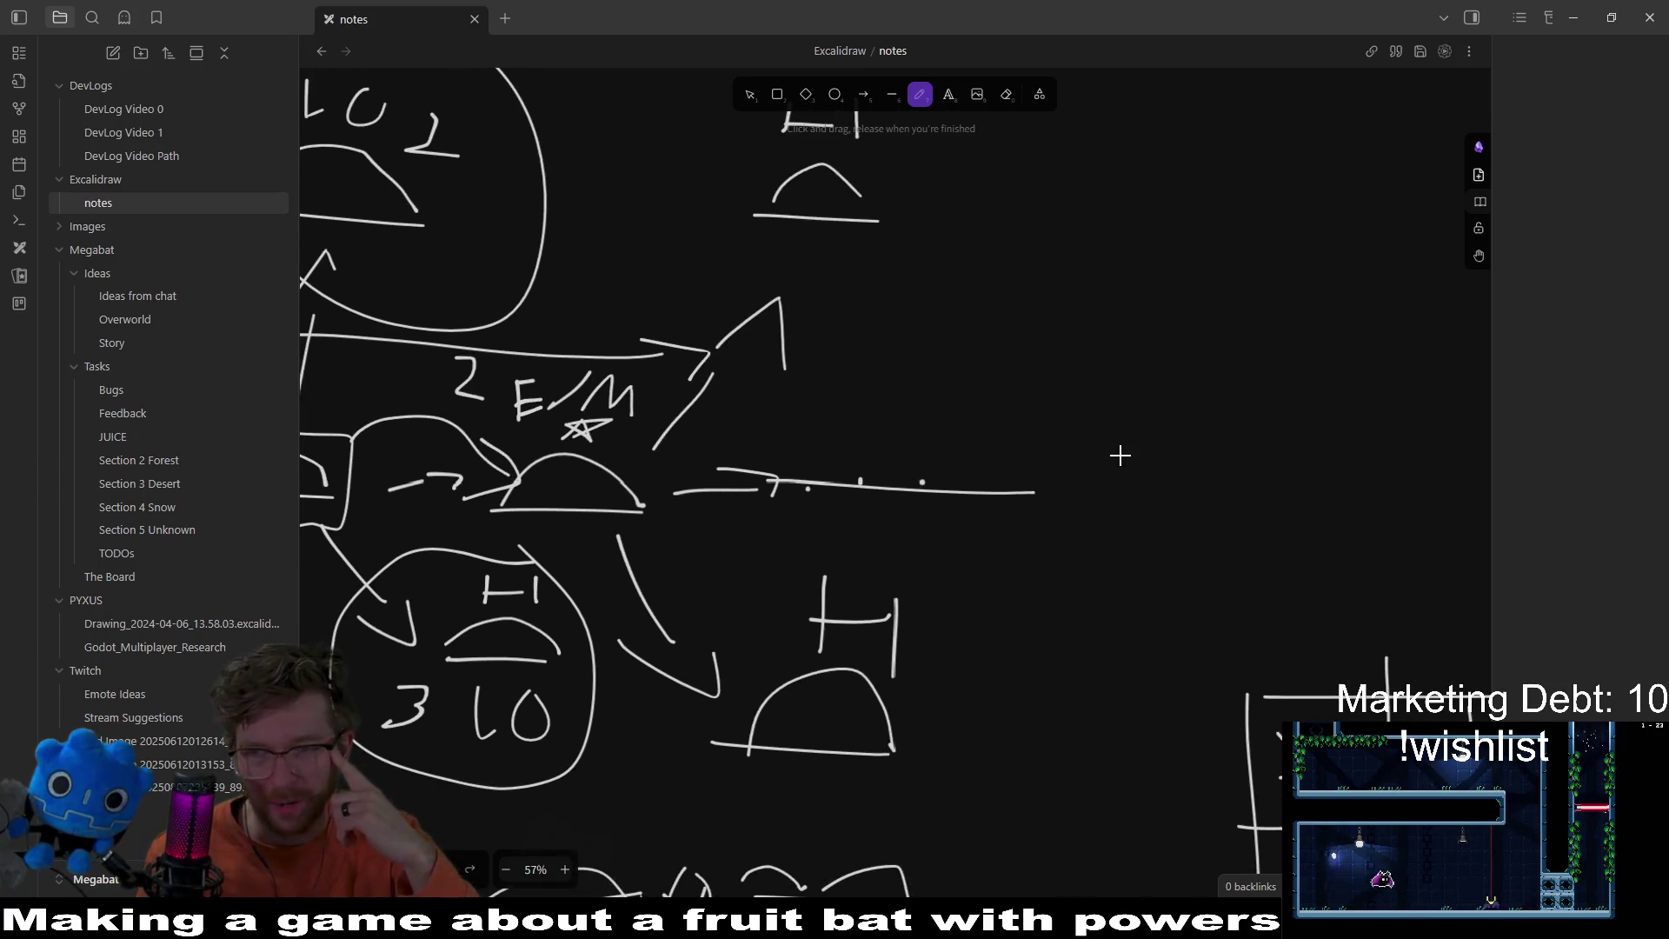
scroll(984, 477, "left", 4)
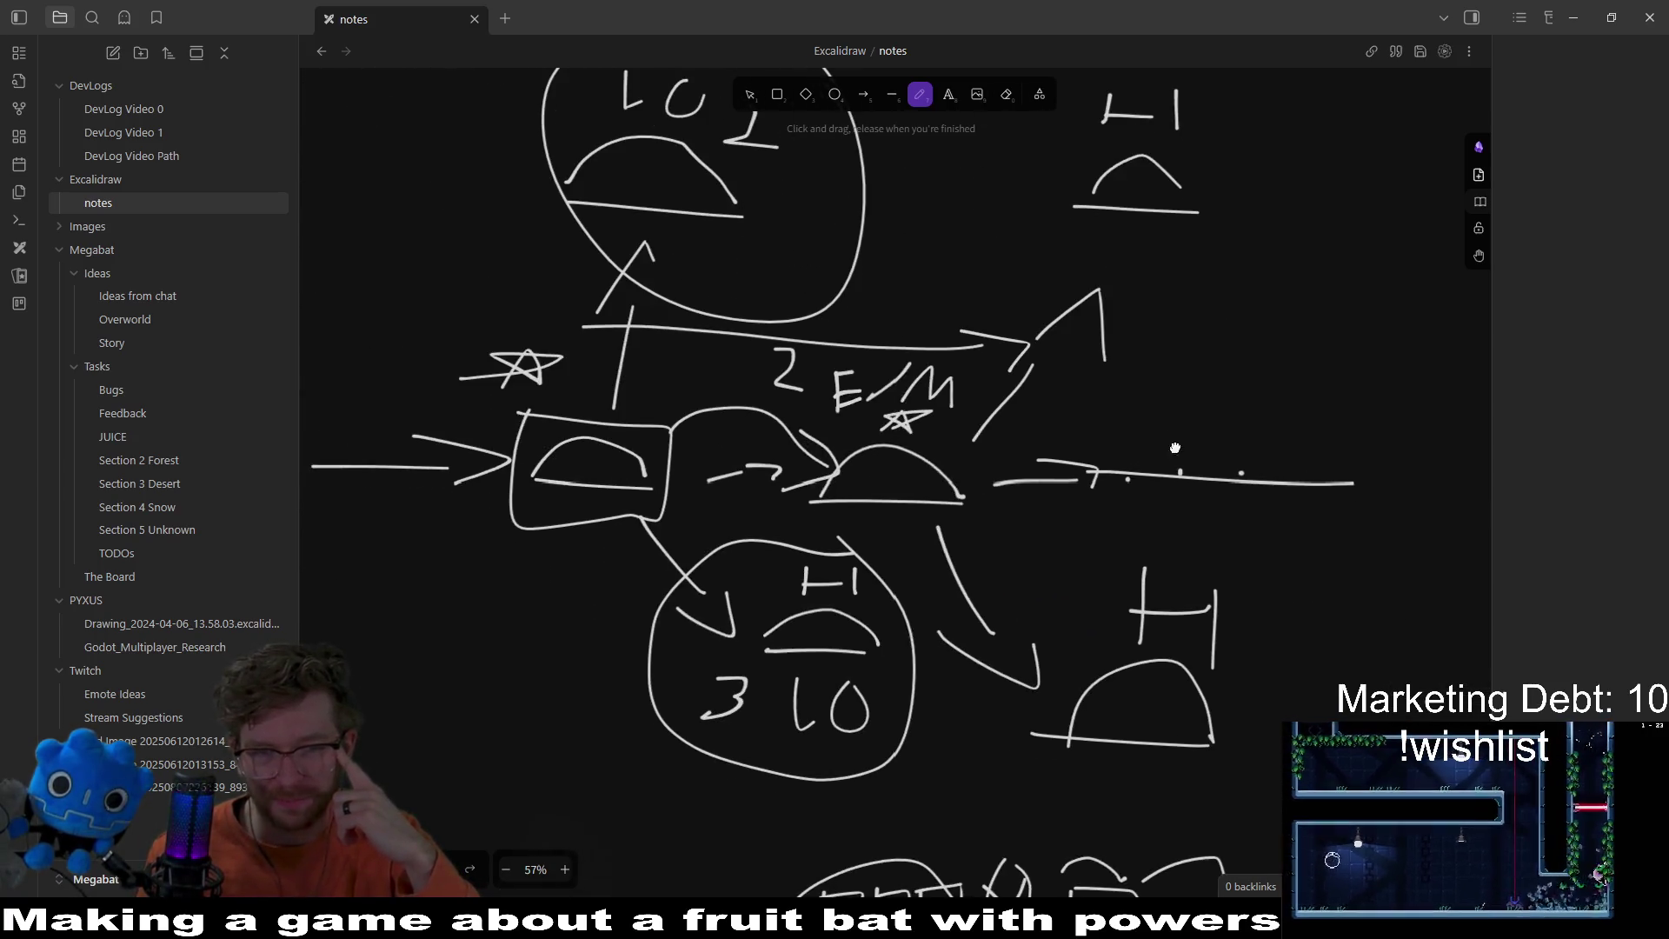
scroll(1131, 470, "up", 2)
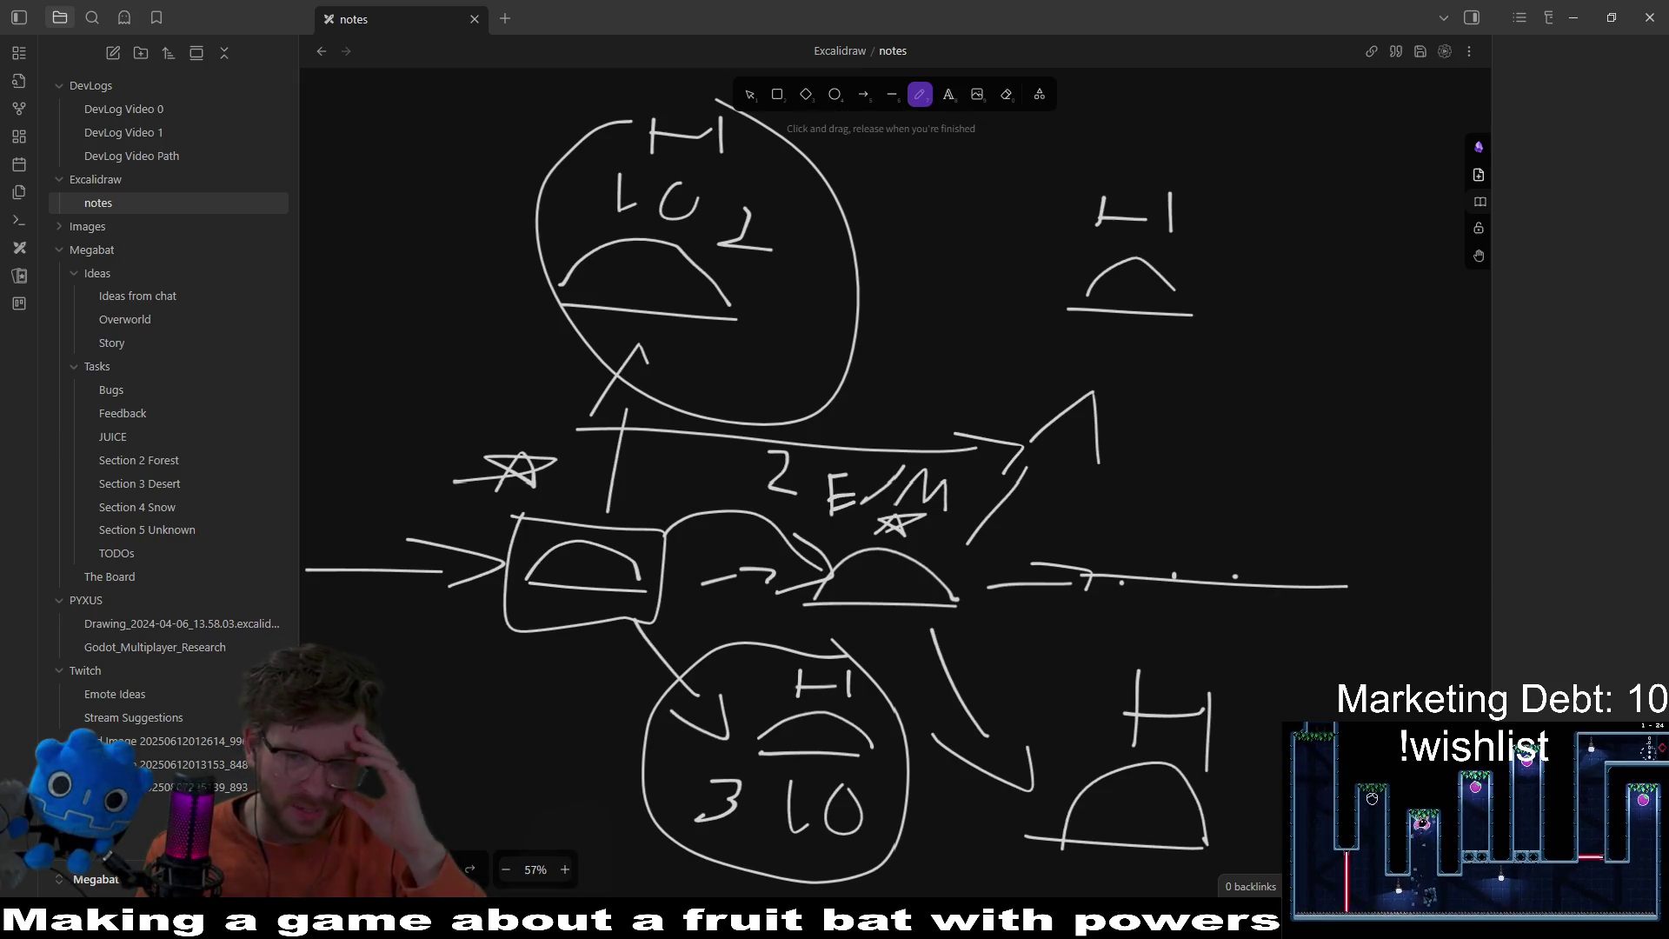
key("alt+Tab")
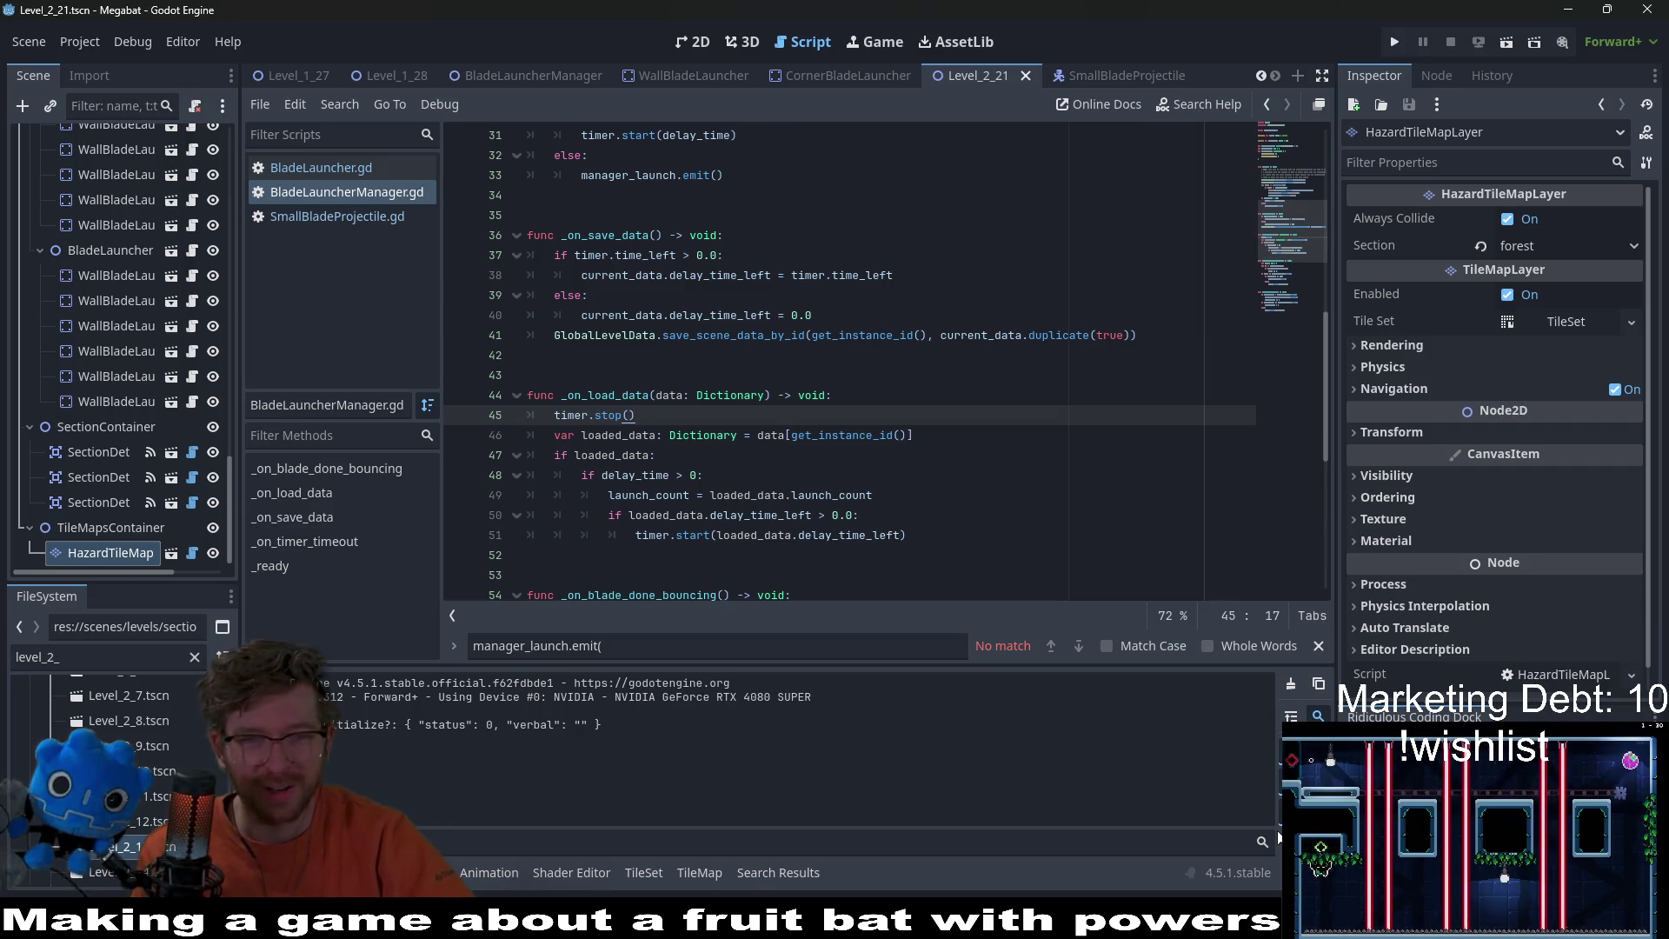
Step: Make Level_1_28 the active scene instead of Level_2_21
left_click(1155, 476)
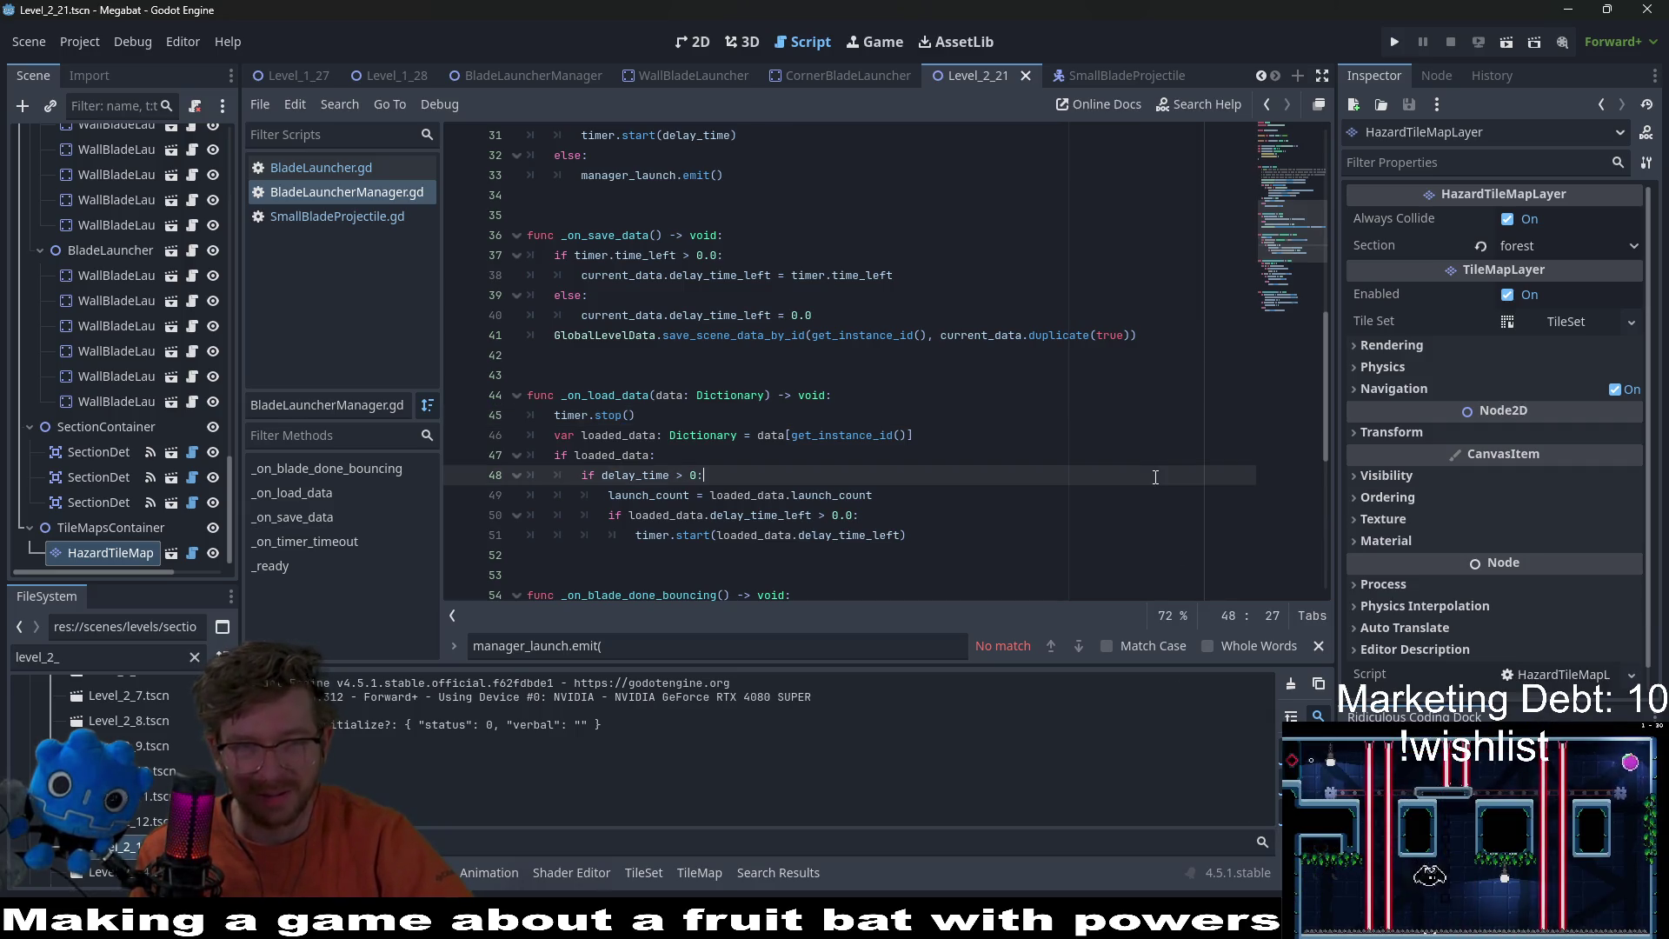
left_click(393, 77)
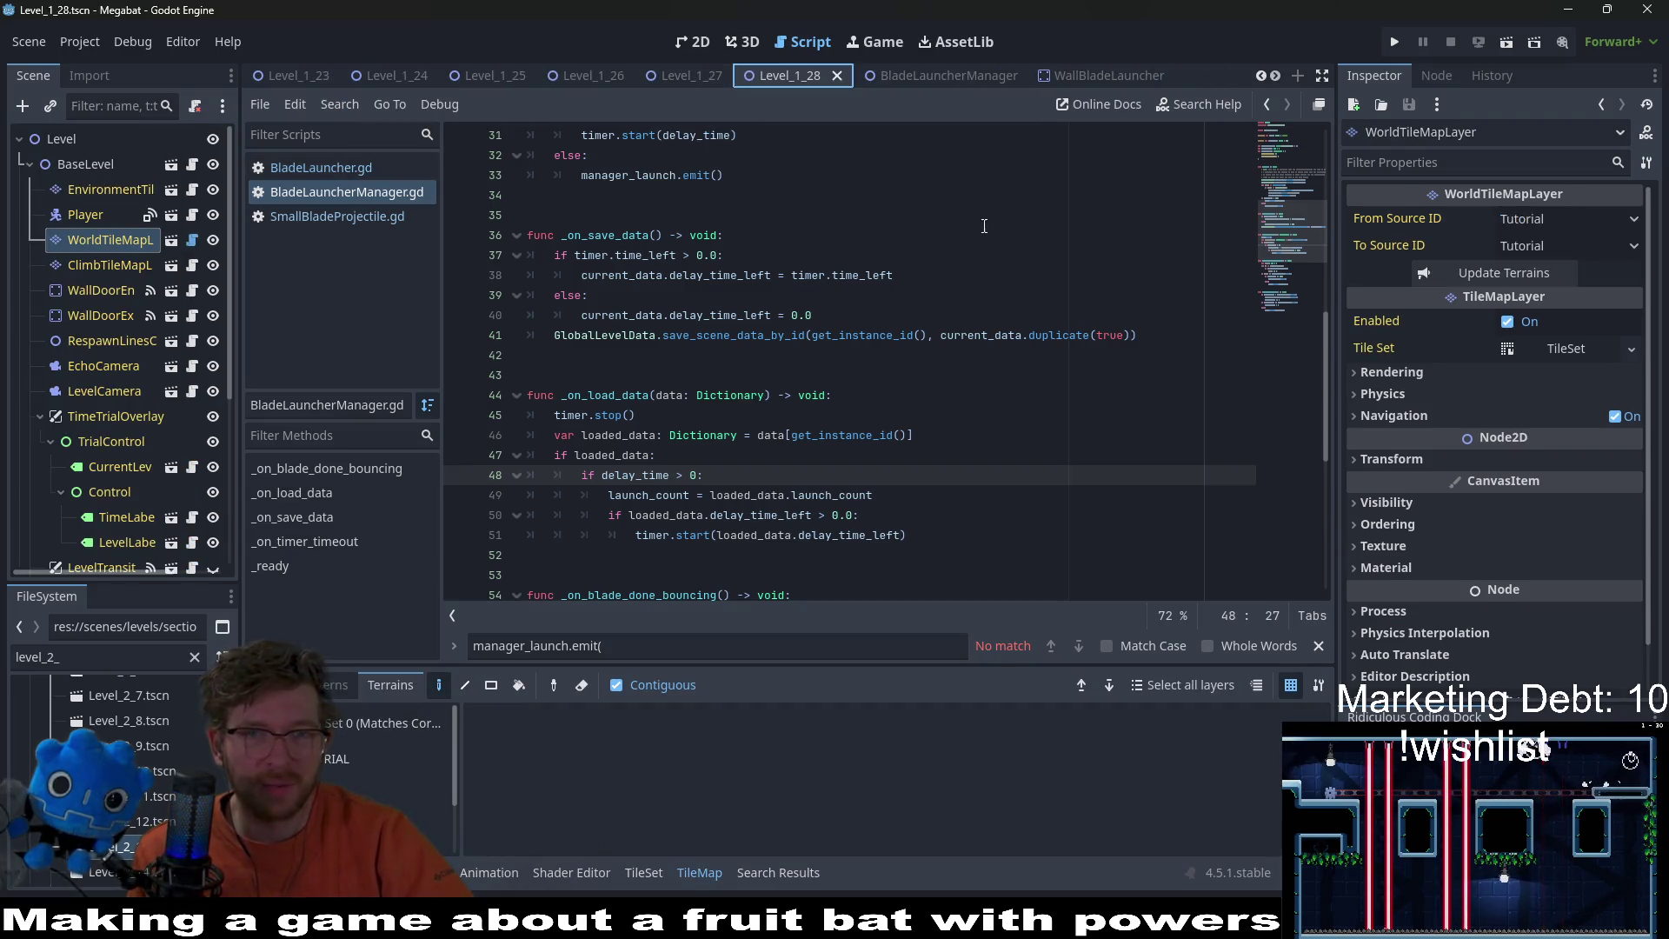
scroll(551, 68, "up", 2)
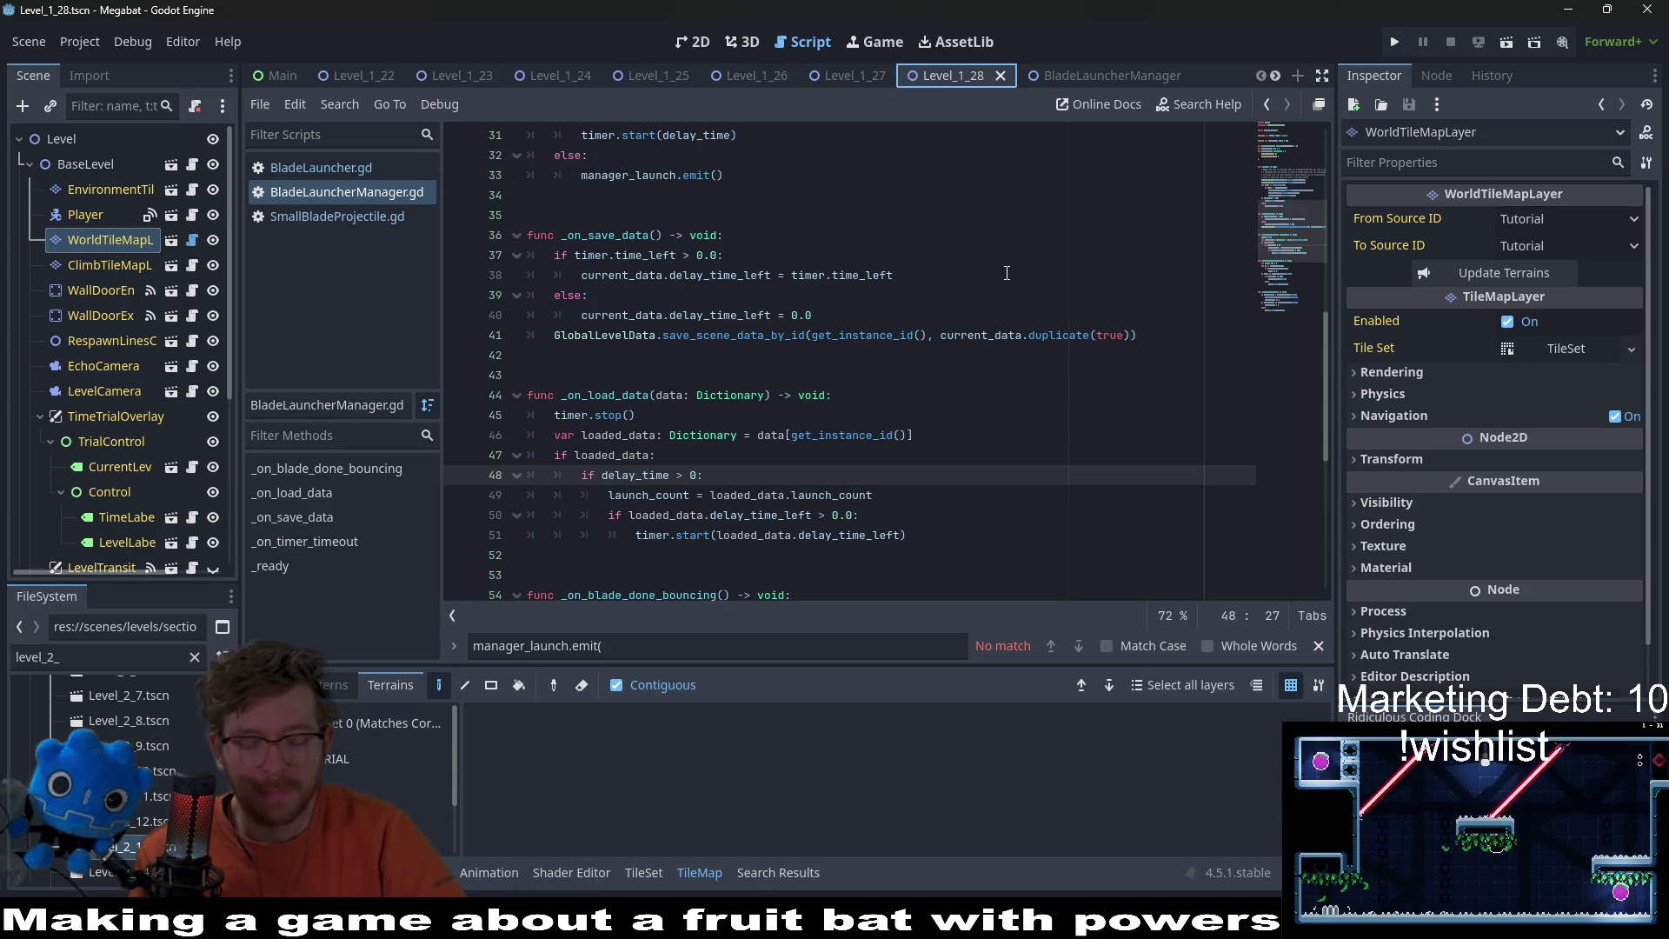
key("shift+alt+o")
Step: Open GlobalConstants.gd via 'globalconst' and highlight the LEVEL_1_22–27, LEVEL_1_34 and LEVEL_1_BOSS entries
type("globalconst")
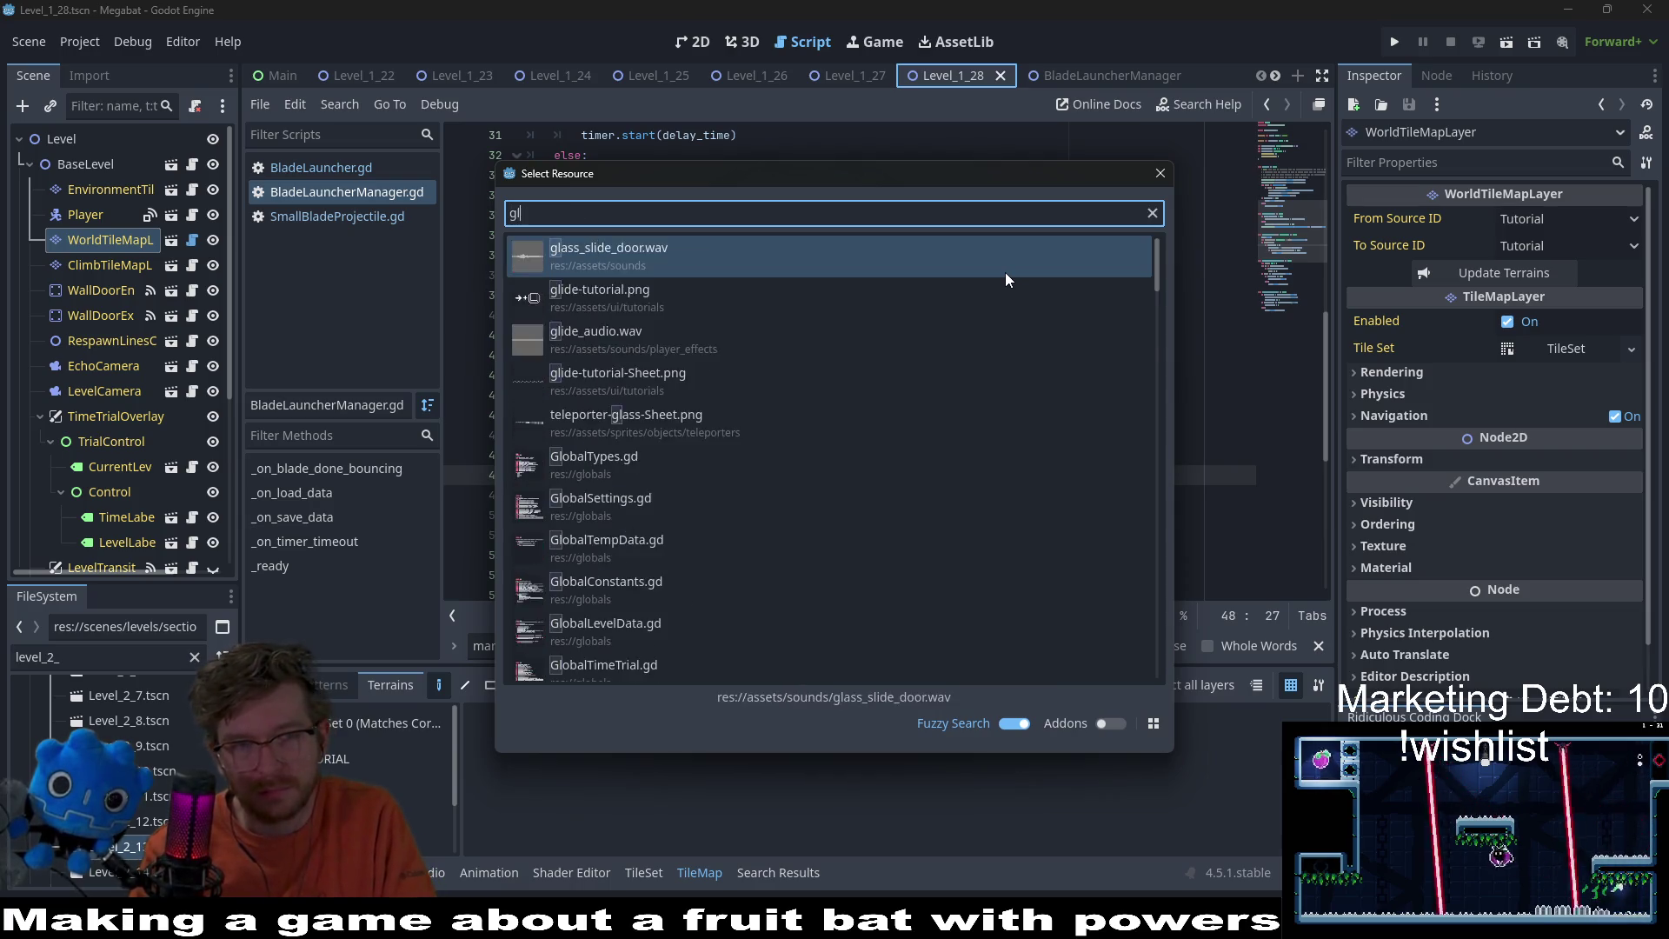
key("Return")
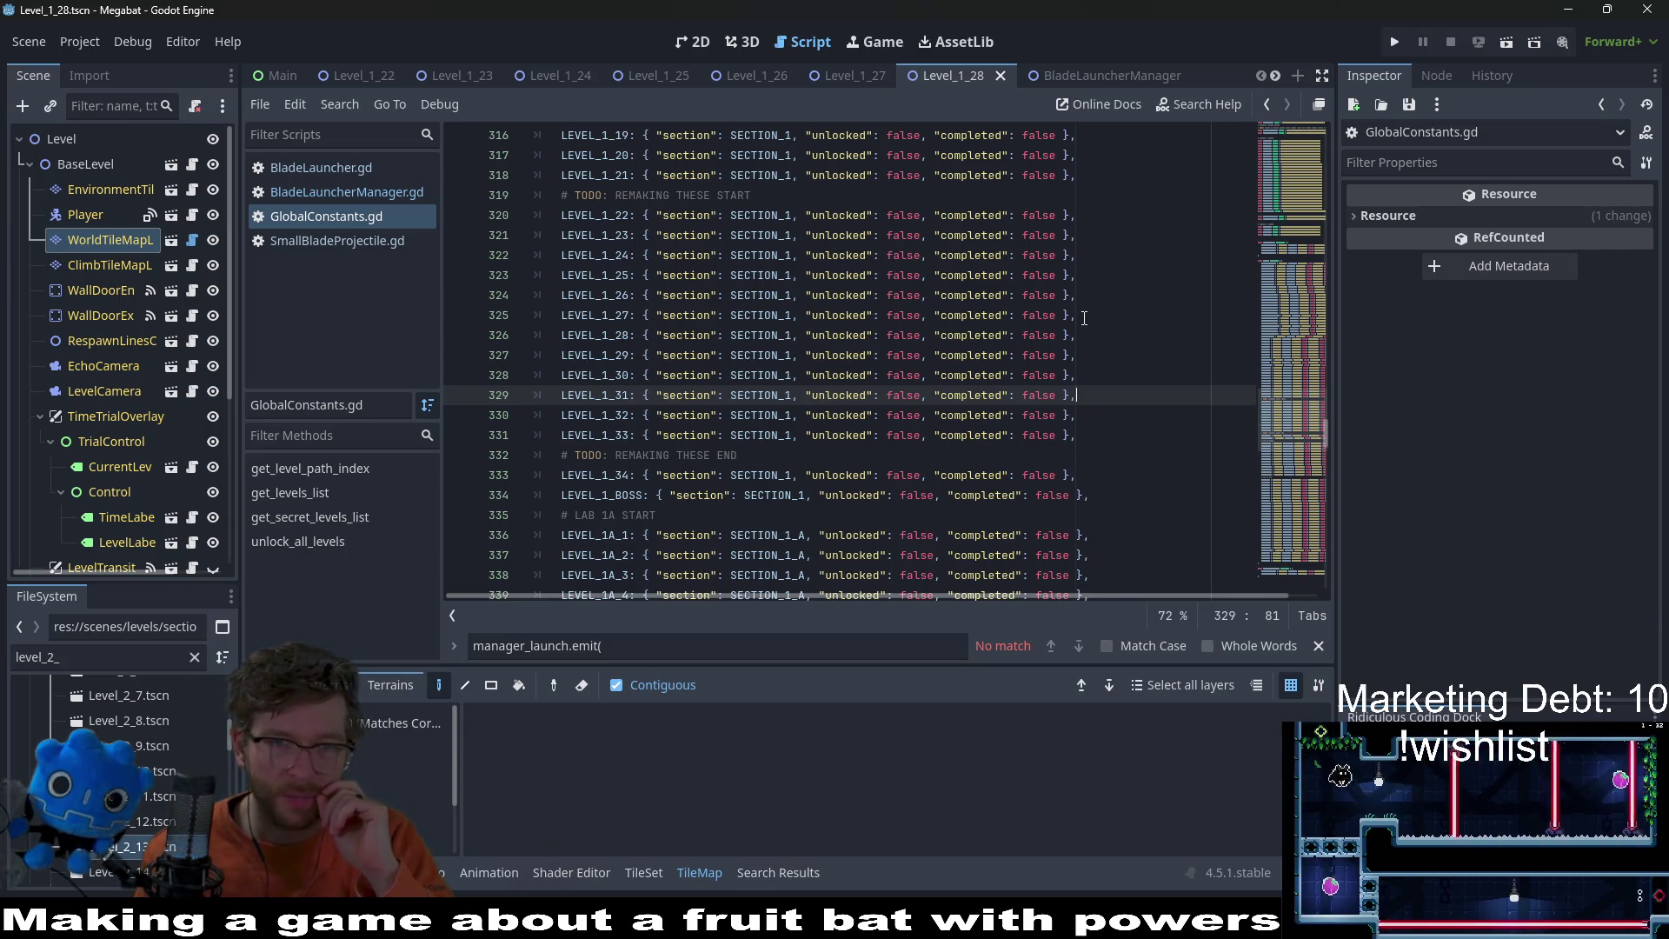
mouse_move(1076, 315)
left_mouse_down()
mouse_move(1022, 315)
mouse_move(973, 235)
mouse_move(506, 215)
left_mouse_up()
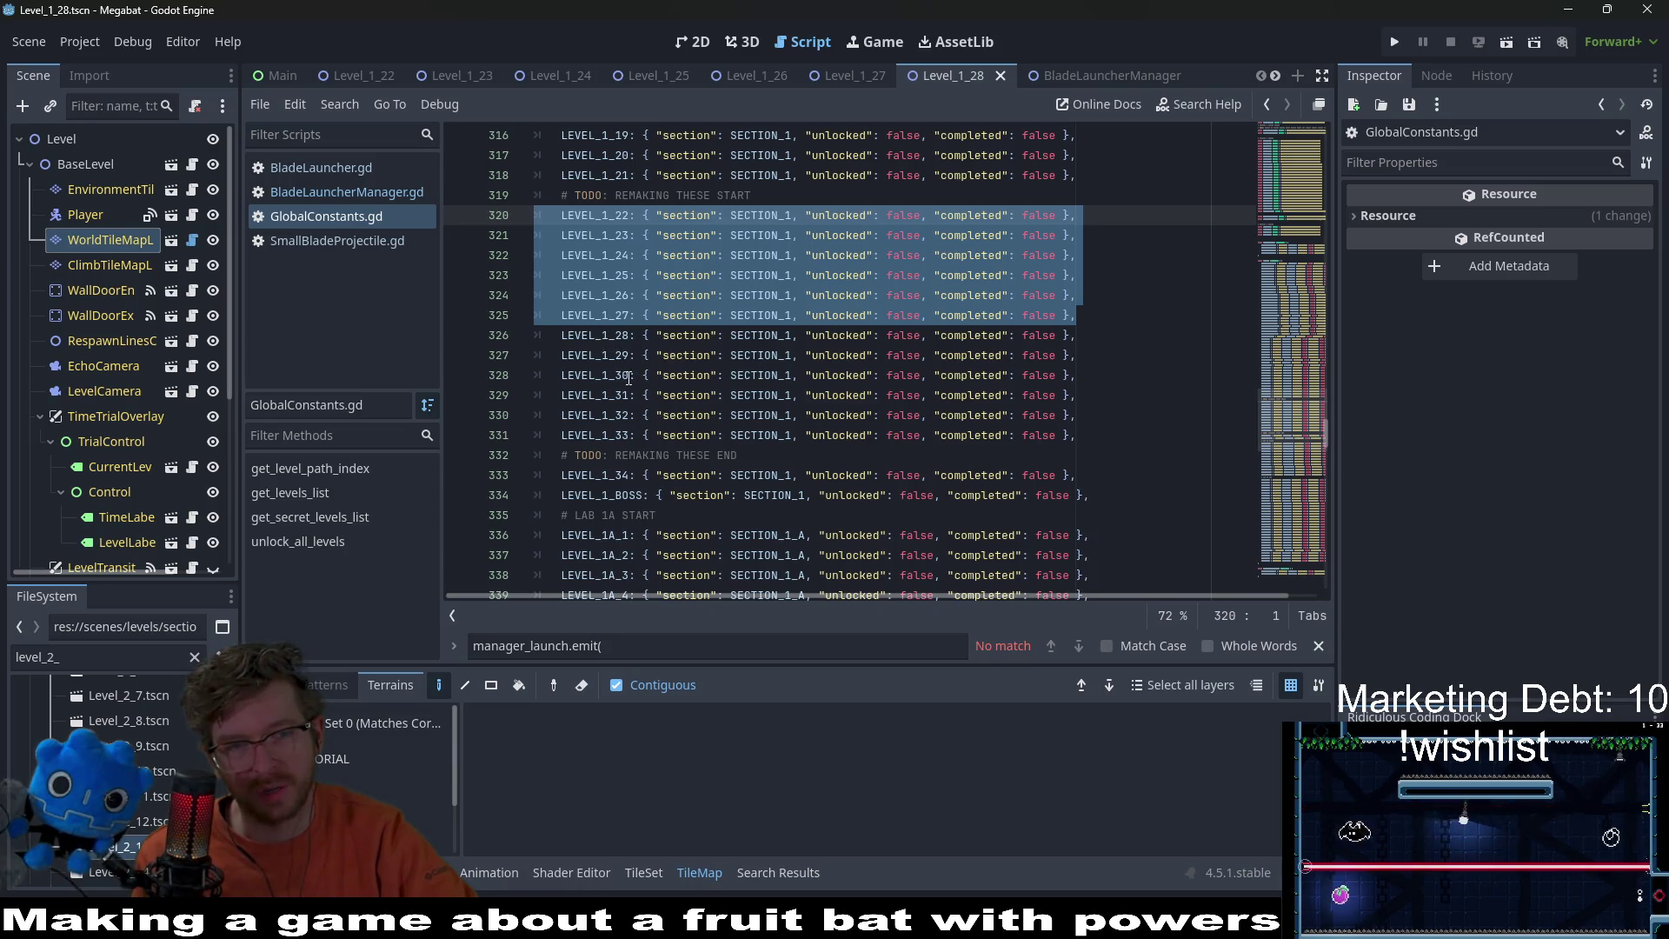
double_click(618, 477)
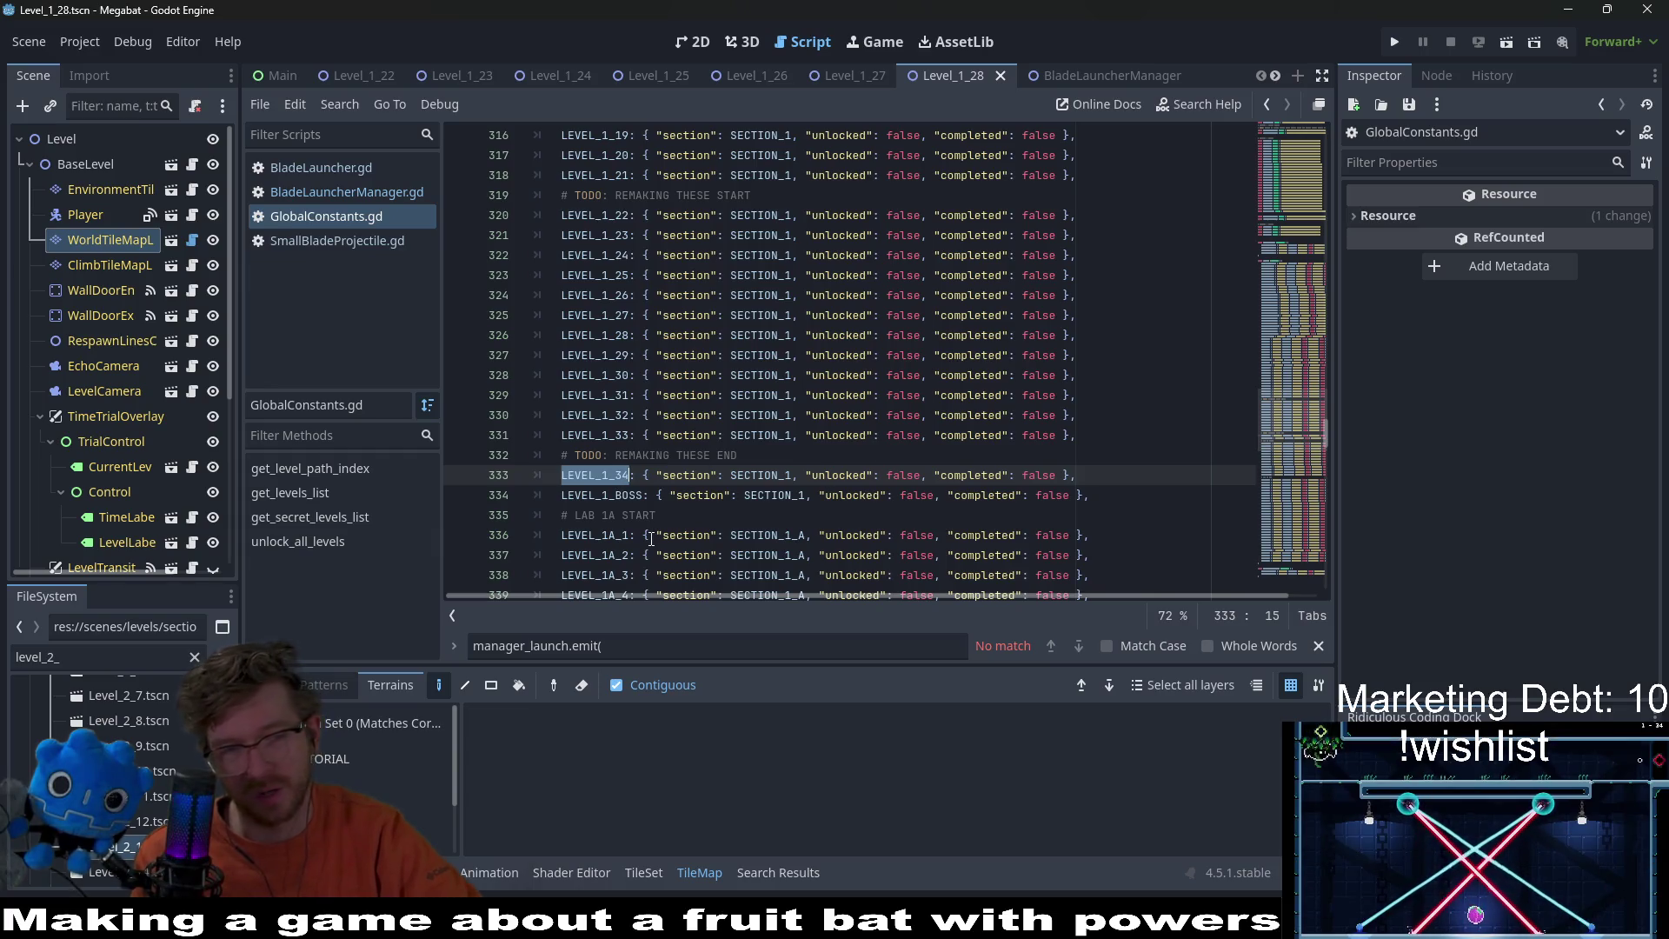
double_click(602, 495)
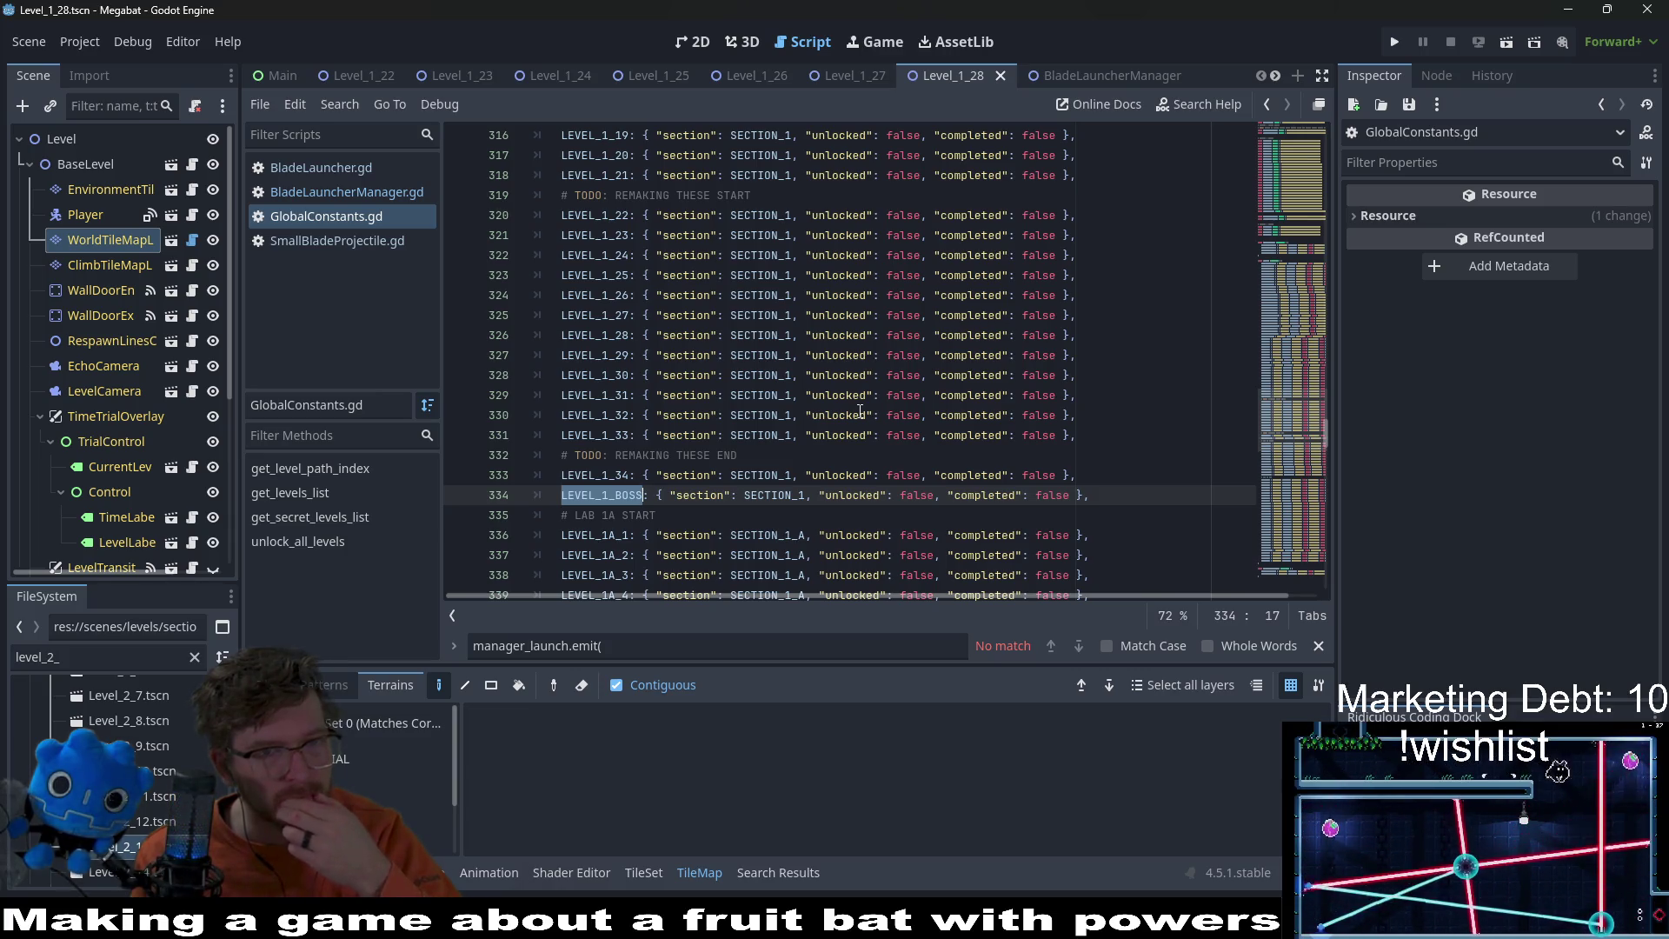
left_click(1067, 297)
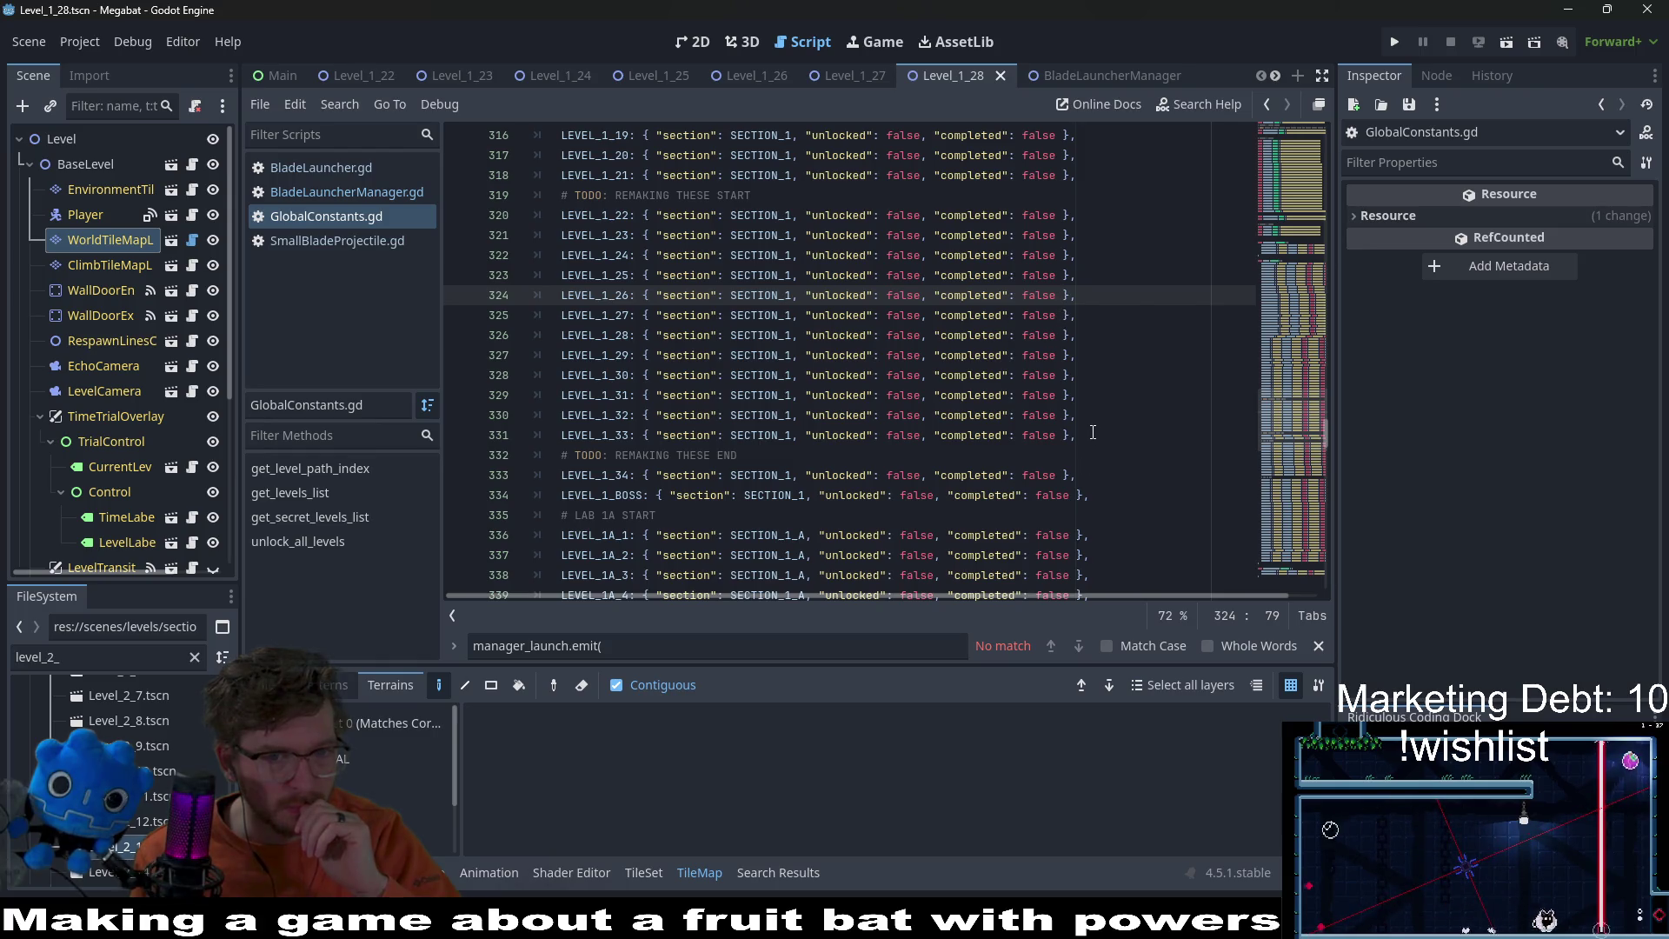
Step: Select the LAB 1A level entries on lines 336–348
left_click_drag(1093, 432, 1100, 352)
scroll(1106, 396, "down", 2)
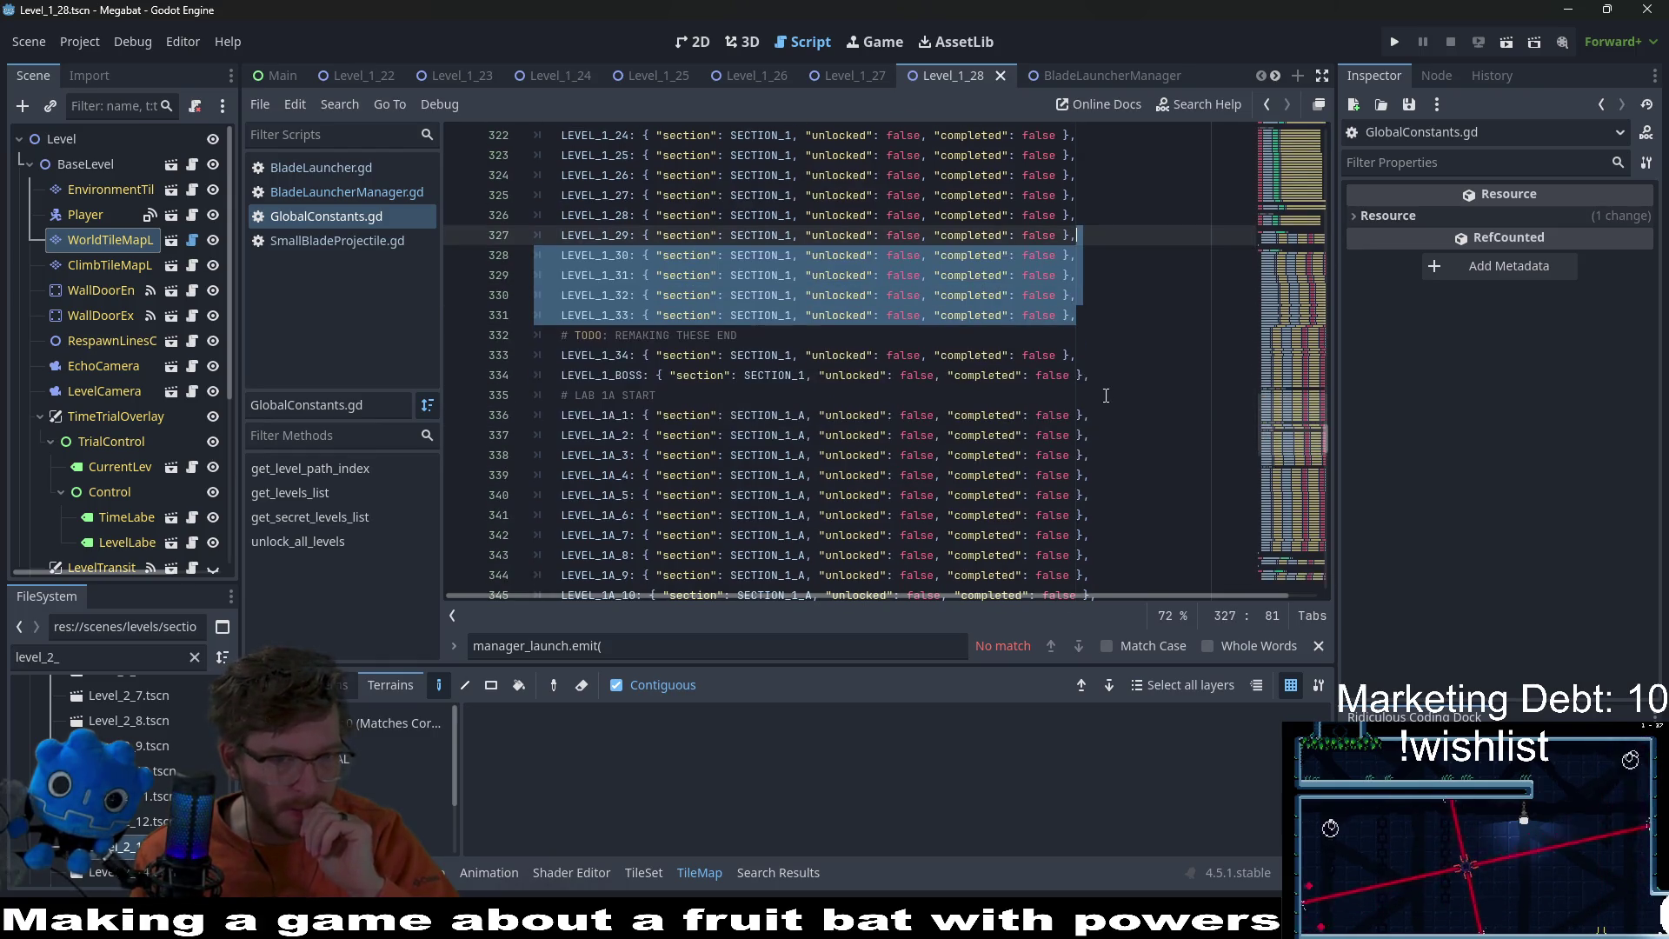
scroll(1106, 396, "down", 1)
scroll(1106, 396, "down", 2)
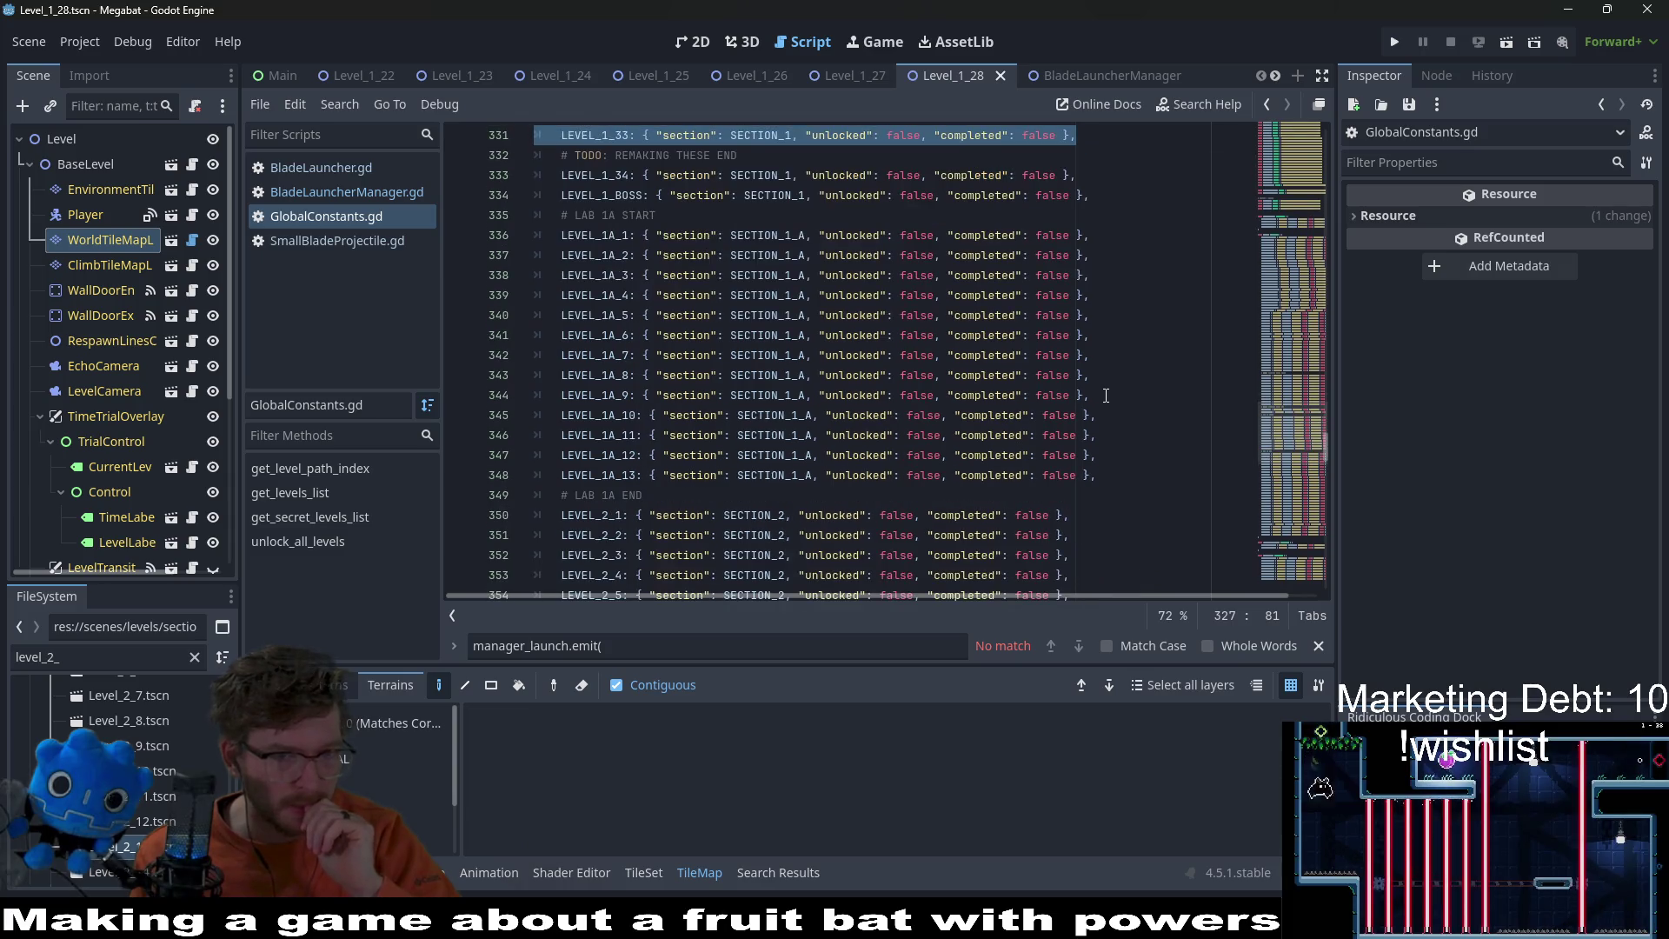
mouse_move(1123, 483)
left_mouse_down()
mouse_move(869, 435)
mouse_move(444, 241)
left_mouse_up()
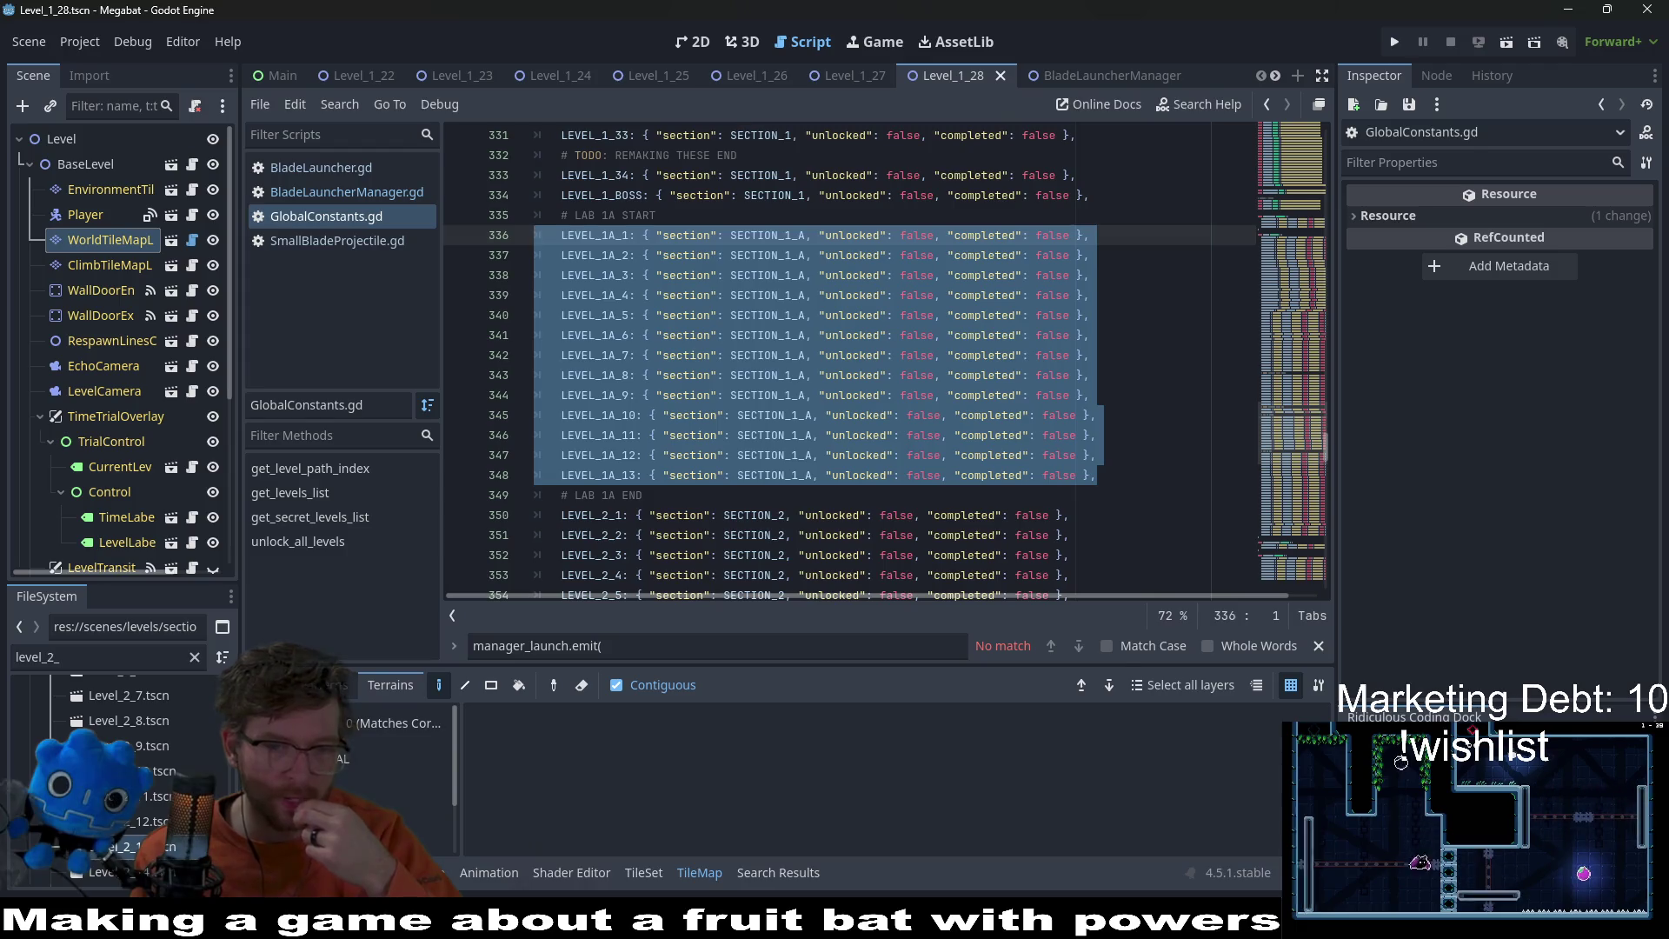
key("alt+Tab")
Step: Sketch the start hill: a ground line, a dome and a T label above it
scroll(977, 693, "down", 5)
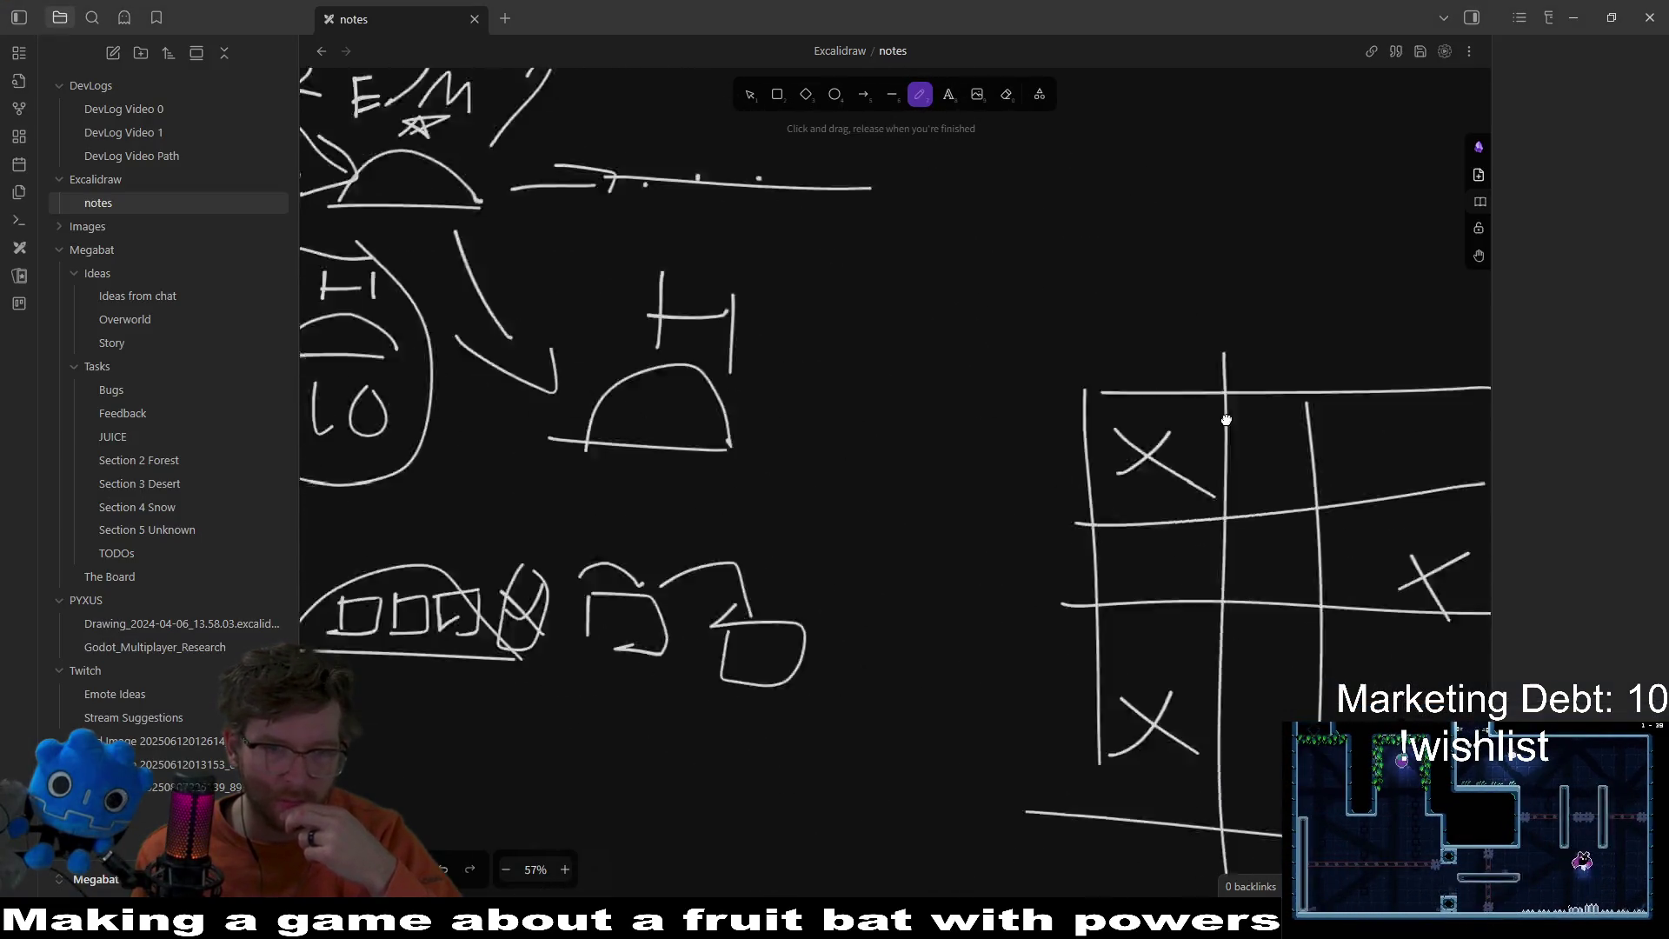
scroll(1226, 419, "down", 10)
left_click_drag(554, 542, 756, 551)
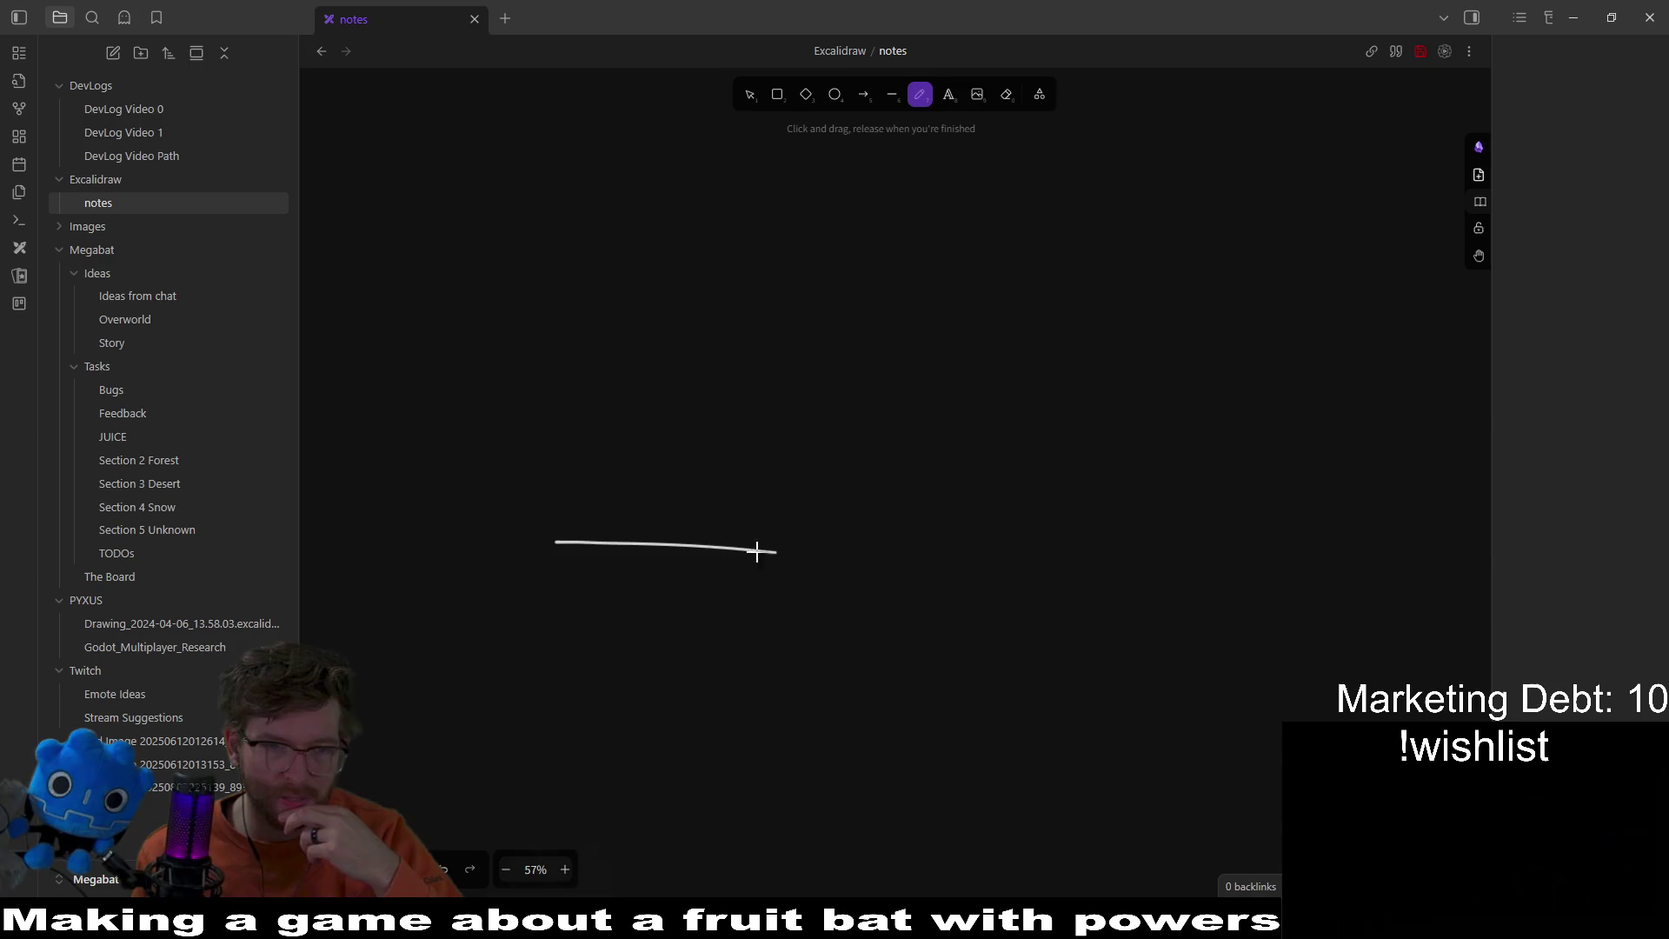
left_click_drag(641, 456, 812, 565)
left_click_drag(642, 342, 642, 406)
left_click_drag(604, 334, 720, 336)
Step: Draw a right arrow from the start hill to a second mound labelled S1
scroll(678, 444, "right", 3)
mouse_move(821, 479)
left_mouse_down()
mouse_move(1021, 485)
mouse_move(965, 537)
left_mouse_up()
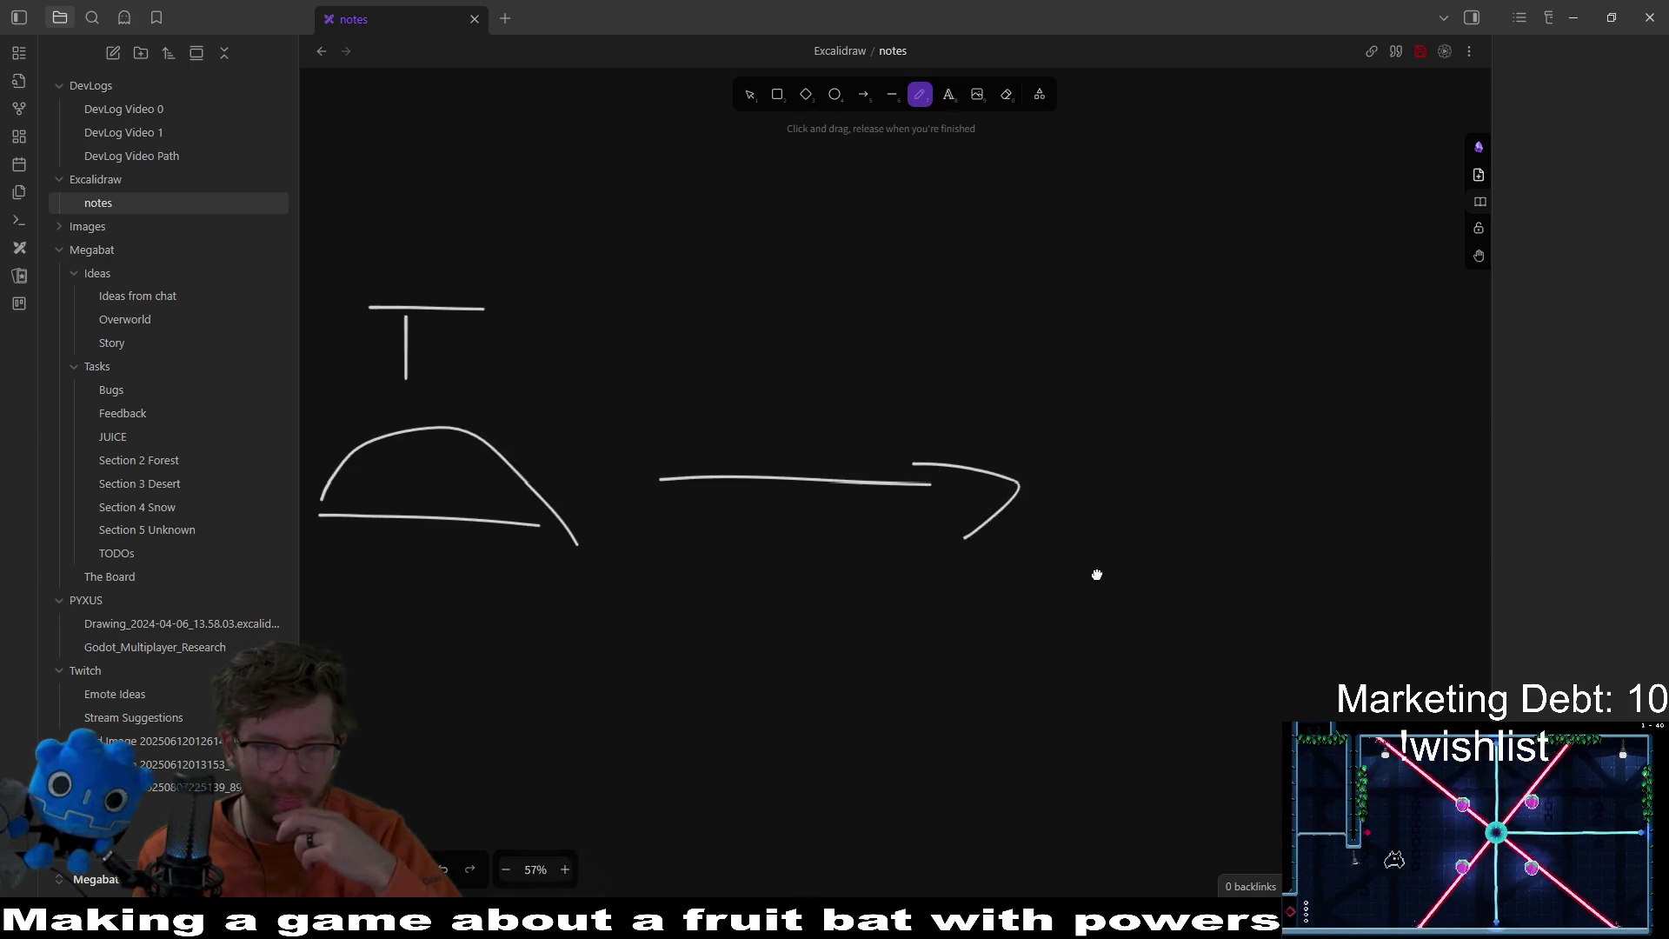
scroll(957, 499, "right", 3)
scroll(891, 466, "right", 2)
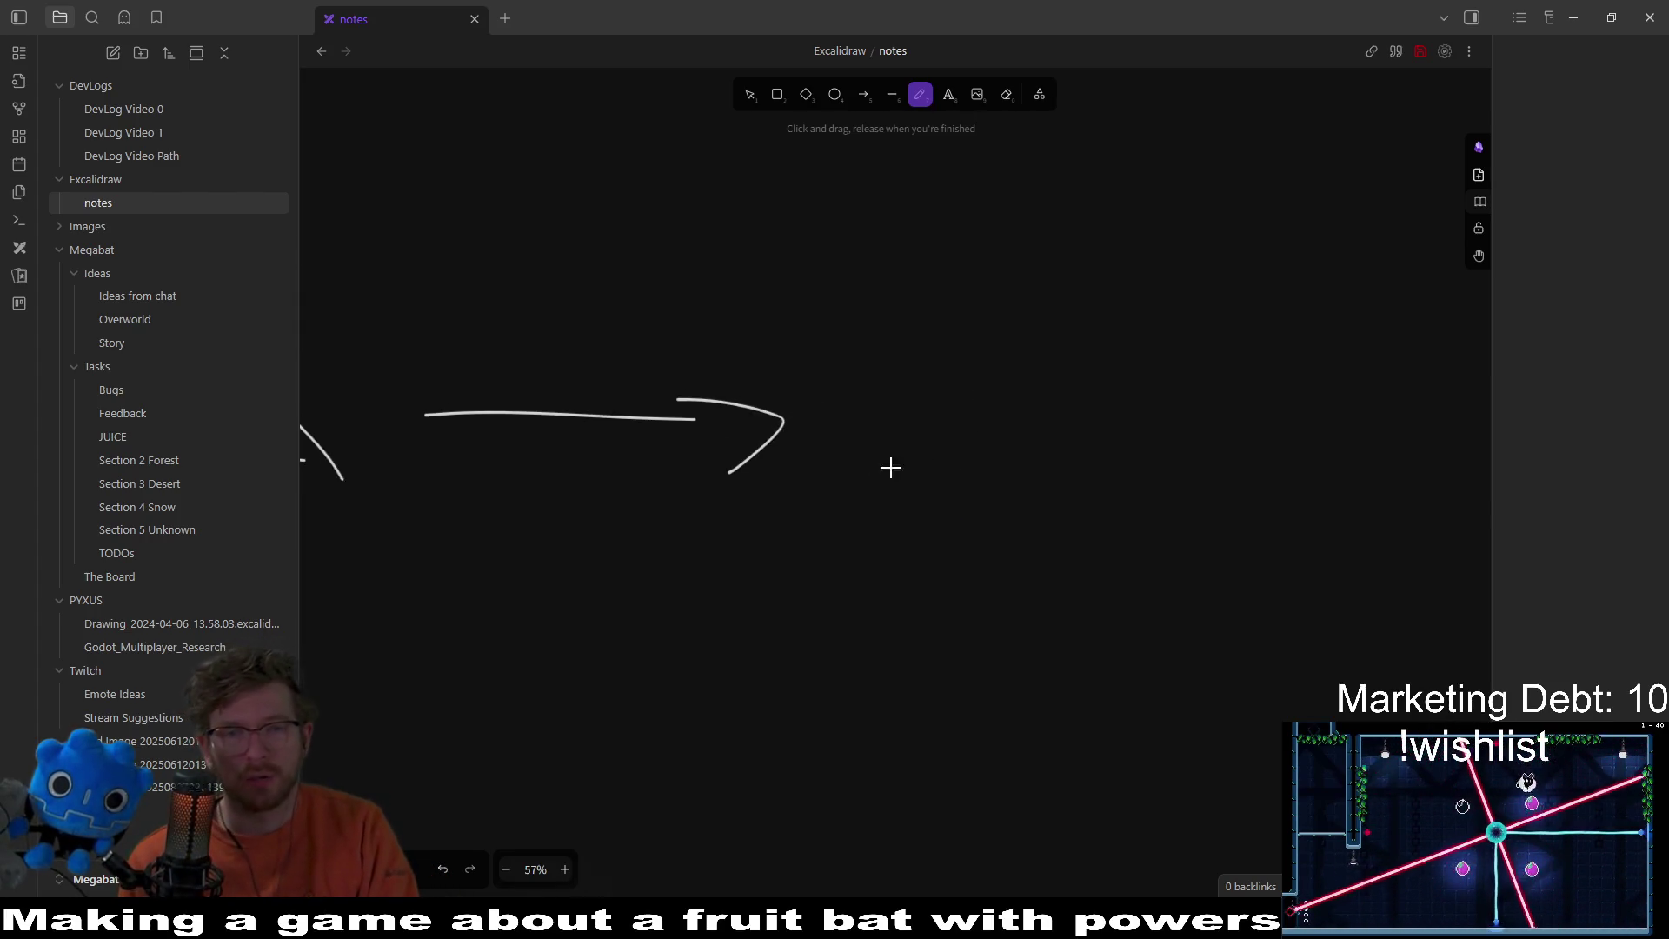
mouse_move(830, 439)
left_mouse_down()
mouse_move(1084, 439)
mouse_move(957, 319)
mouse_move(1057, 426)
left_mouse_up()
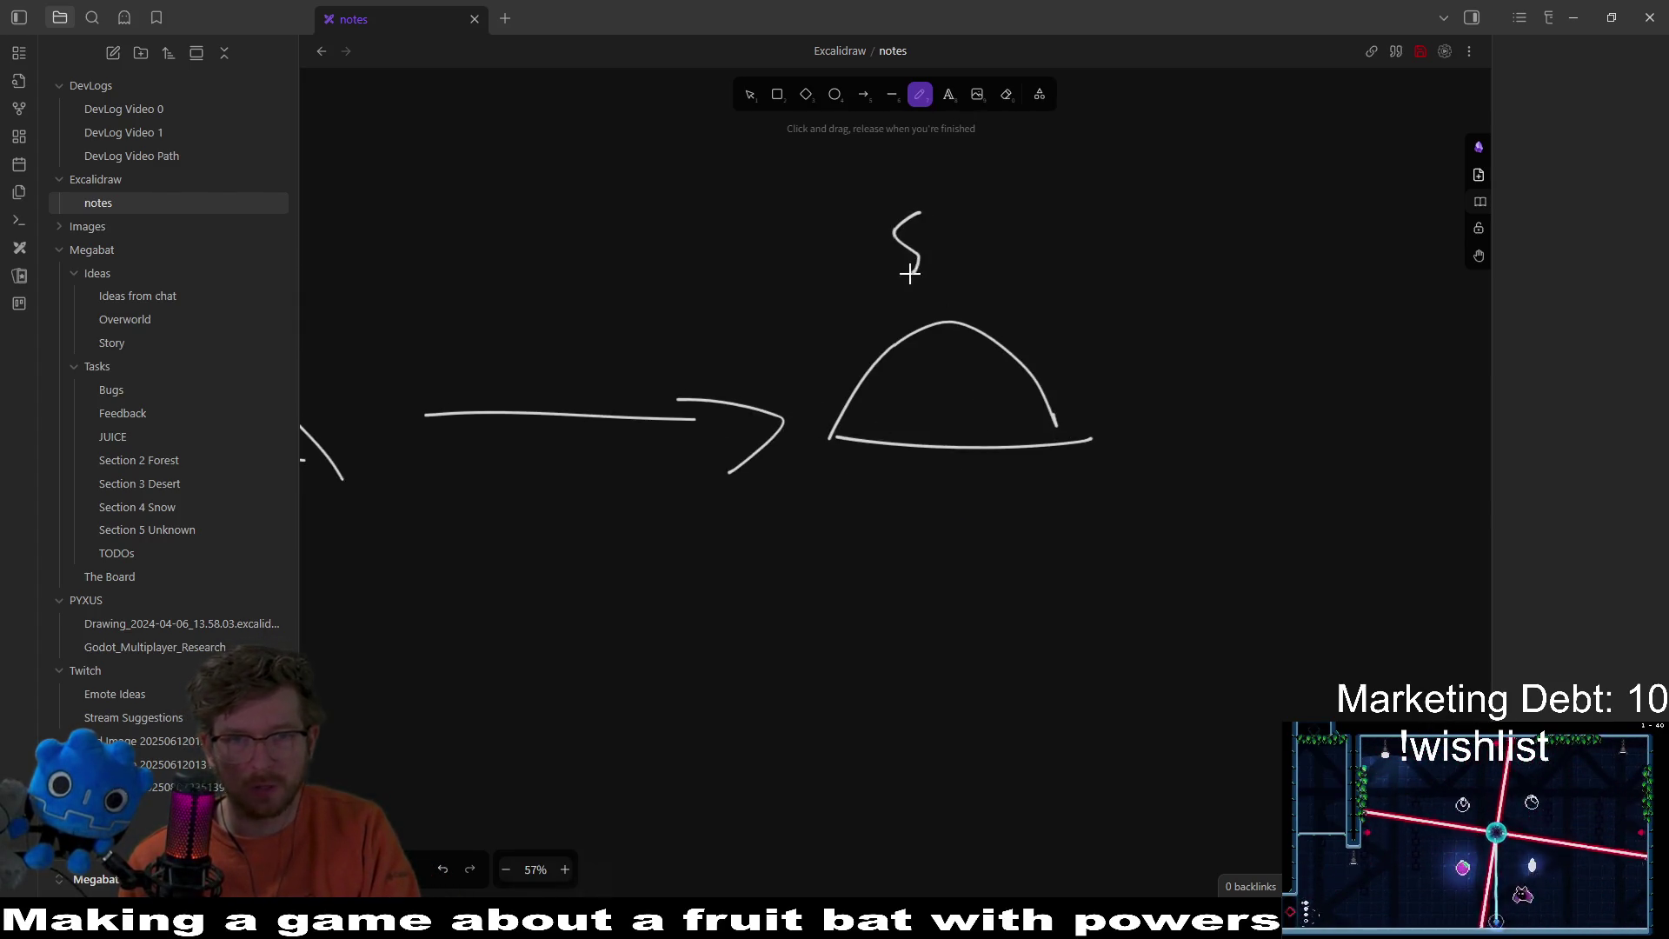
mouse_move(983, 211)
left_mouse_down()
mouse_move(973, 279)
mouse_move(1034, 279)
left_mouse_up()
Step: Add an arrow after S1 and a third mound labelled S2
scroll(951, 418, "right", 2)
mouse_move(956, 477)
left_mouse_down()
mouse_move(1178, 483)
mouse_move(1212, 529)
left_mouse_up()
scroll(1130, 530, "right", 5)
left_click_drag(1098, 600, 959, 600)
left_click_drag(1230, 596, 1100, 600)
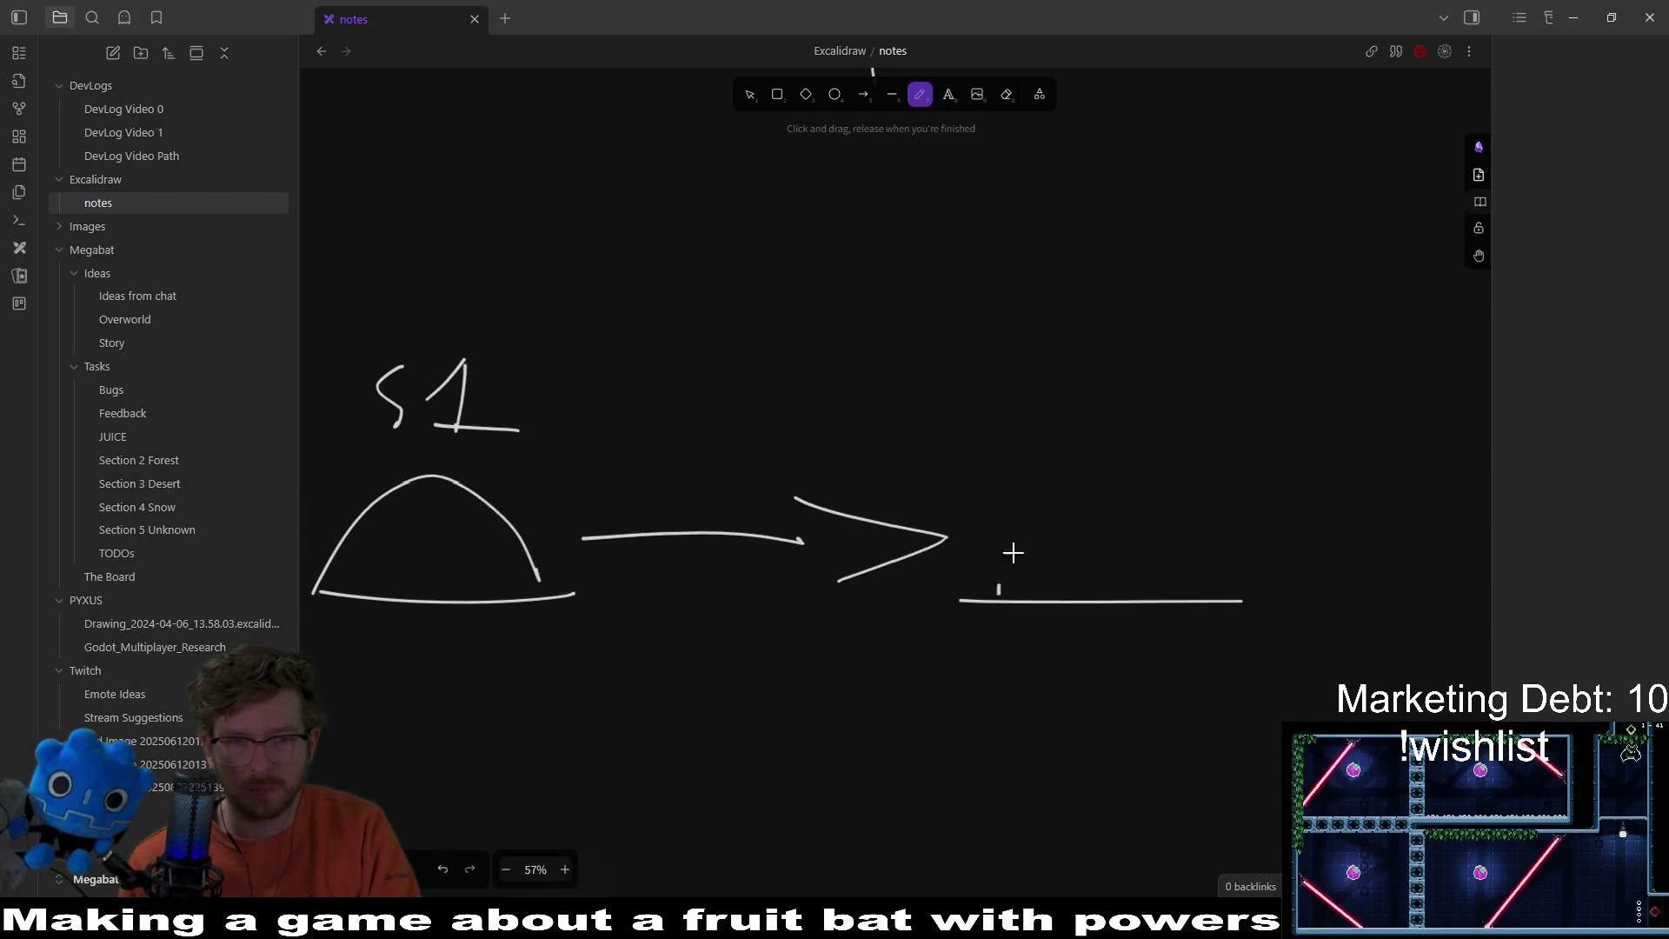
left_click_drag(998, 593, 1276, 608)
left_click_drag(1096, 400, 1100, 470)
left_click_drag(1161, 388, 1256, 466)
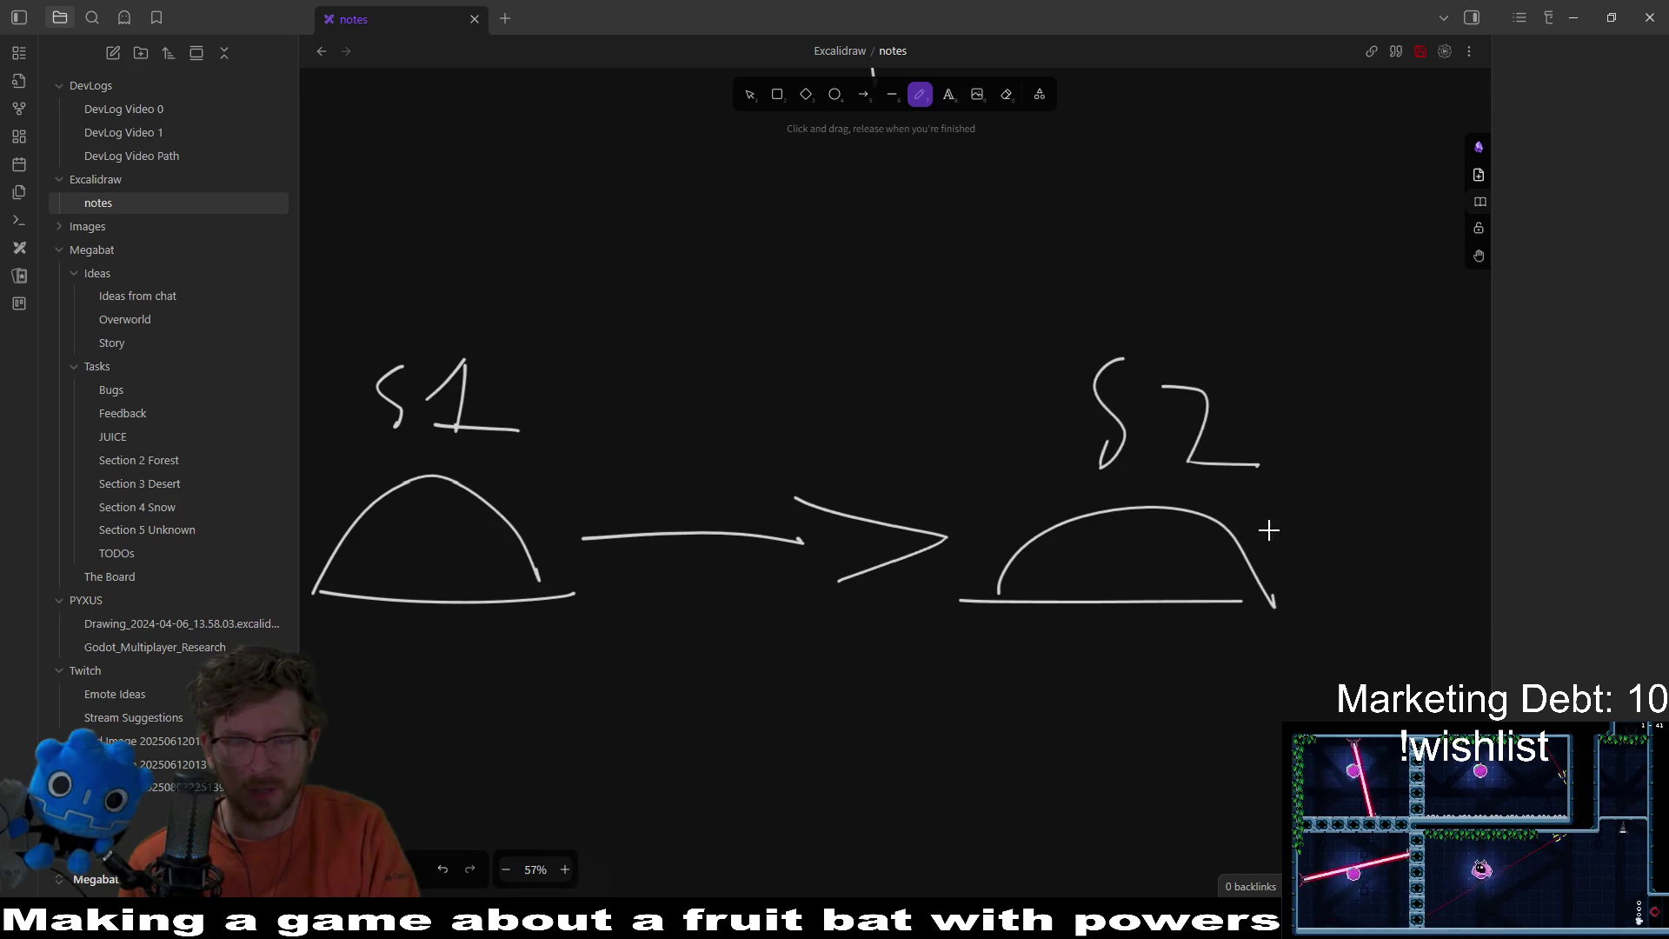
Step: Draw an arrow after S2 and a mound labelled S3
scroll(1130, 532, "right", 3)
scroll(1106, 533, "down", 8)
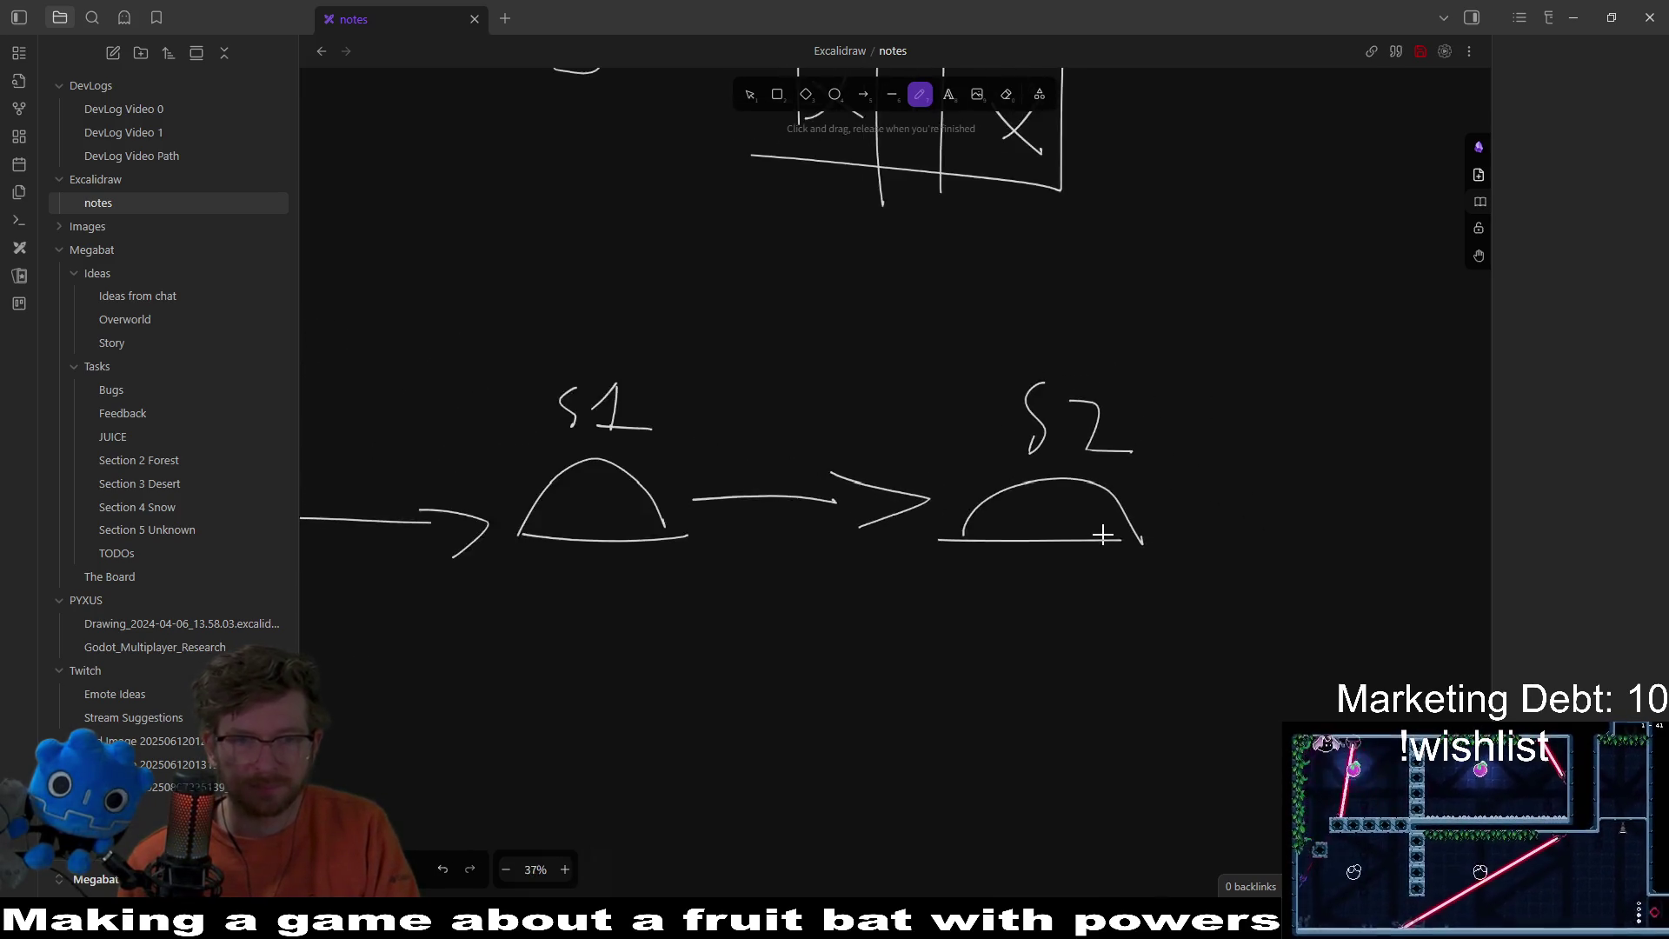
scroll(980, 596, "down", 5)
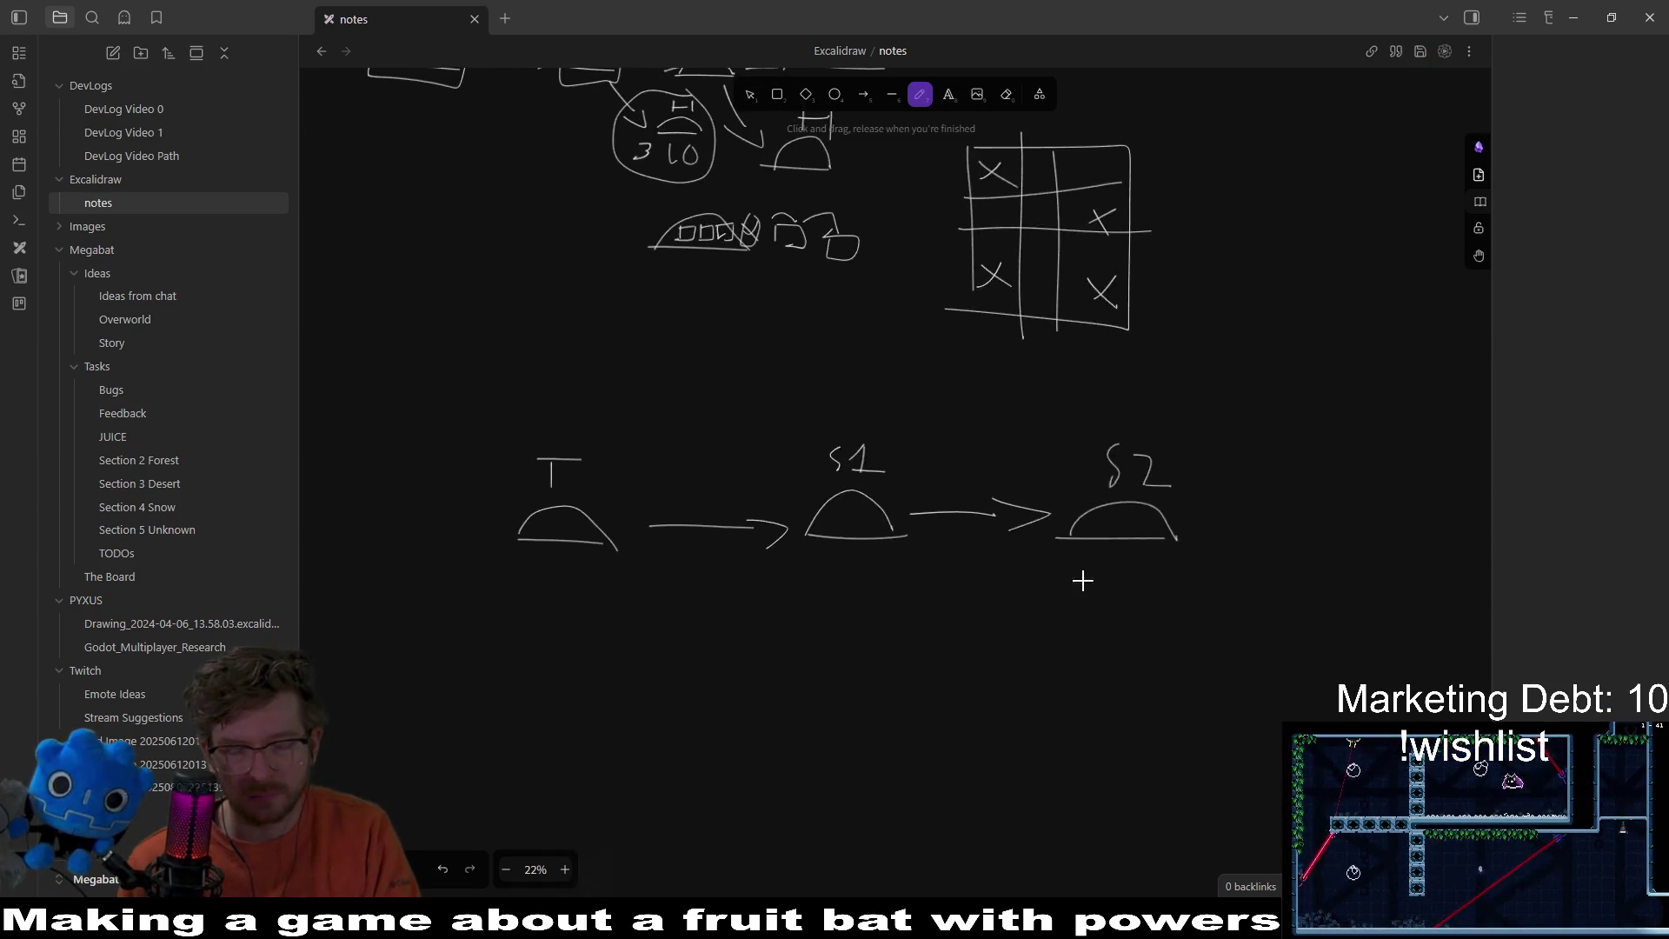
scroll(1020, 504, "up", 1)
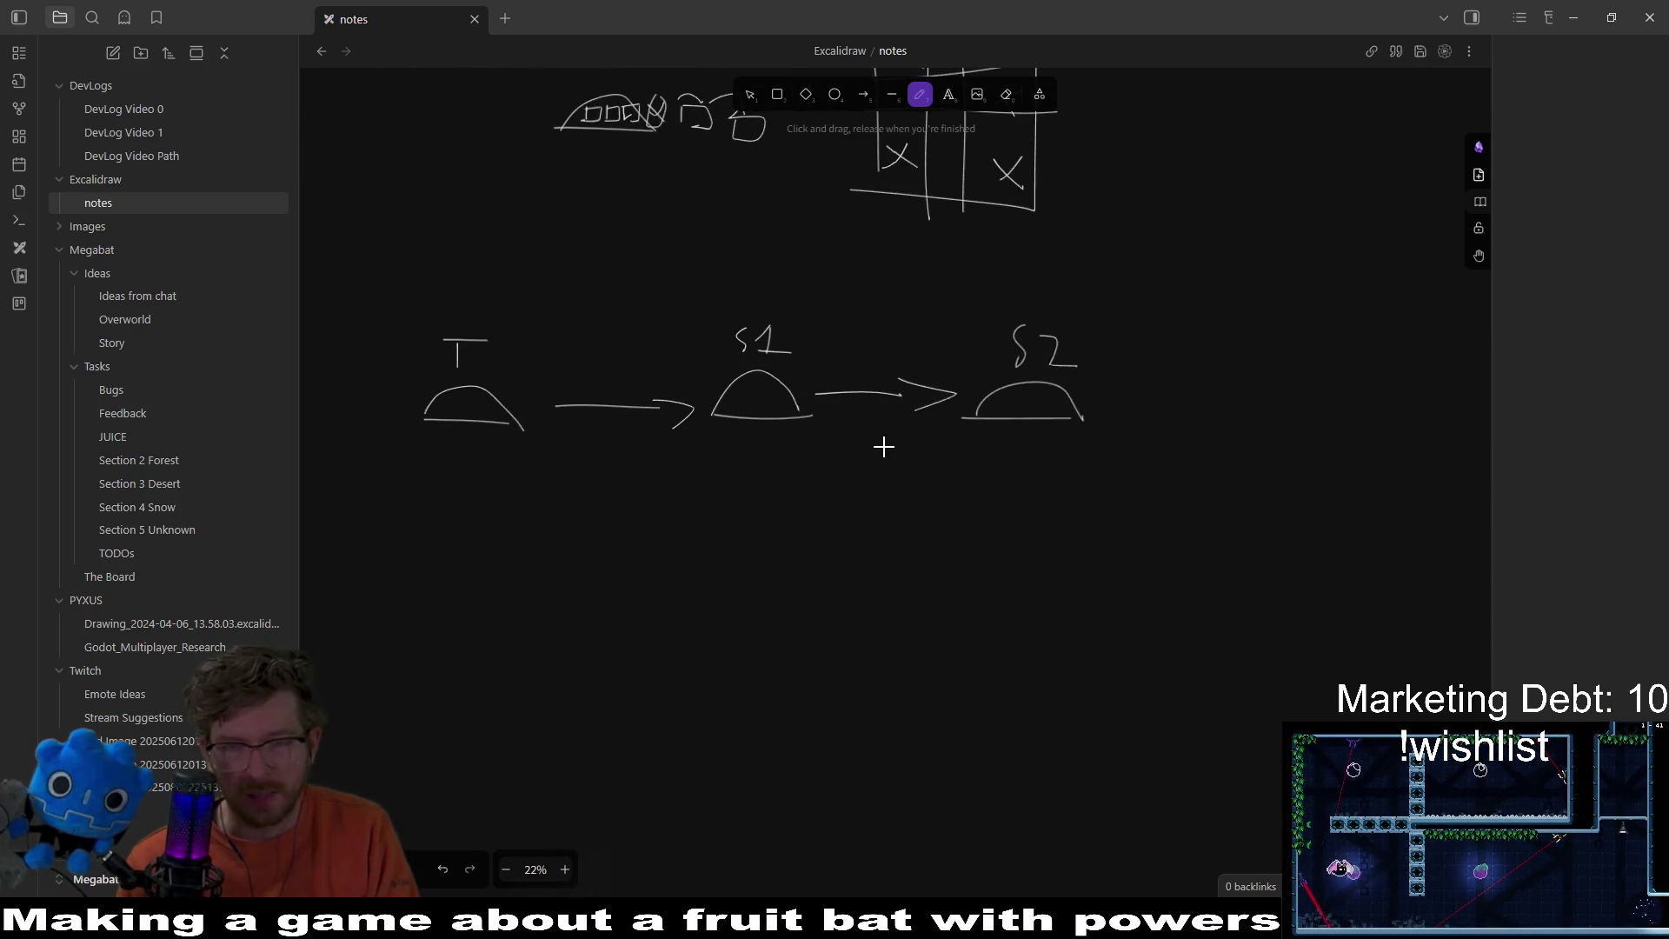
scroll(919, 461, "right", 2)
scroll(706, 499, "up", 3)
scroll(706, 498, "right", 2)
mouse_move(864, 454)
left_mouse_down()
mouse_move(1025, 436)
mouse_move(999, 484)
mouse_move(1082, 463)
left_mouse_up()
mouse_move(1187, 435)
left_mouse_down()
mouse_move(1304, 432)
mouse_move(1269, 405)
mouse_move(1287, 430)
left_mouse_up()
scroll(1210, 455, "right", 1)
scroll(1210, 455, "right", 1)
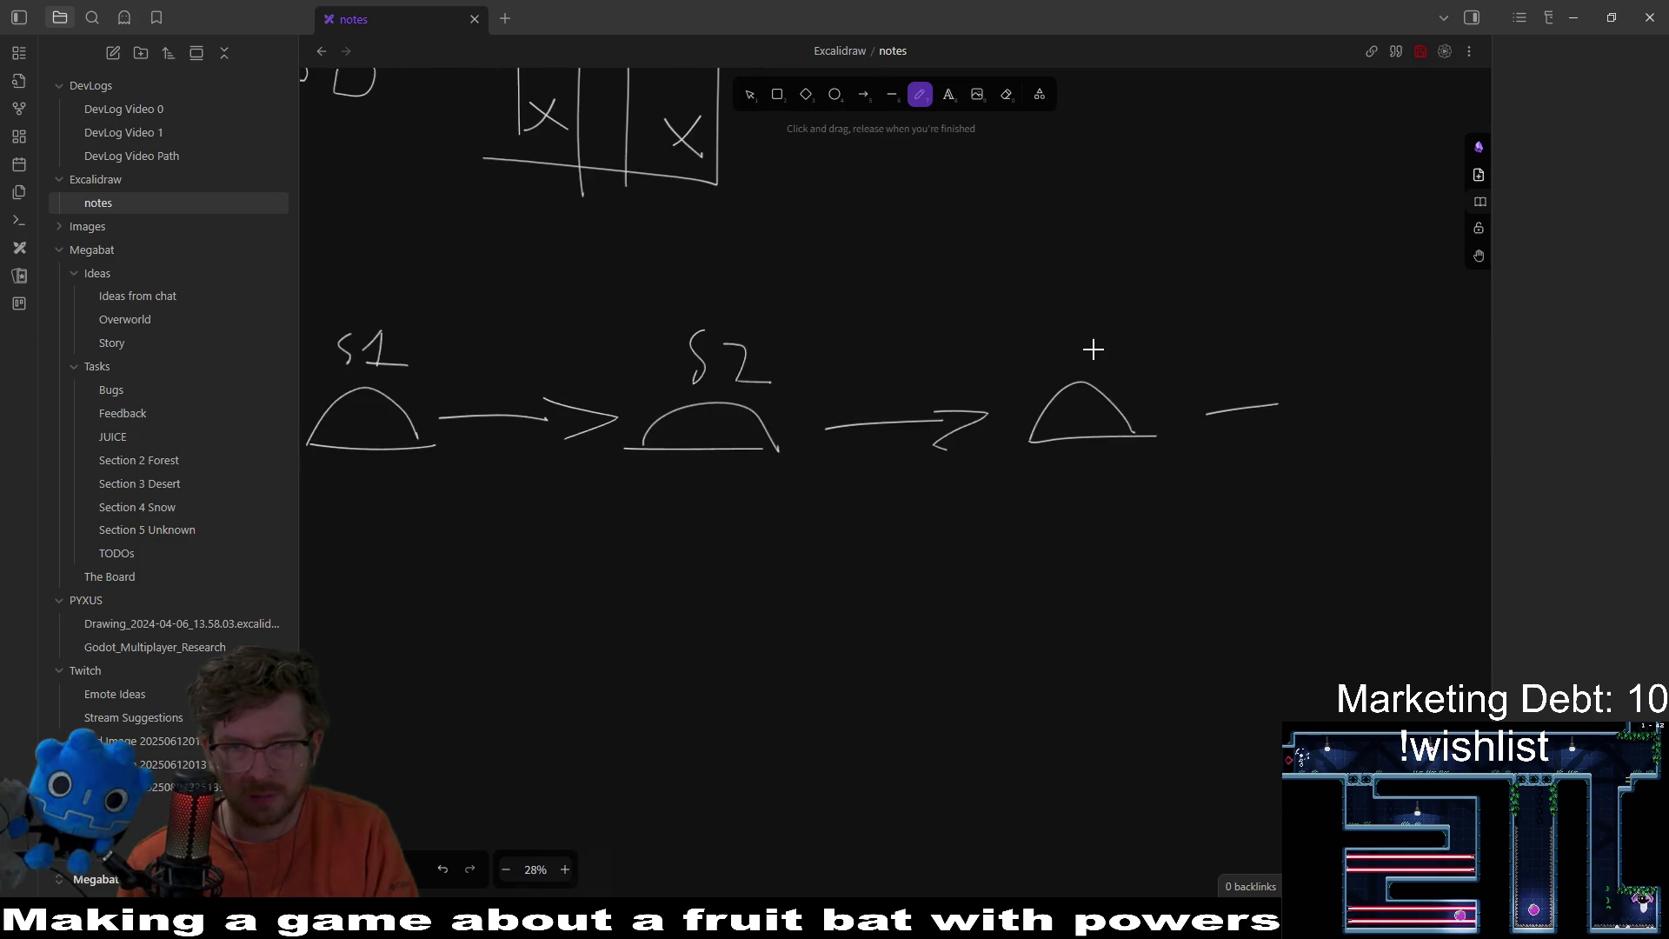
mouse_move(1071, 319)
left_mouse_down()
mouse_move(1056, 368)
mouse_move(1124, 321)
mouse_move(1101, 370)
left_mouse_up()
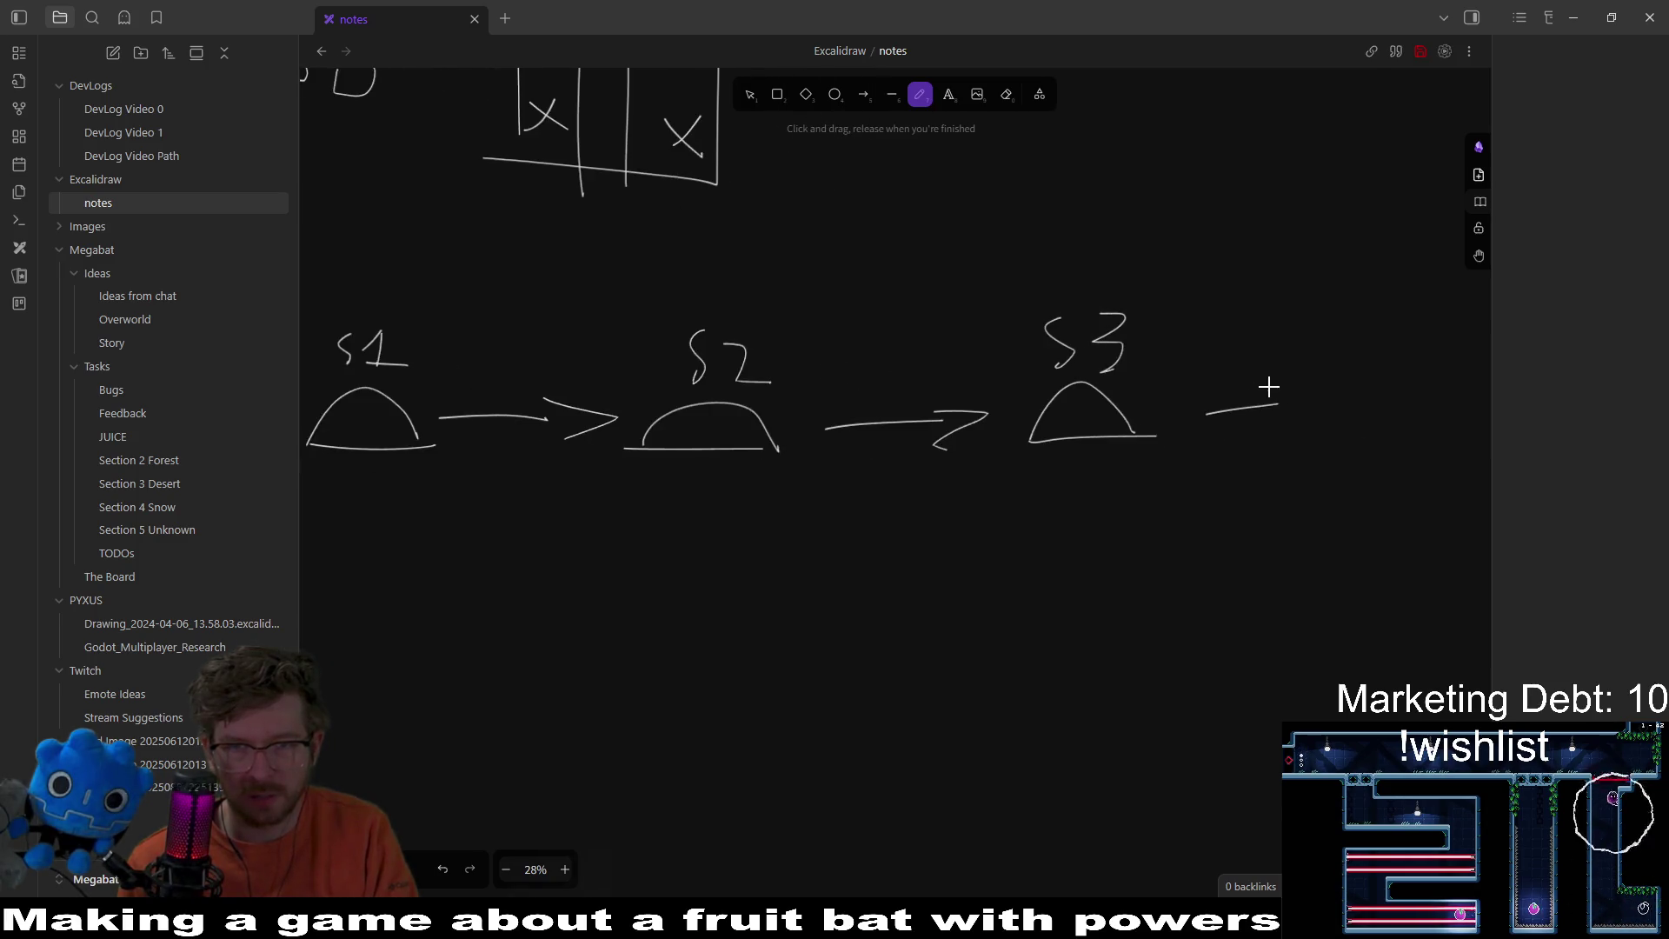
Step: Add a fourth mound labelled S4 with an arrowhead between S3 and S4
scroll(1066, 469, "right", 3)
mouse_move(1075, 454)
left_mouse_down()
mouse_move(1208, 458)
mouse_move(1139, 387)
mouse_move(1193, 454)
left_mouse_up()
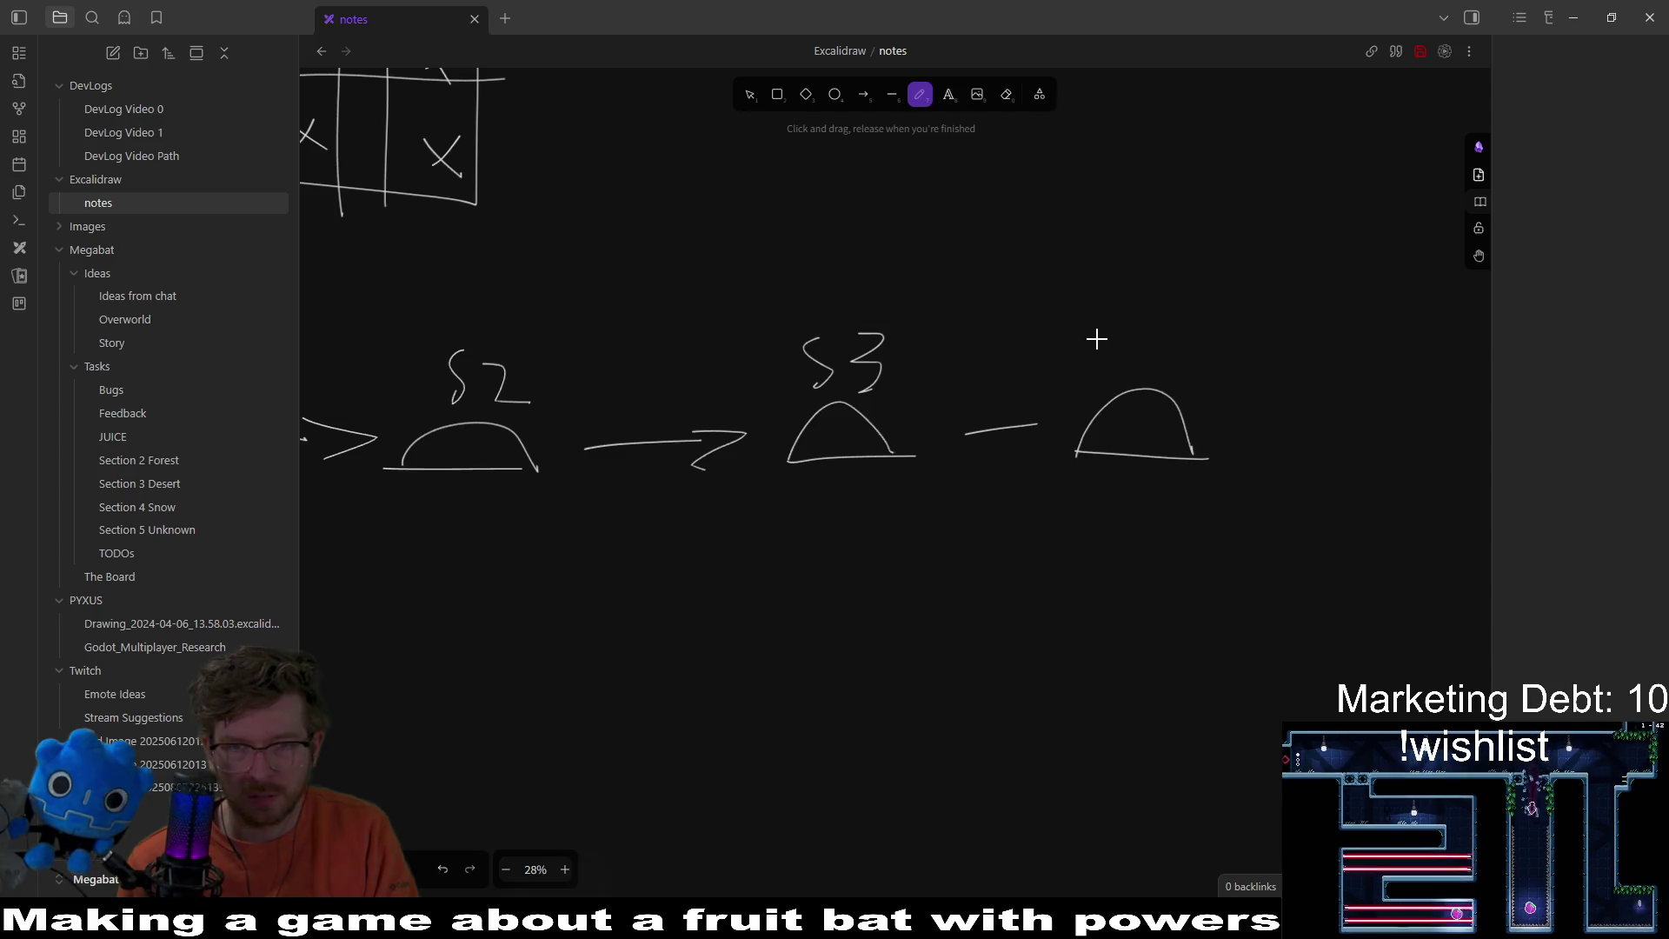
mouse_move(1122, 325)
left_mouse_down()
mouse_move(1095, 369)
mouse_move(1170, 346)
mouse_move(1177, 367)
left_mouse_up()
scroll(1270, 461, "left", 8)
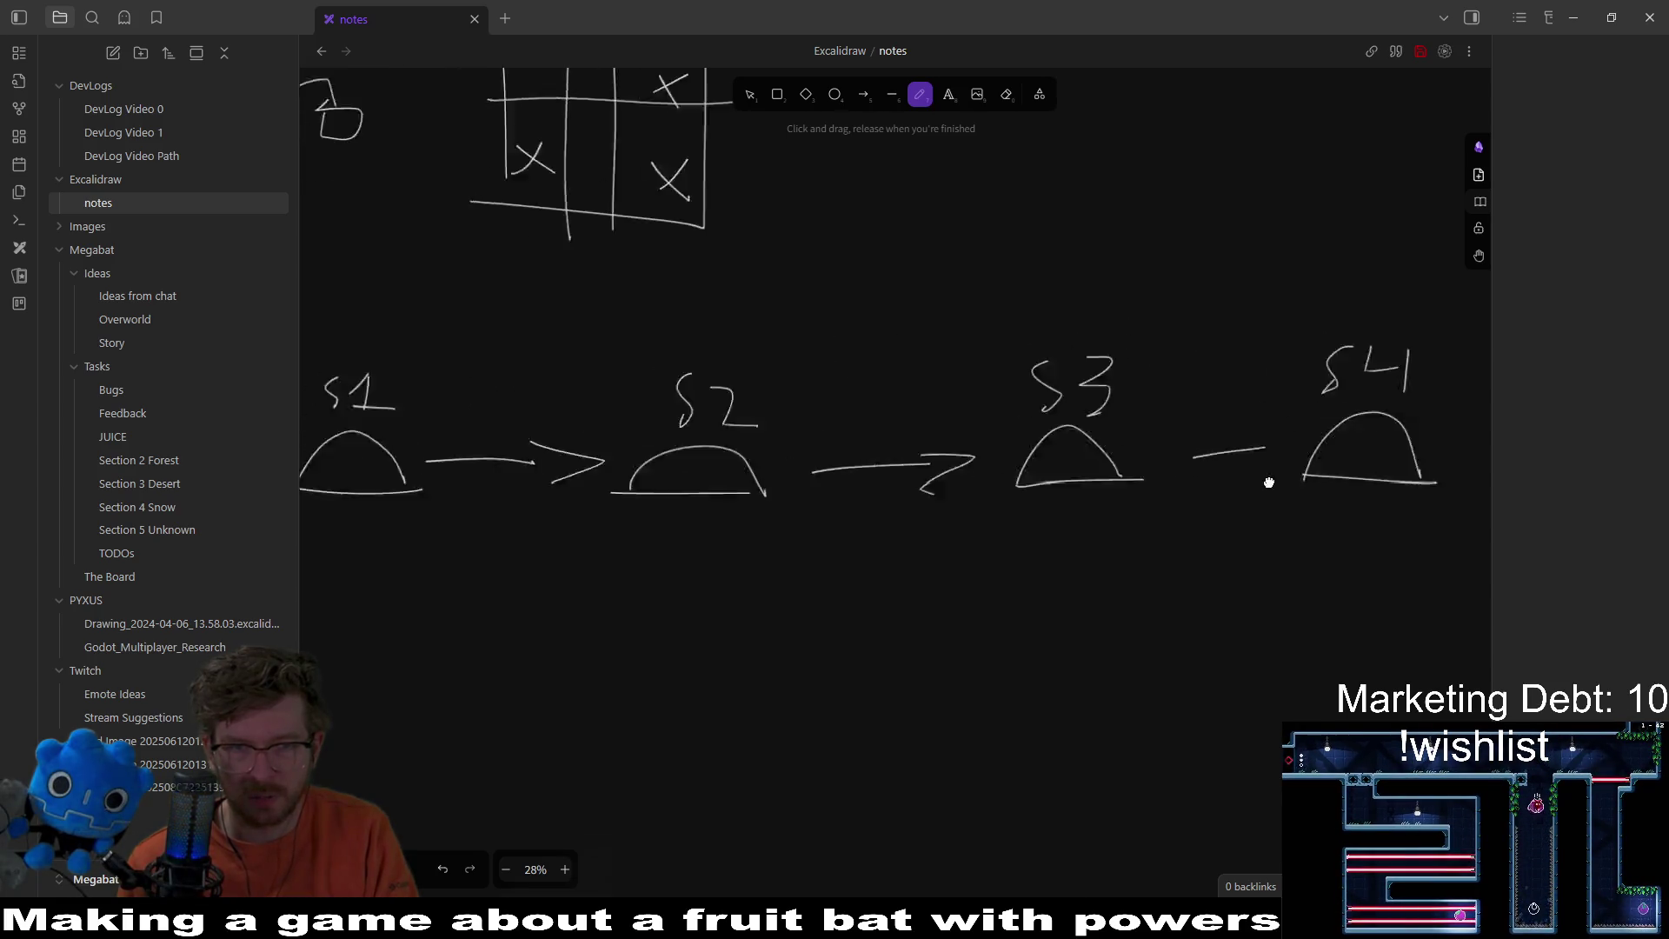
scroll(1294, 487, "right", 8)
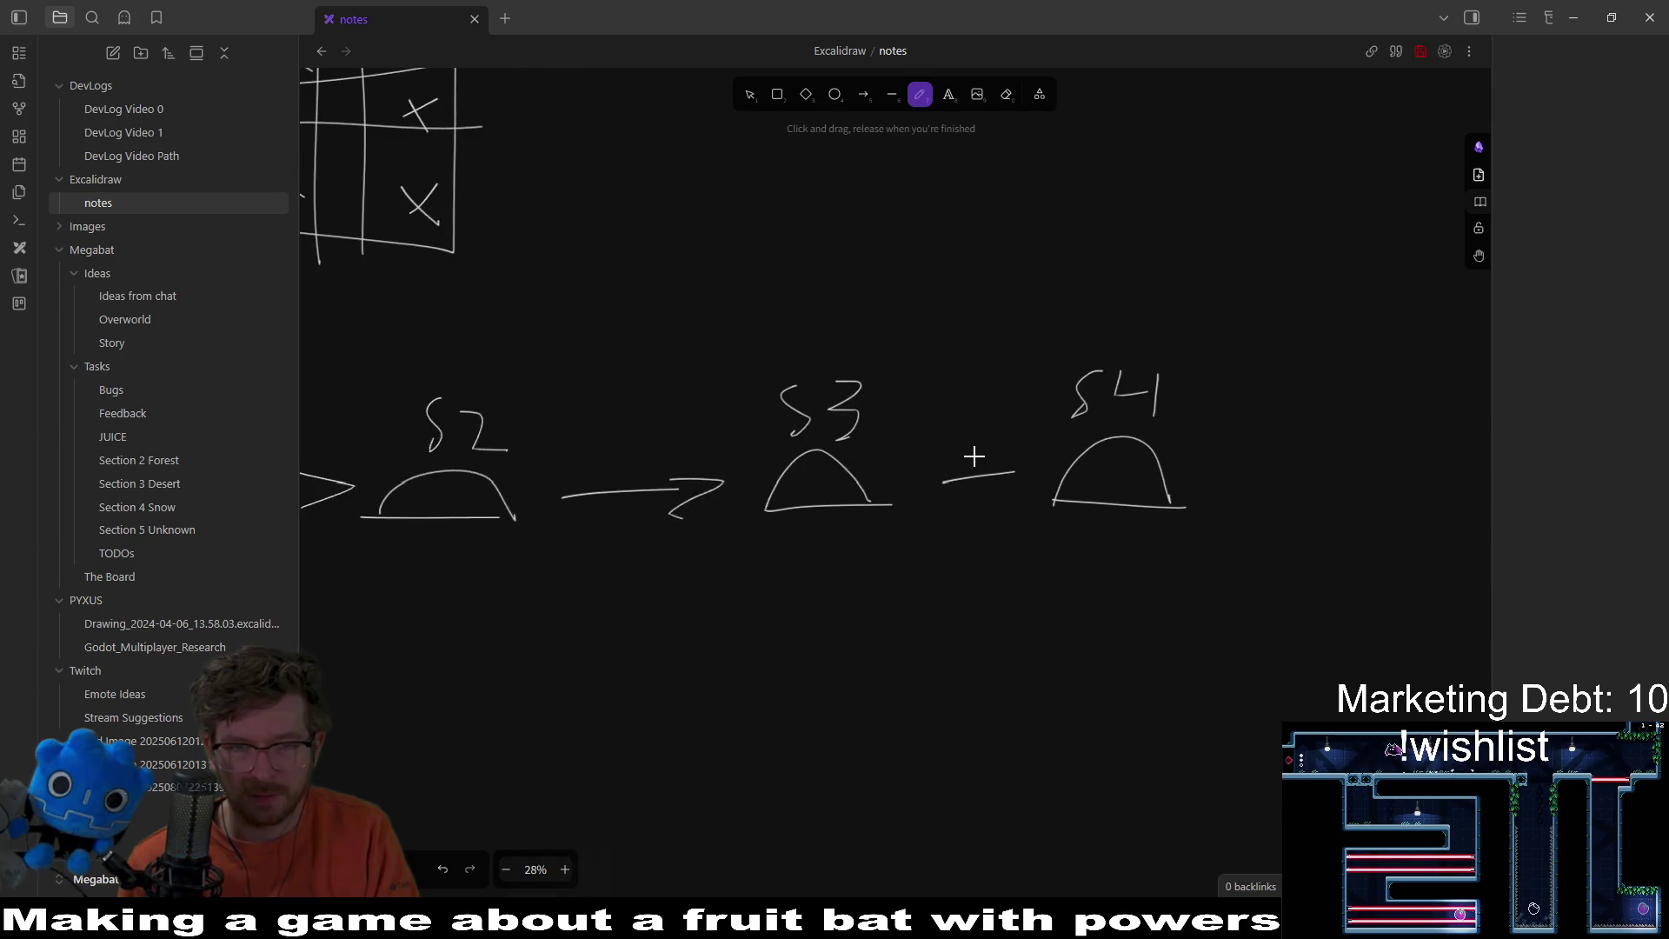
scroll(974, 457, "left", 2)
left_click_drag(1139, 430, 1141, 479)
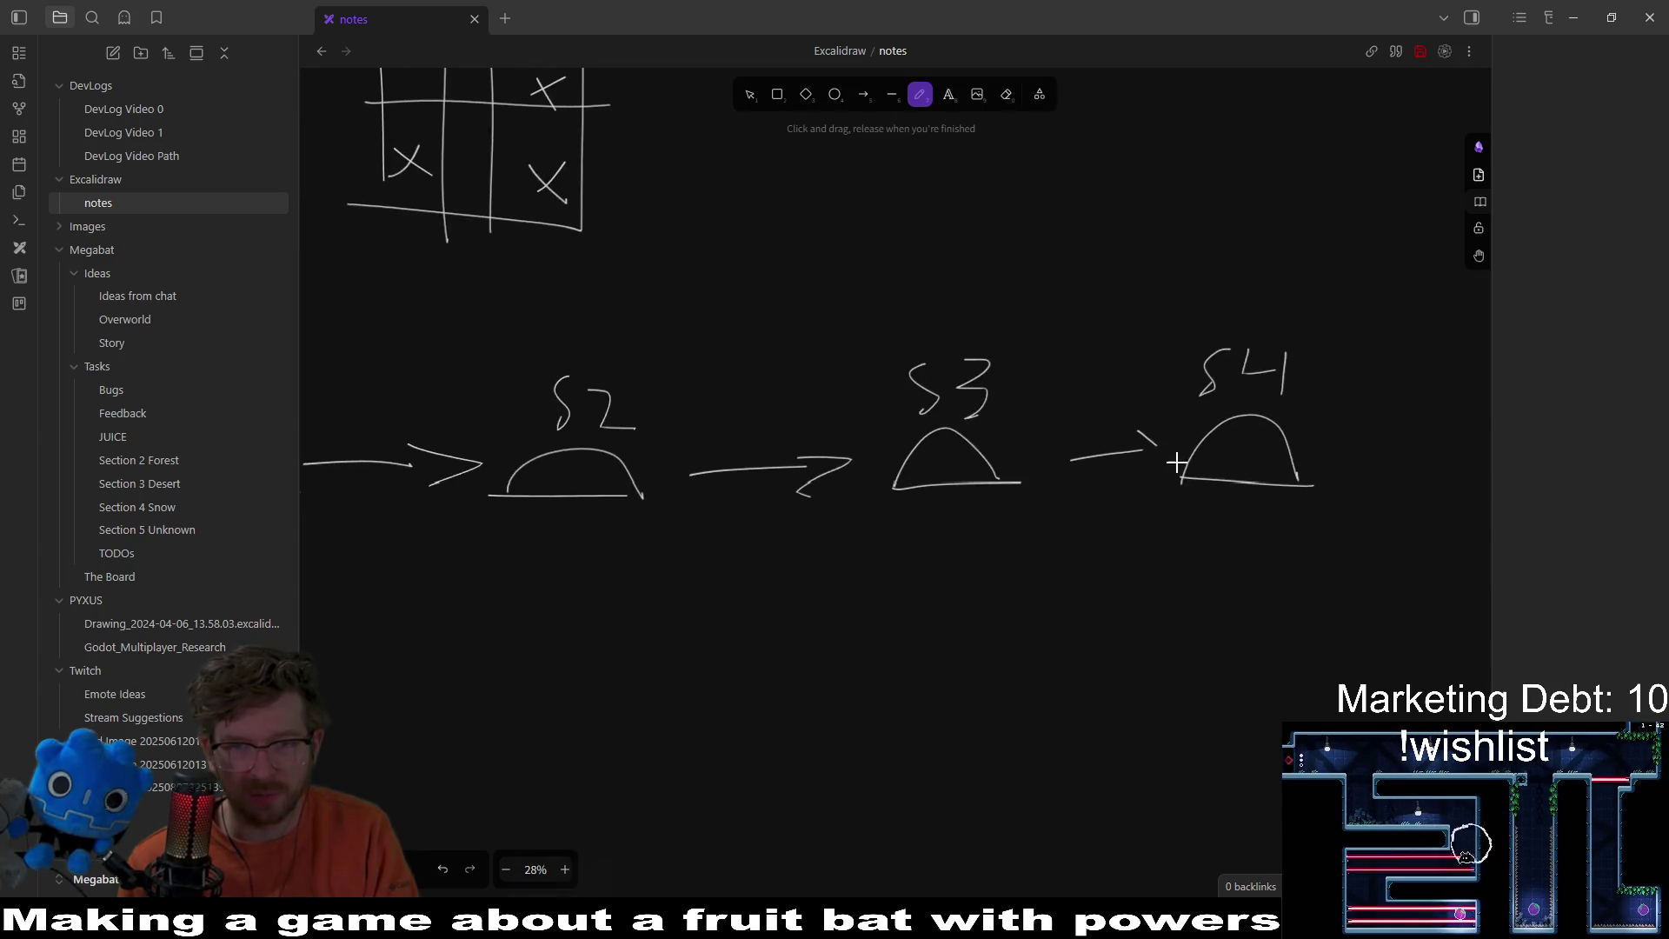
Step: Make the T label read ST, mark a small 0 above it, and review S1–S4
scroll(961, 472, "left", 10)
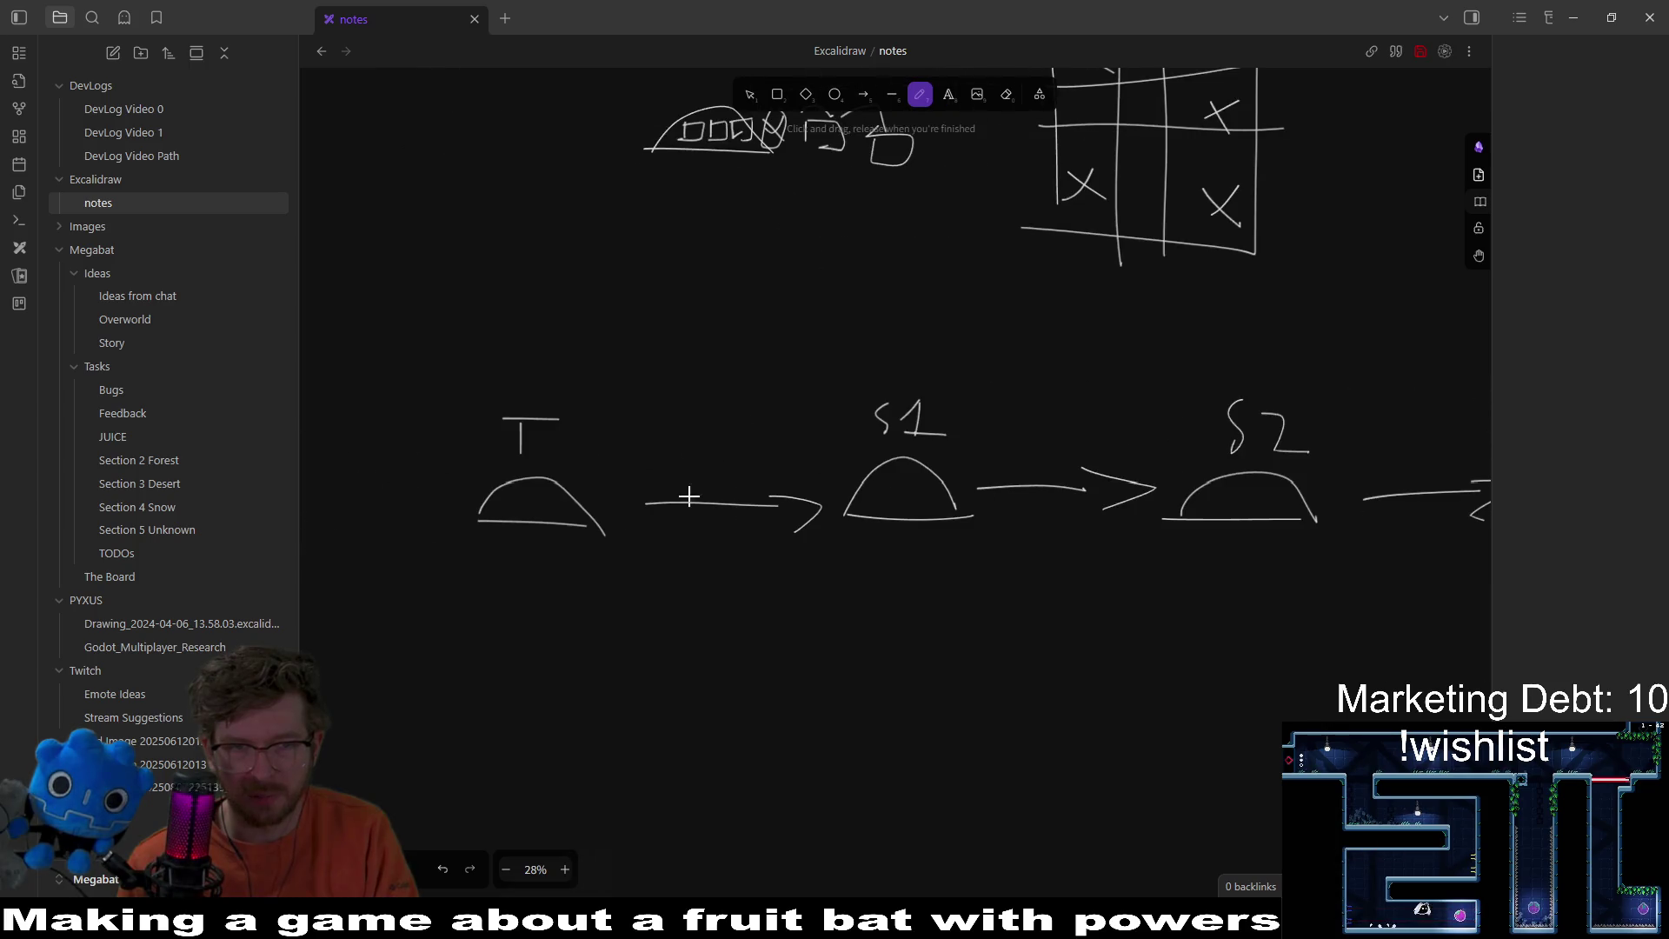
left_click_drag(482, 419, 489, 452)
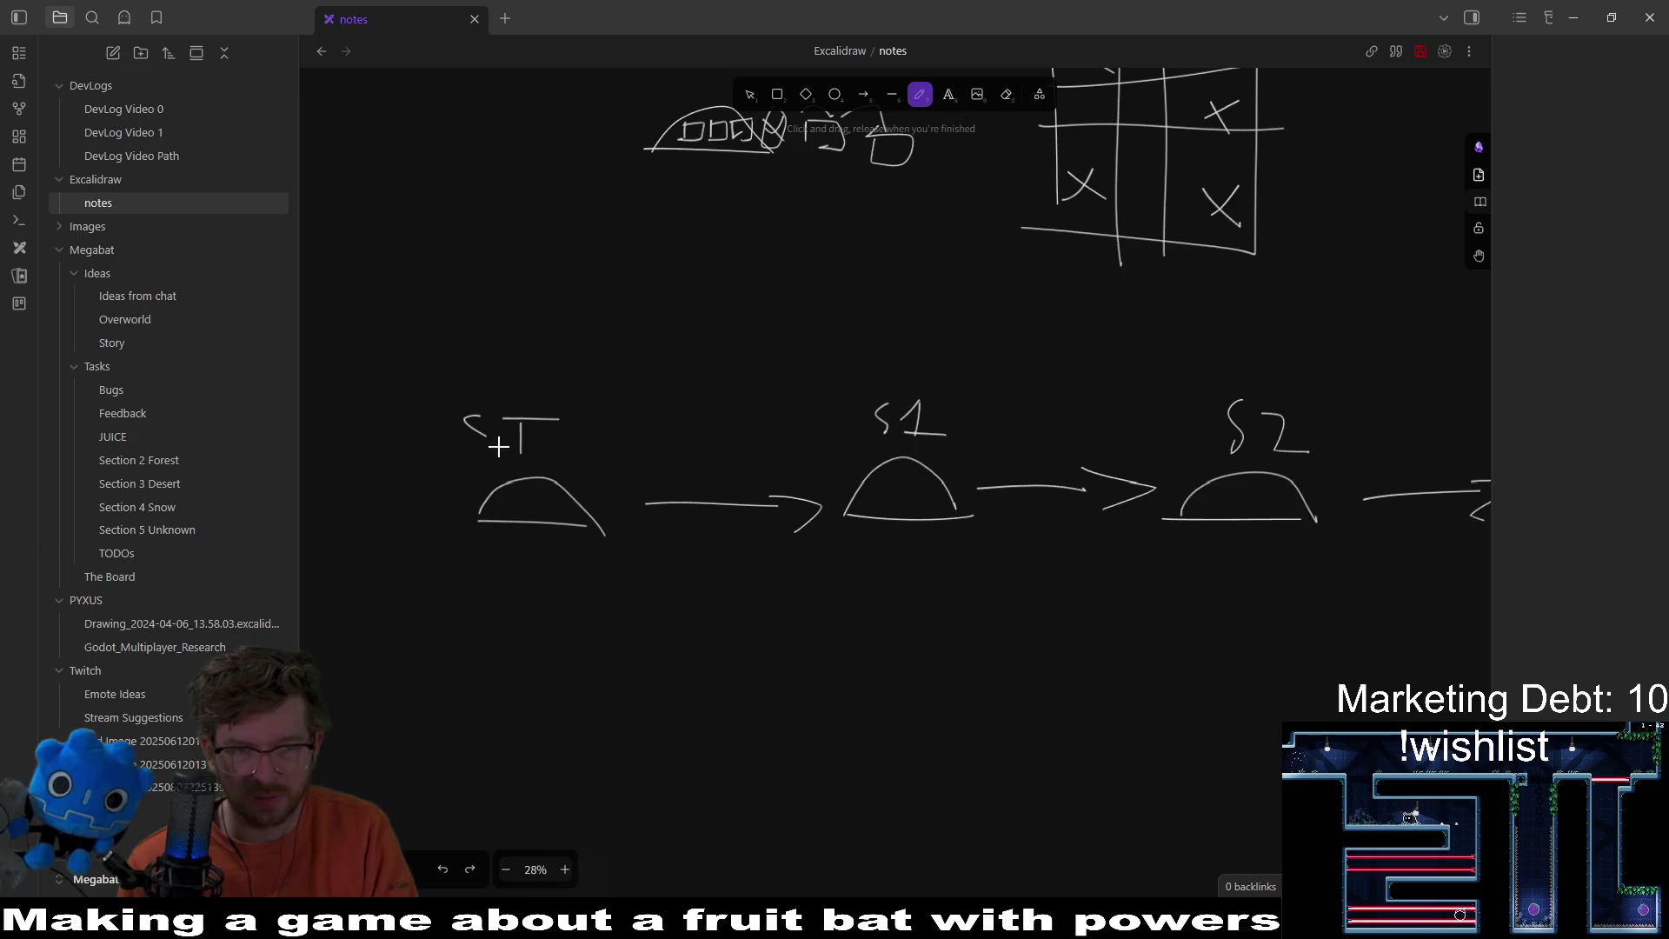
scroll(635, 458, "right", 8)
scroll(801, 455, "left", 9)
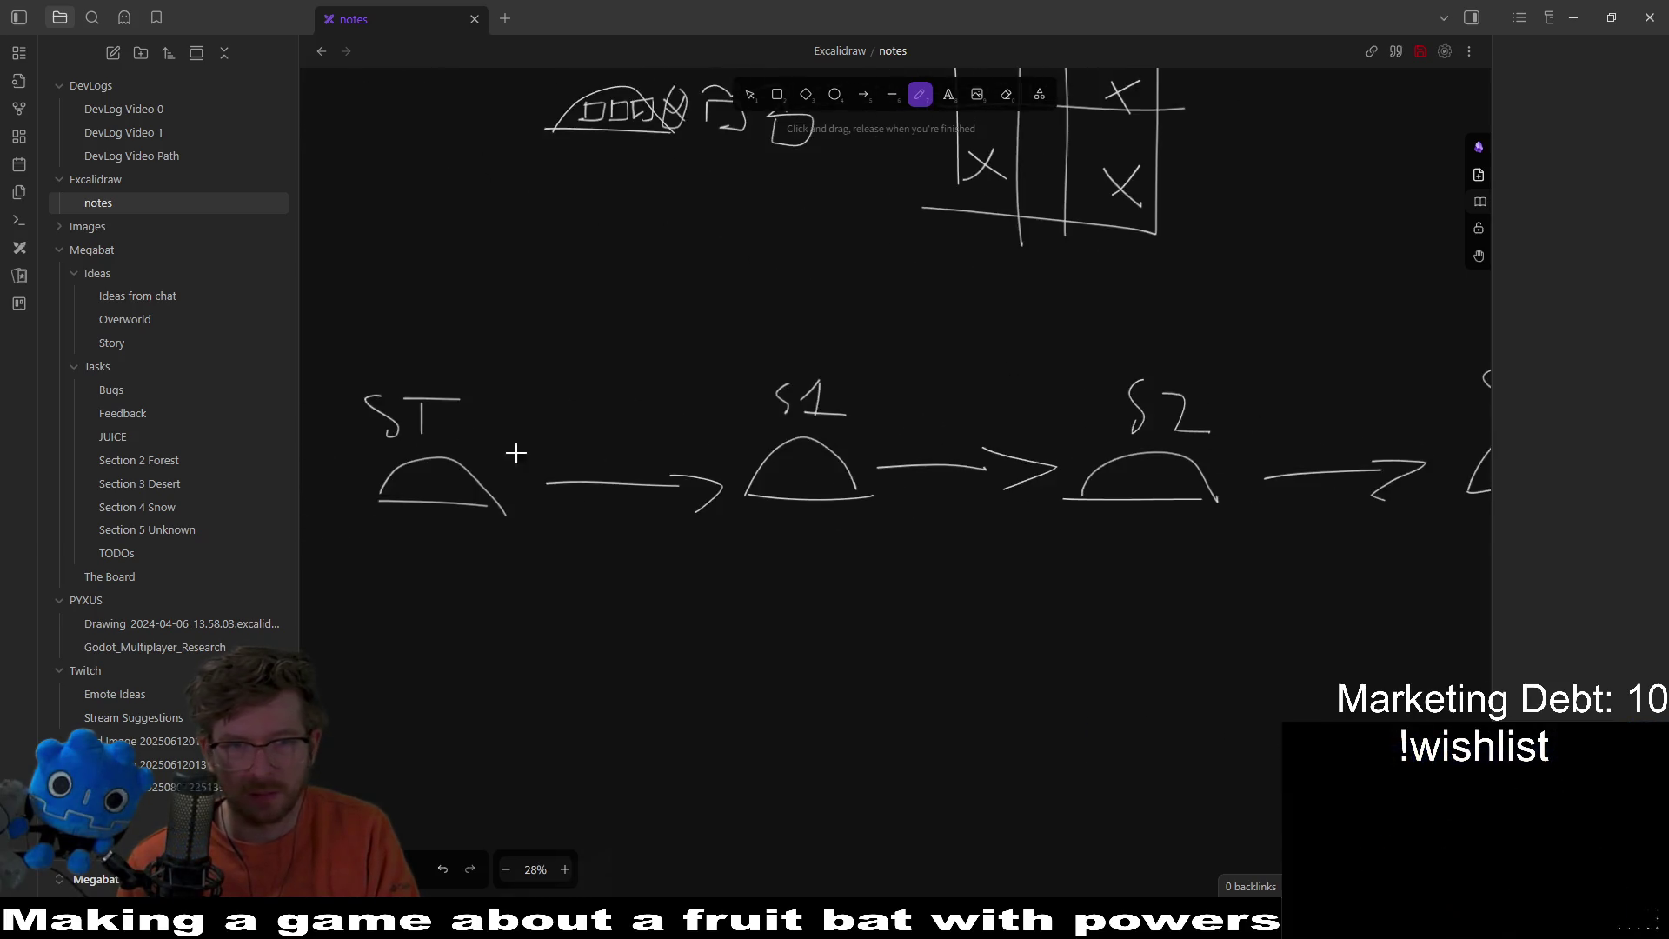
left_click_drag(586, 355, 613, 392)
scroll(907, 458, "right", 10)
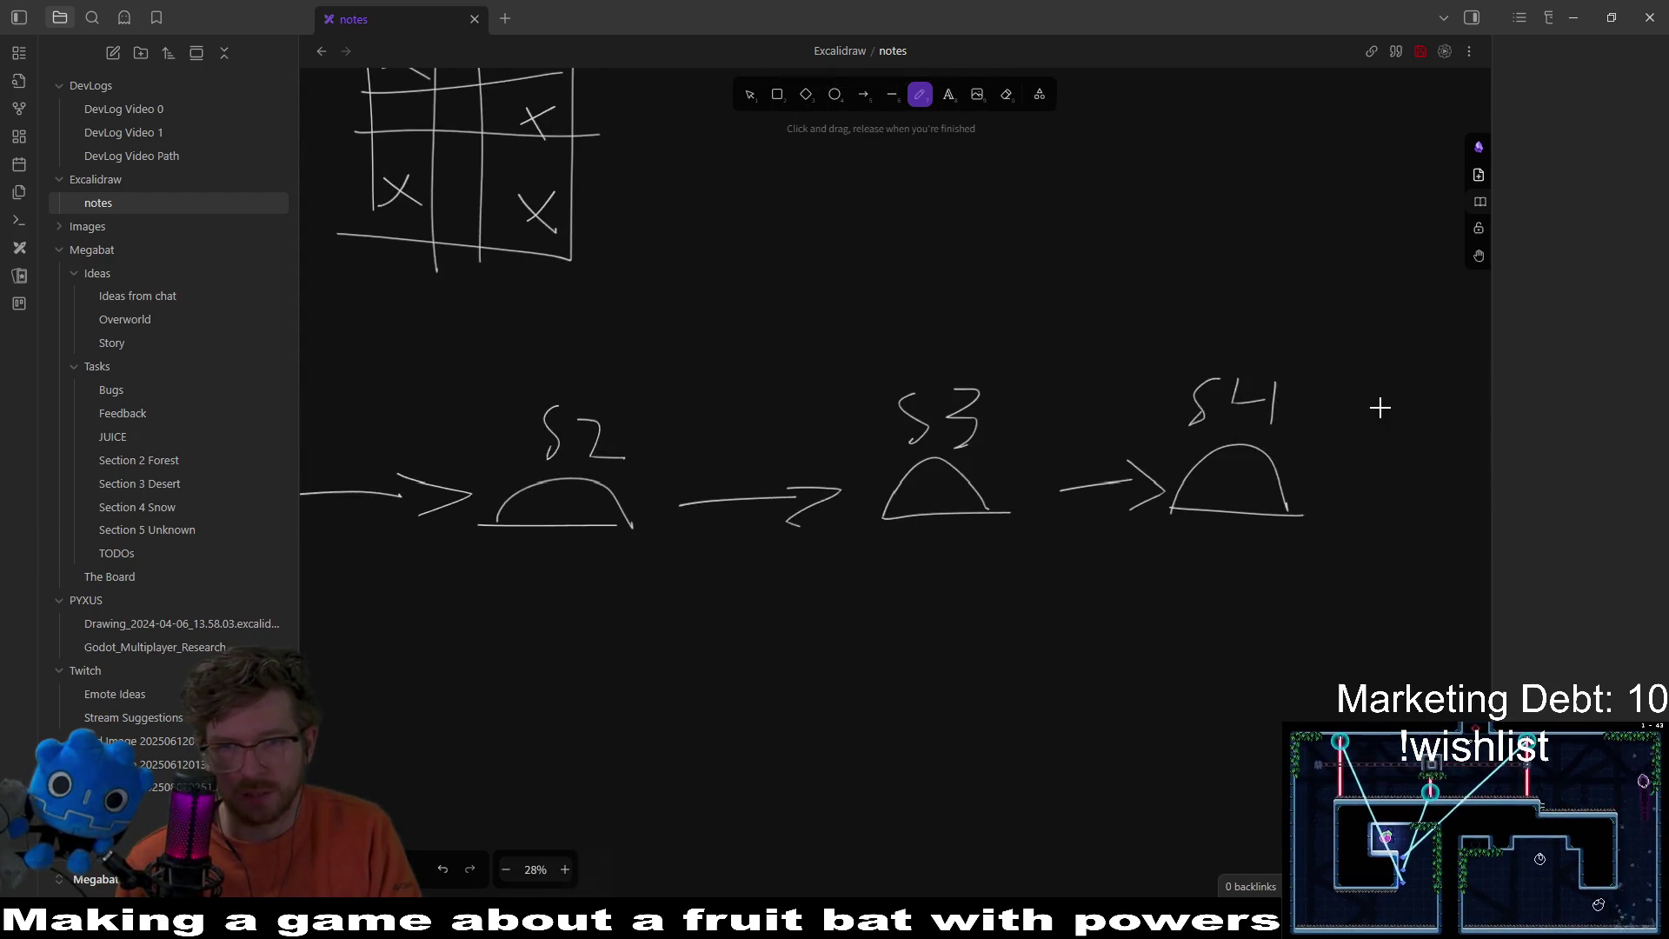
scroll(1334, 392, "down", 1)
scroll(1334, 391, "left", 1)
scroll(1154, 401, "up", 2)
scroll(1153, 401, "left", 1)
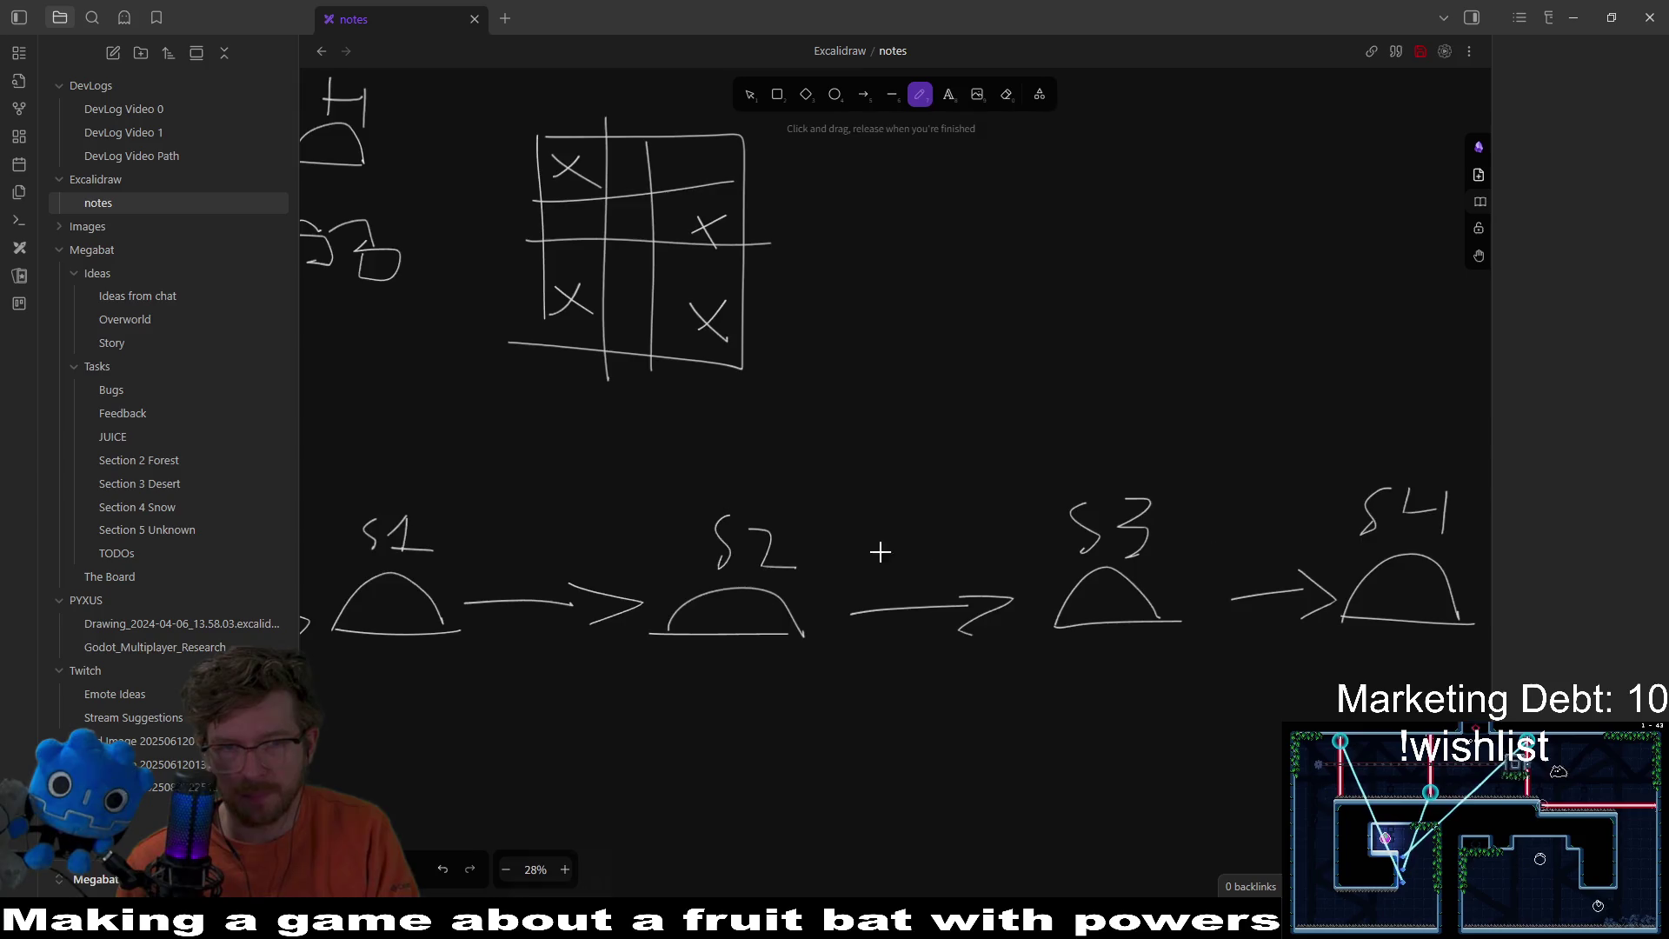
scroll(1133, 522, "left", 3)
scroll(1137, 384, "down", 4)
scroll(1137, 384, "left", 3)
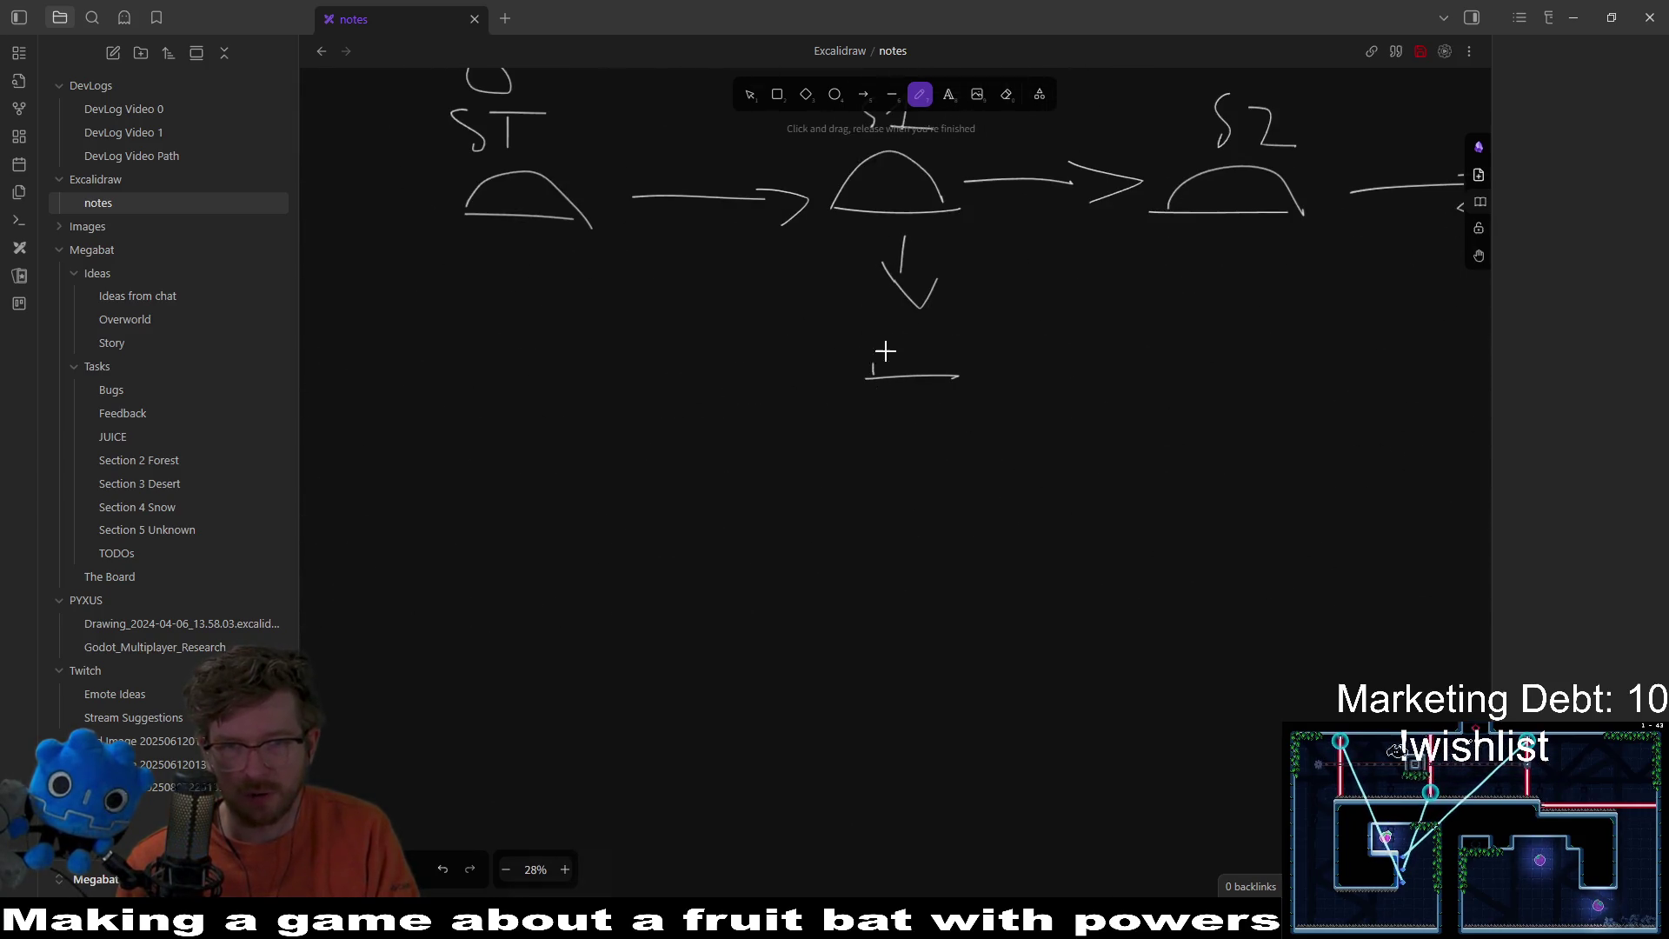
Step: Draw down-arrows from S1 and S2 to small side hills labelled S-10
scroll(1018, 343, "up", 3)
scroll(1018, 344, "right", 4)
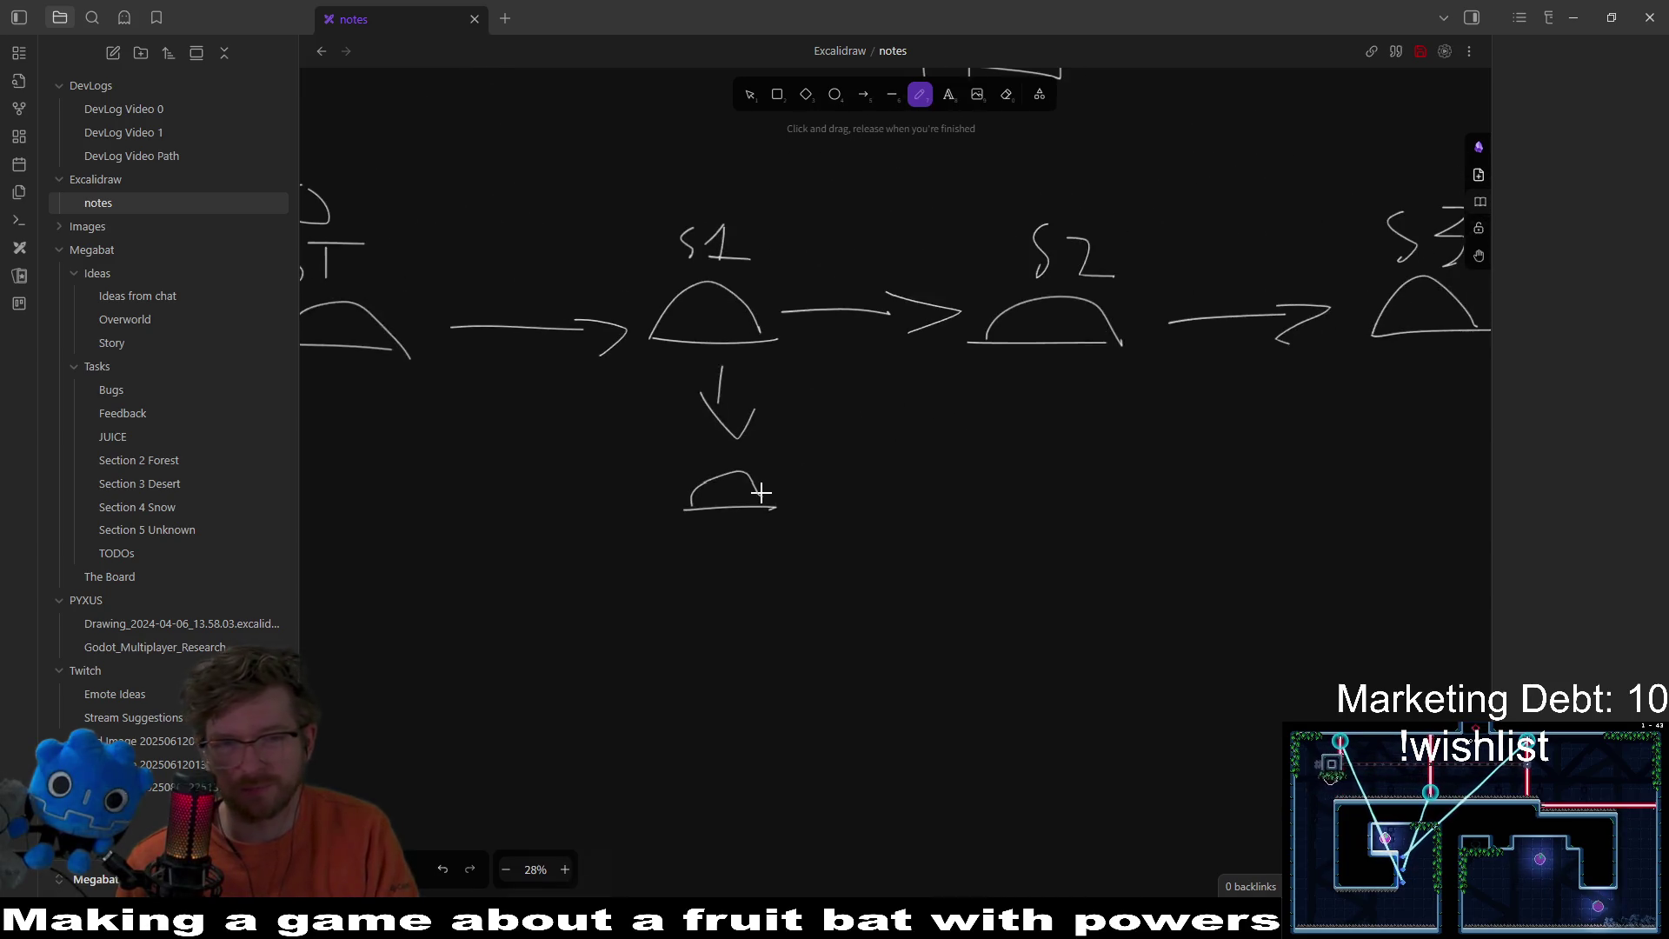
mouse_move(720, 515)
left_mouse_down()
mouse_move(700, 556)
mouse_move(758, 534)
left_mouse_up()
left_click_drag(765, 518, 772, 556)
left_click_drag(796, 527, 798, 530)
scroll(923, 321, "down", 2)
scroll(923, 321, "right", 2)
left_click_drag(973, 280, 974, 344)
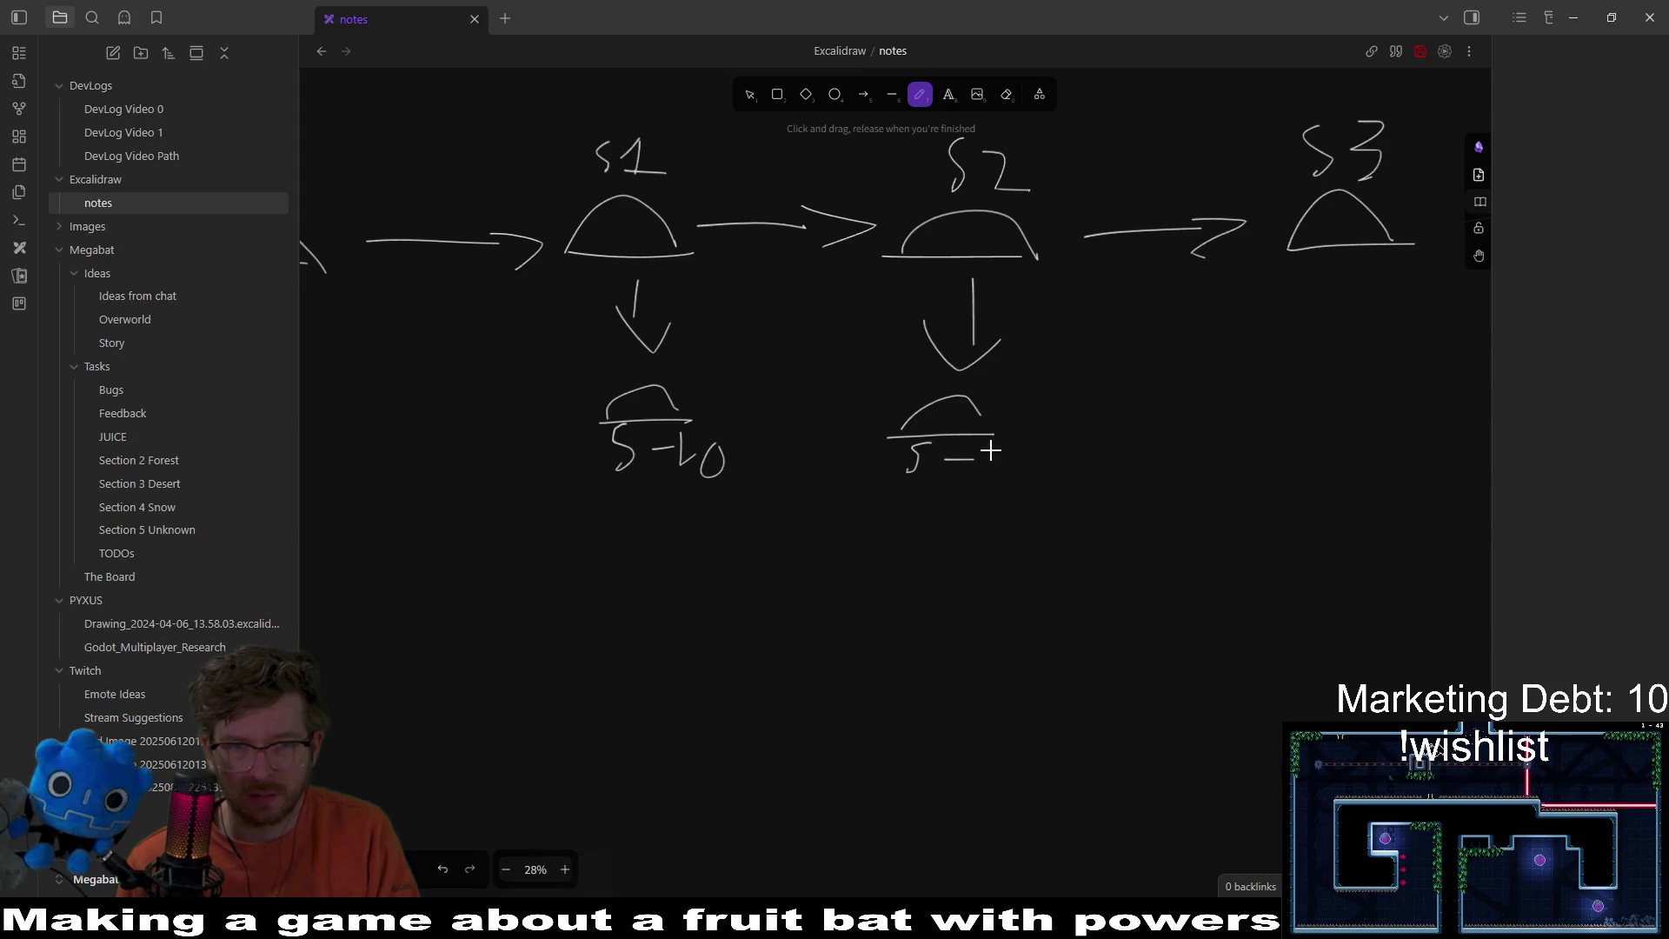
Step: Draw two lines from the side hills converging on a third S-10 hill below
scroll(957, 500, "down", 2)
scroll(956, 500, "left", 2)
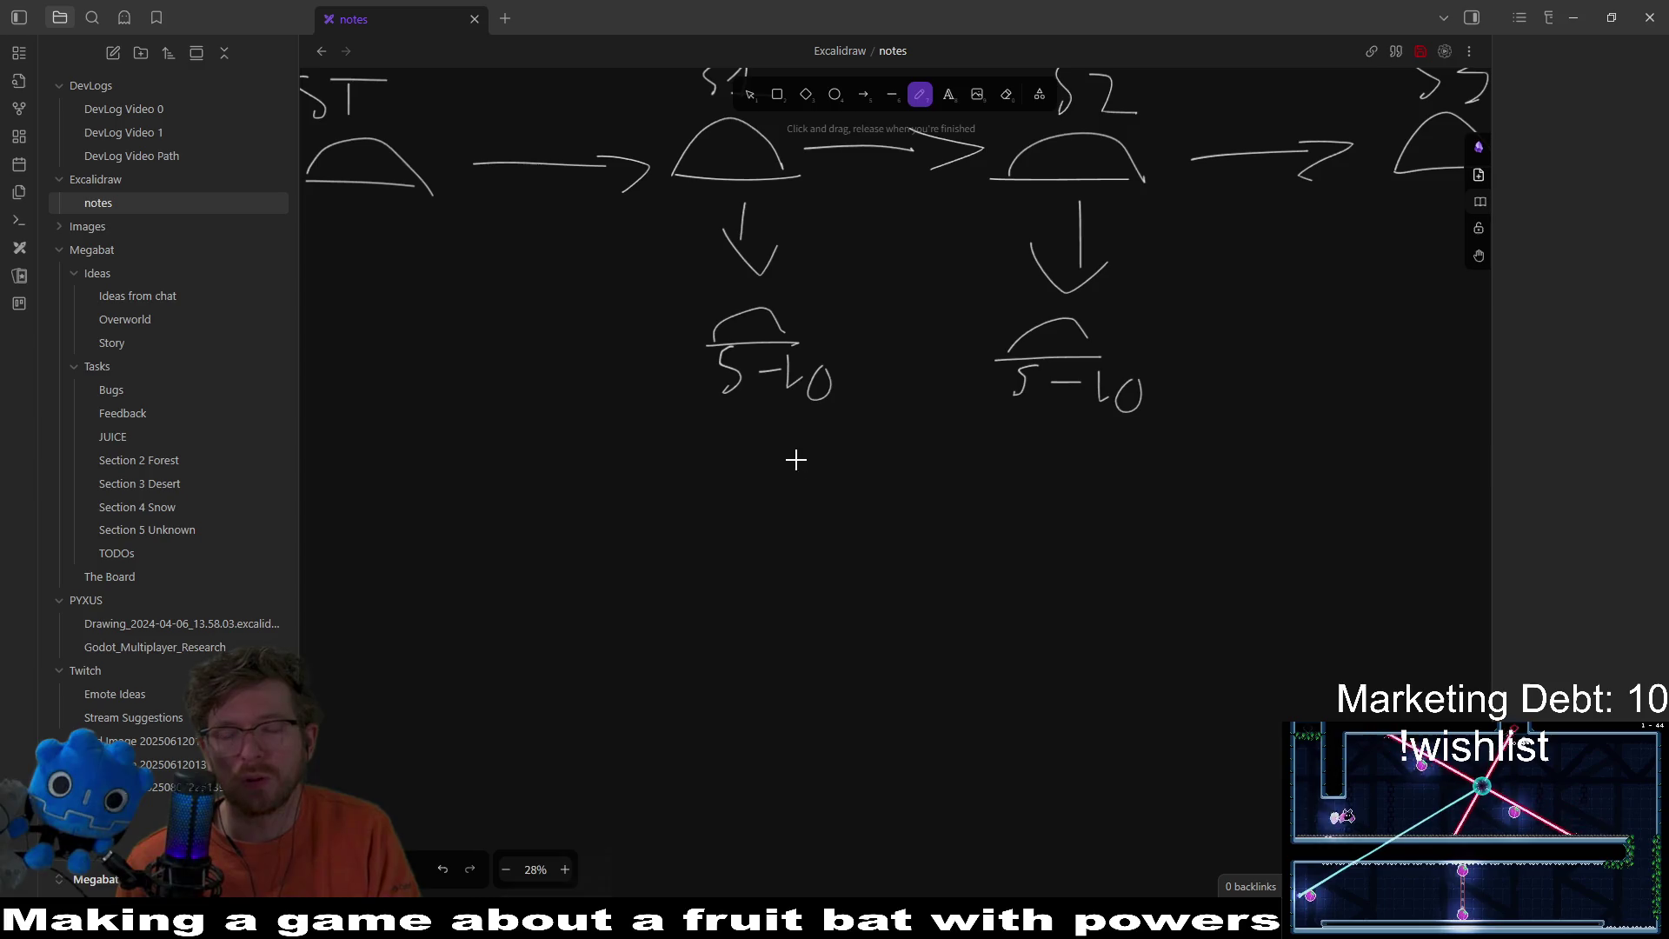
left_click_drag(773, 433, 915, 522)
left_click_drag(1055, 445, 981, 511)
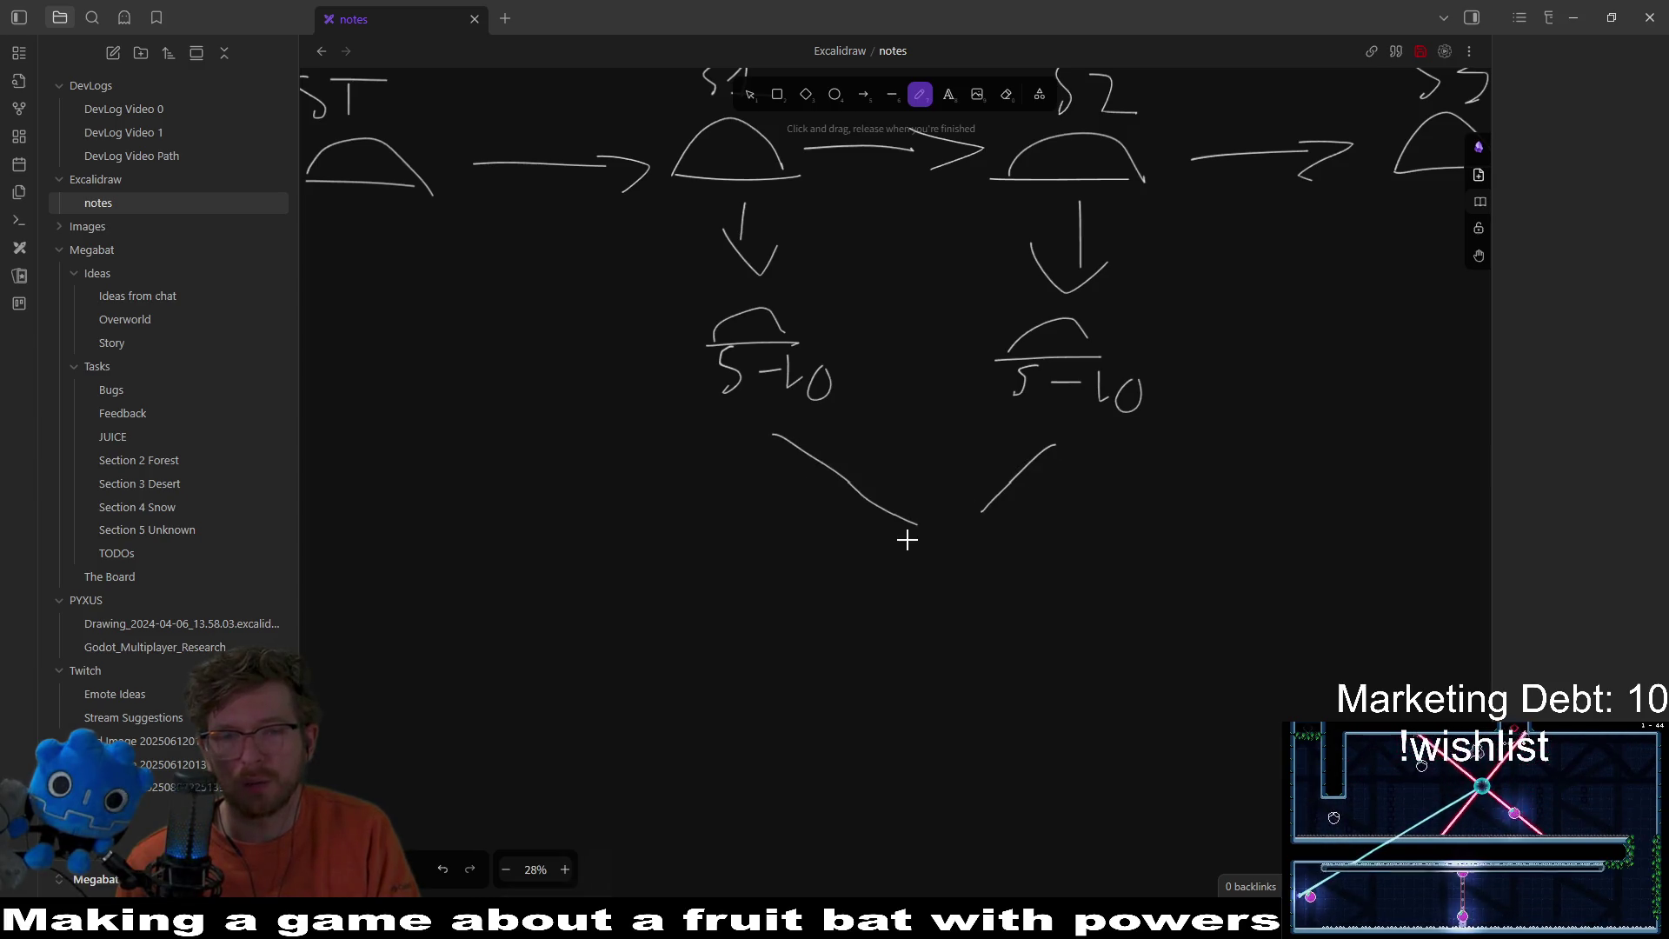
mouse_move(902, 595)
left_mouse_down()
mouse_move(884, 600)
mouse_move(990, 599)
mouse_move(900, 668)
left_mouse_up()
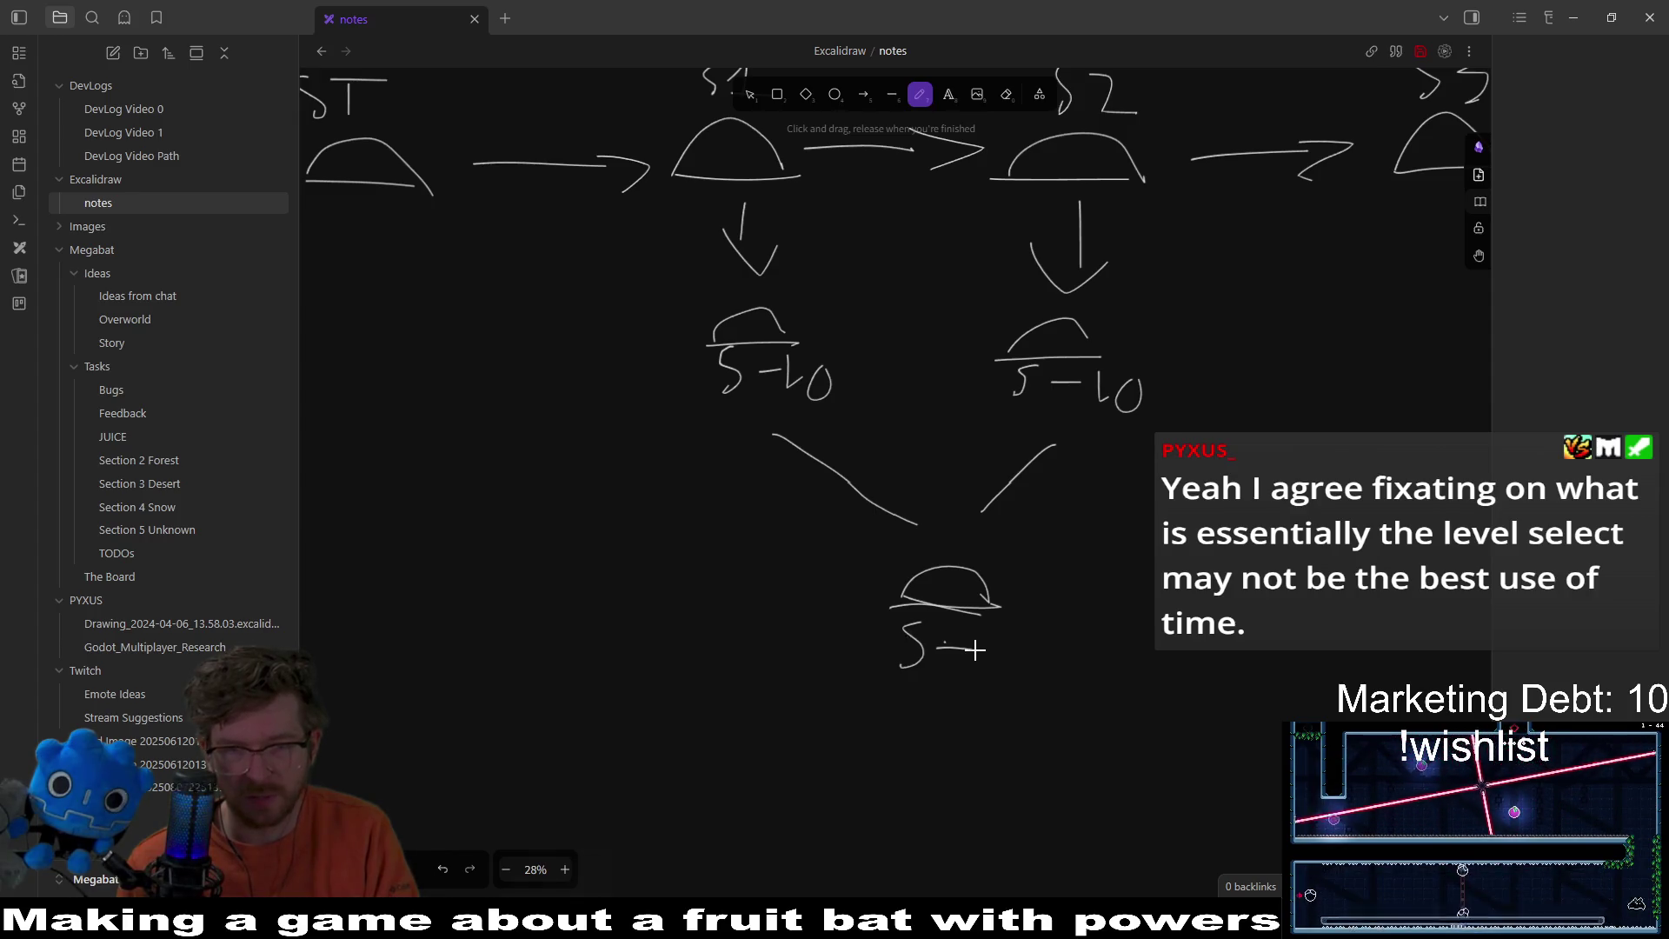
scroll(983, 553, "up", 1)
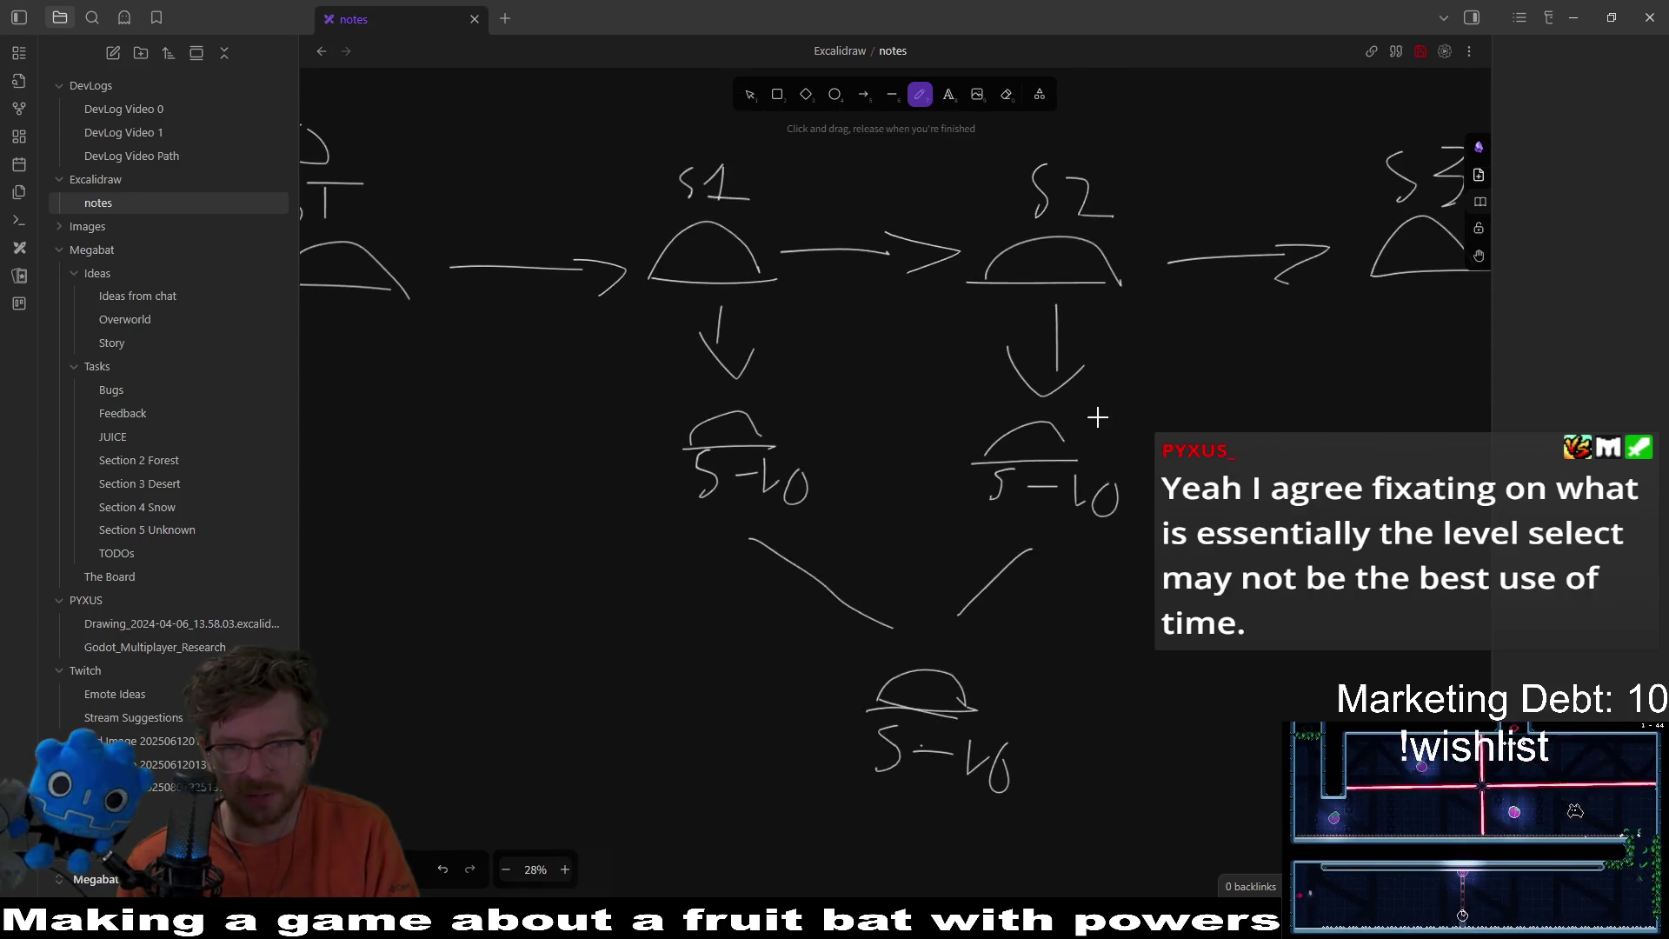
Step: Scribble out the right and left converging lines
left_click_drag(1035, 583, 1015, 608)
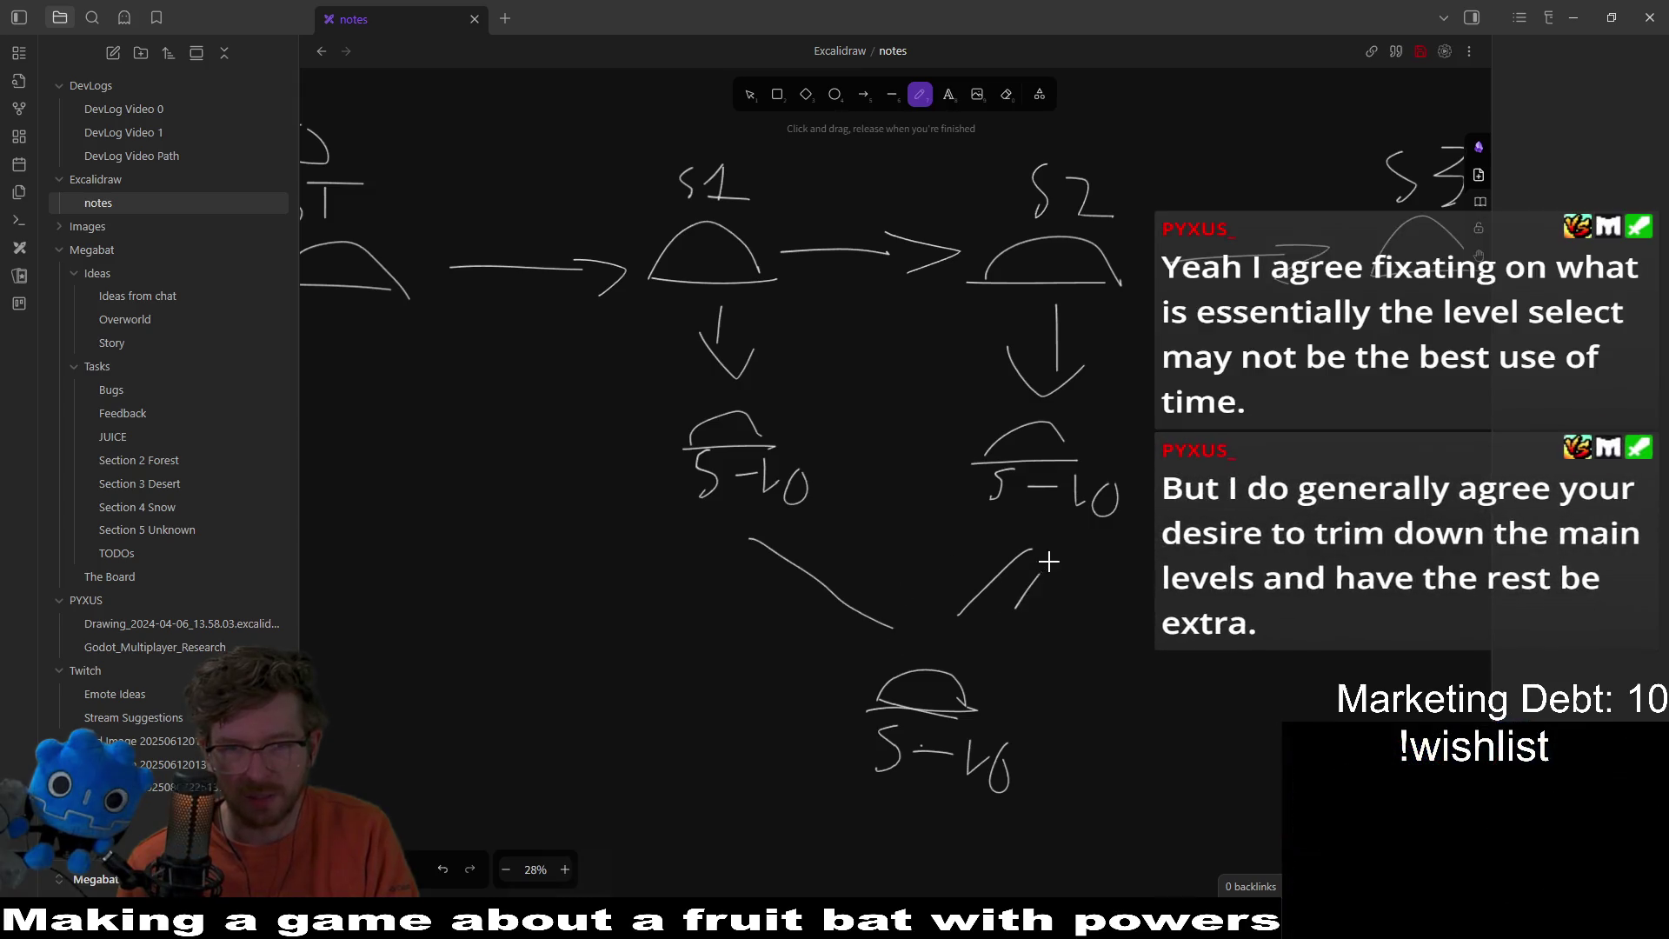
mouse_move(784, 618)
left_mouse_down()
mouse_move(850, 588)
mouse_move(784, 613)
left_mouse_up()
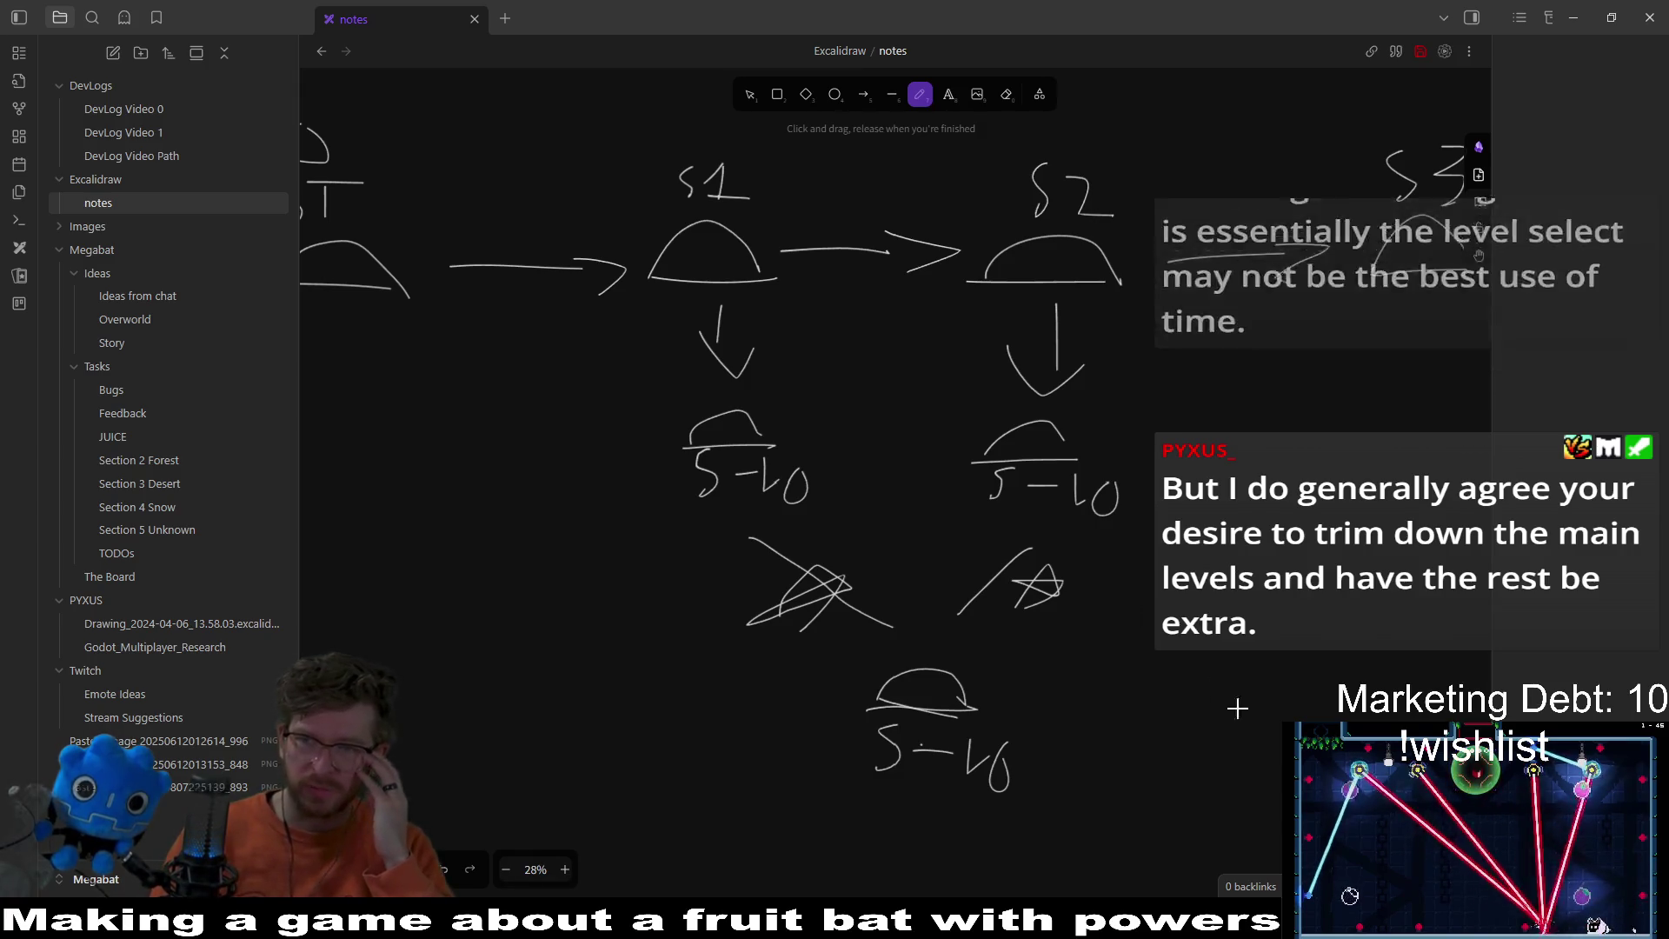
scroll(1091, 574, "up", 1)
scroll(1091, 574, "right", 1)
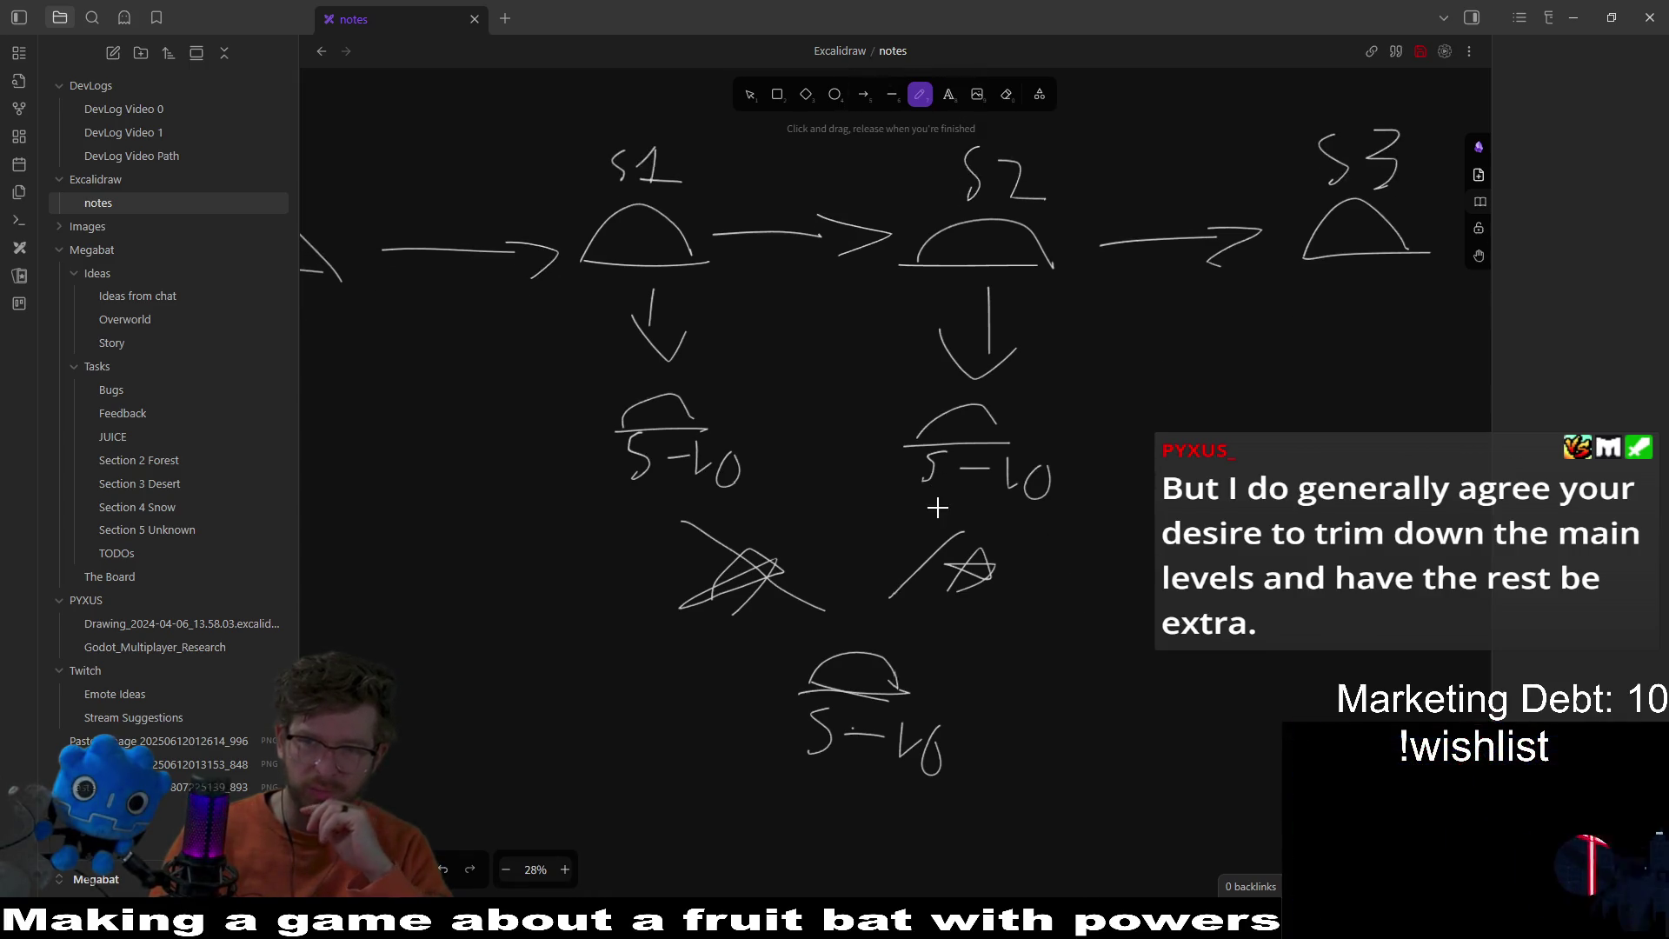
Step: Write 25 above the 0 over the ST start hill
scroll(962, 473, "right", 1)
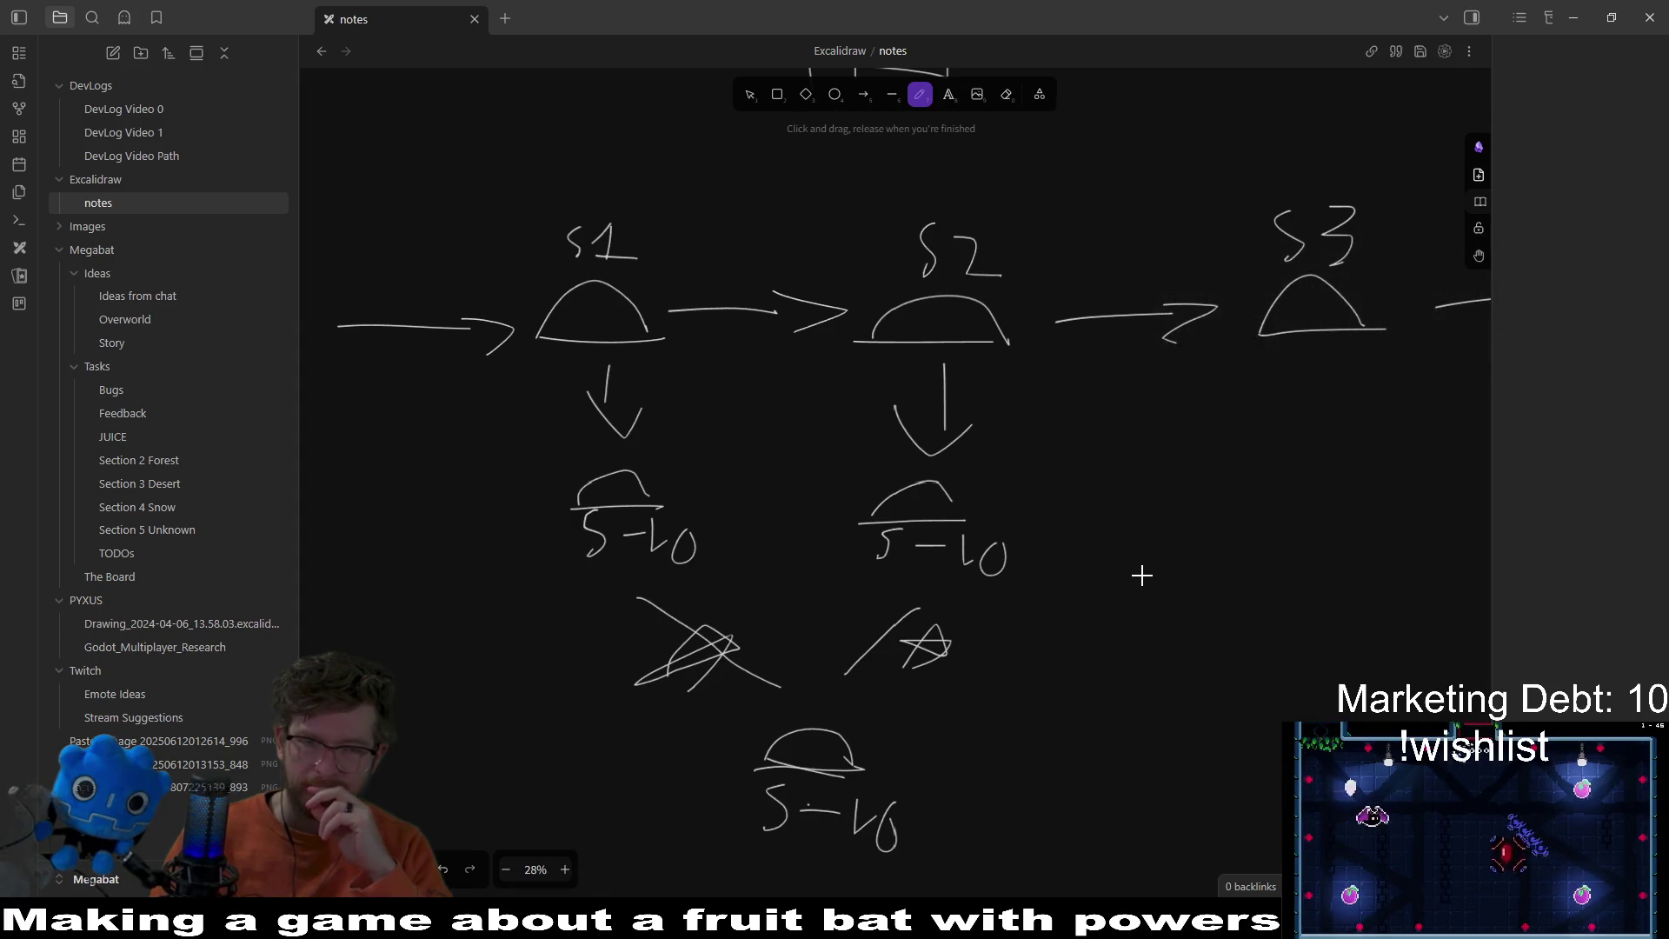
scroll(1019, 527, "up", 1)
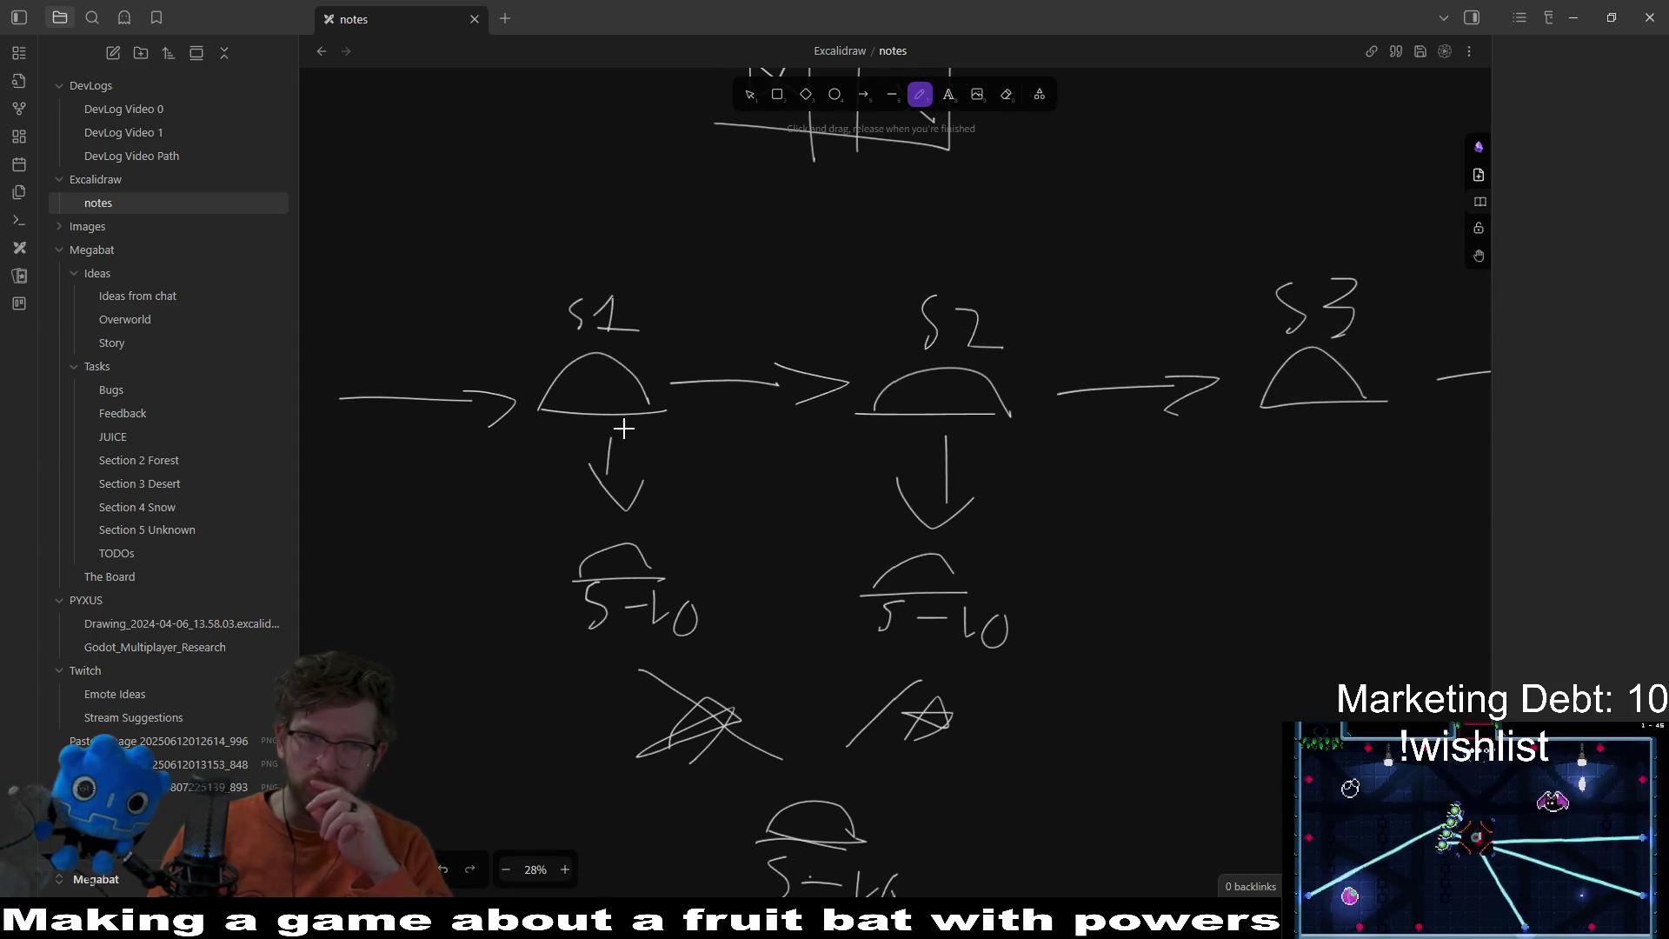
scroll(1118, 596, "up", 3)
scroll(938, 553, "left", 5)
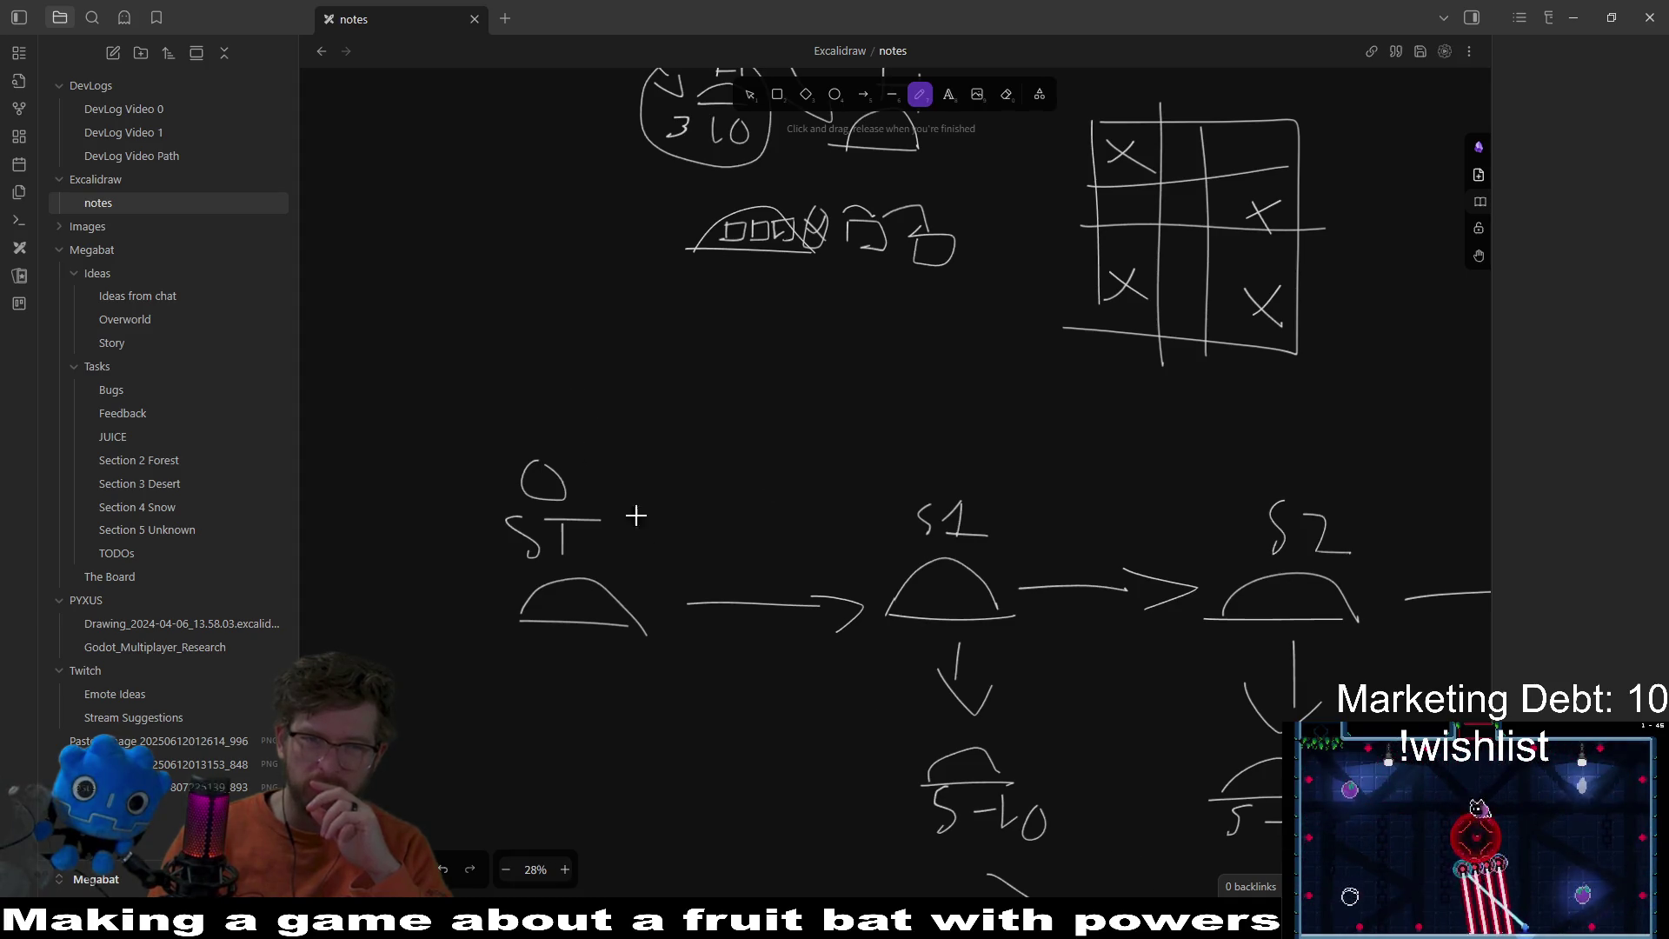
left_click_drag(514, 392, 569, 426)
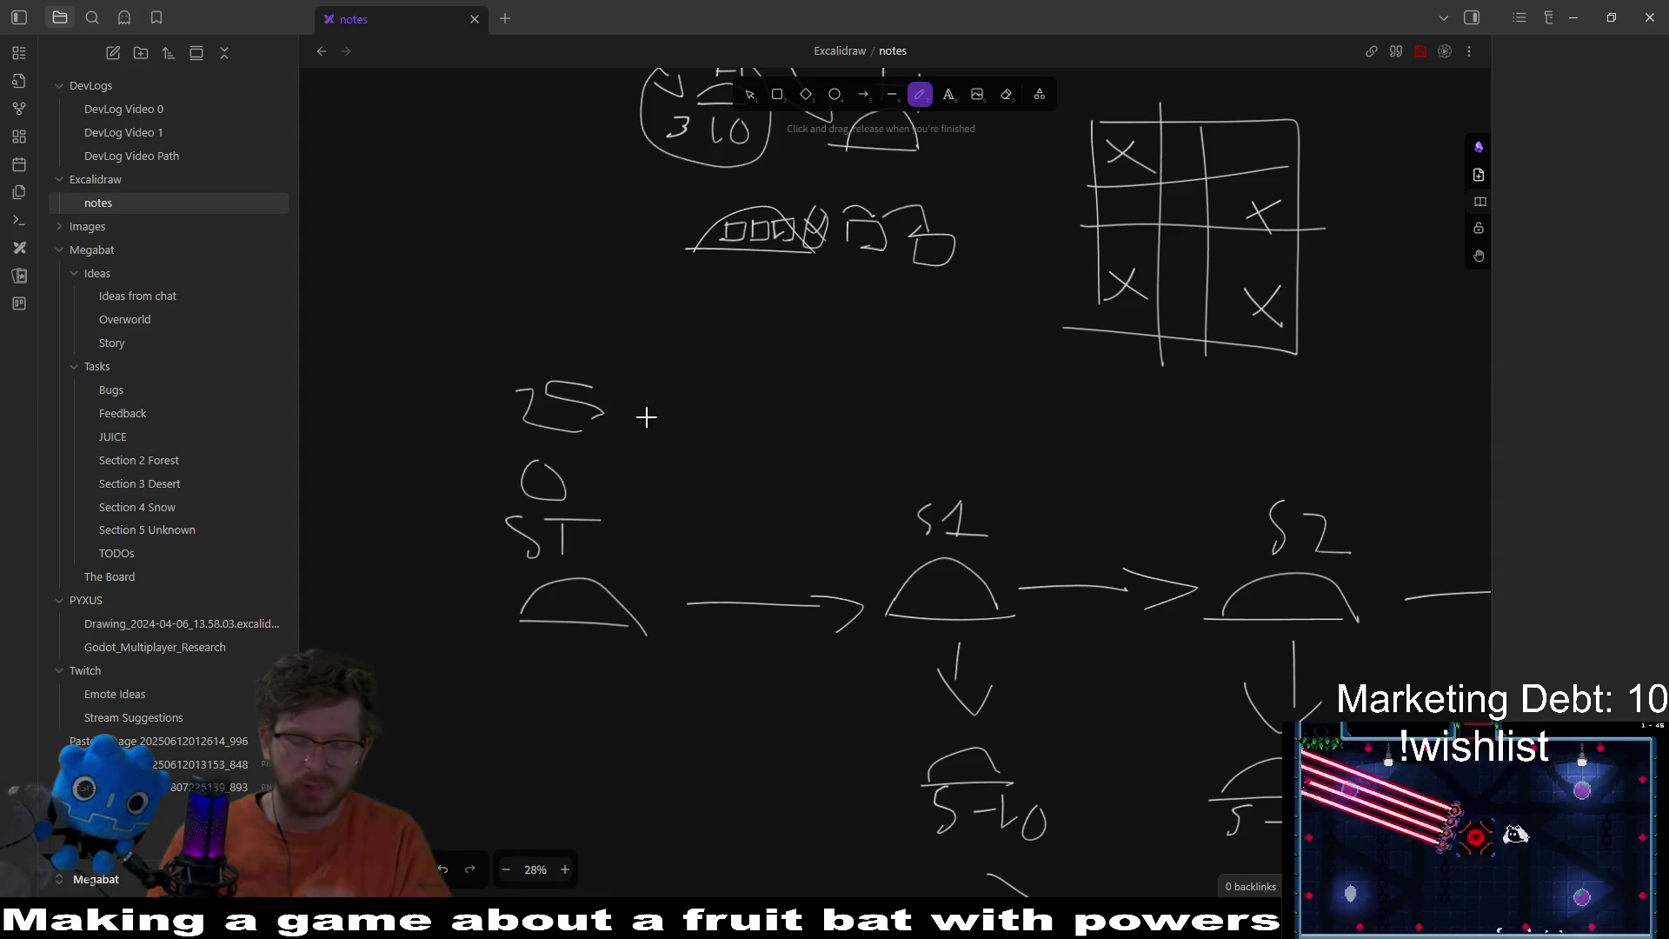
Step: Undo the miswritten number and write 30 above the start hill and next section hill
key("ctrl+z")
key("ctrl+z")
mouse_move(534, 356)
left_mouse_down()
mouse_move(579, 363)
mouse_move(546, 381)
left_mouse_up()
left_click_drag(624, 346, 623, 382)
scroll(792, 413, "right", 3)
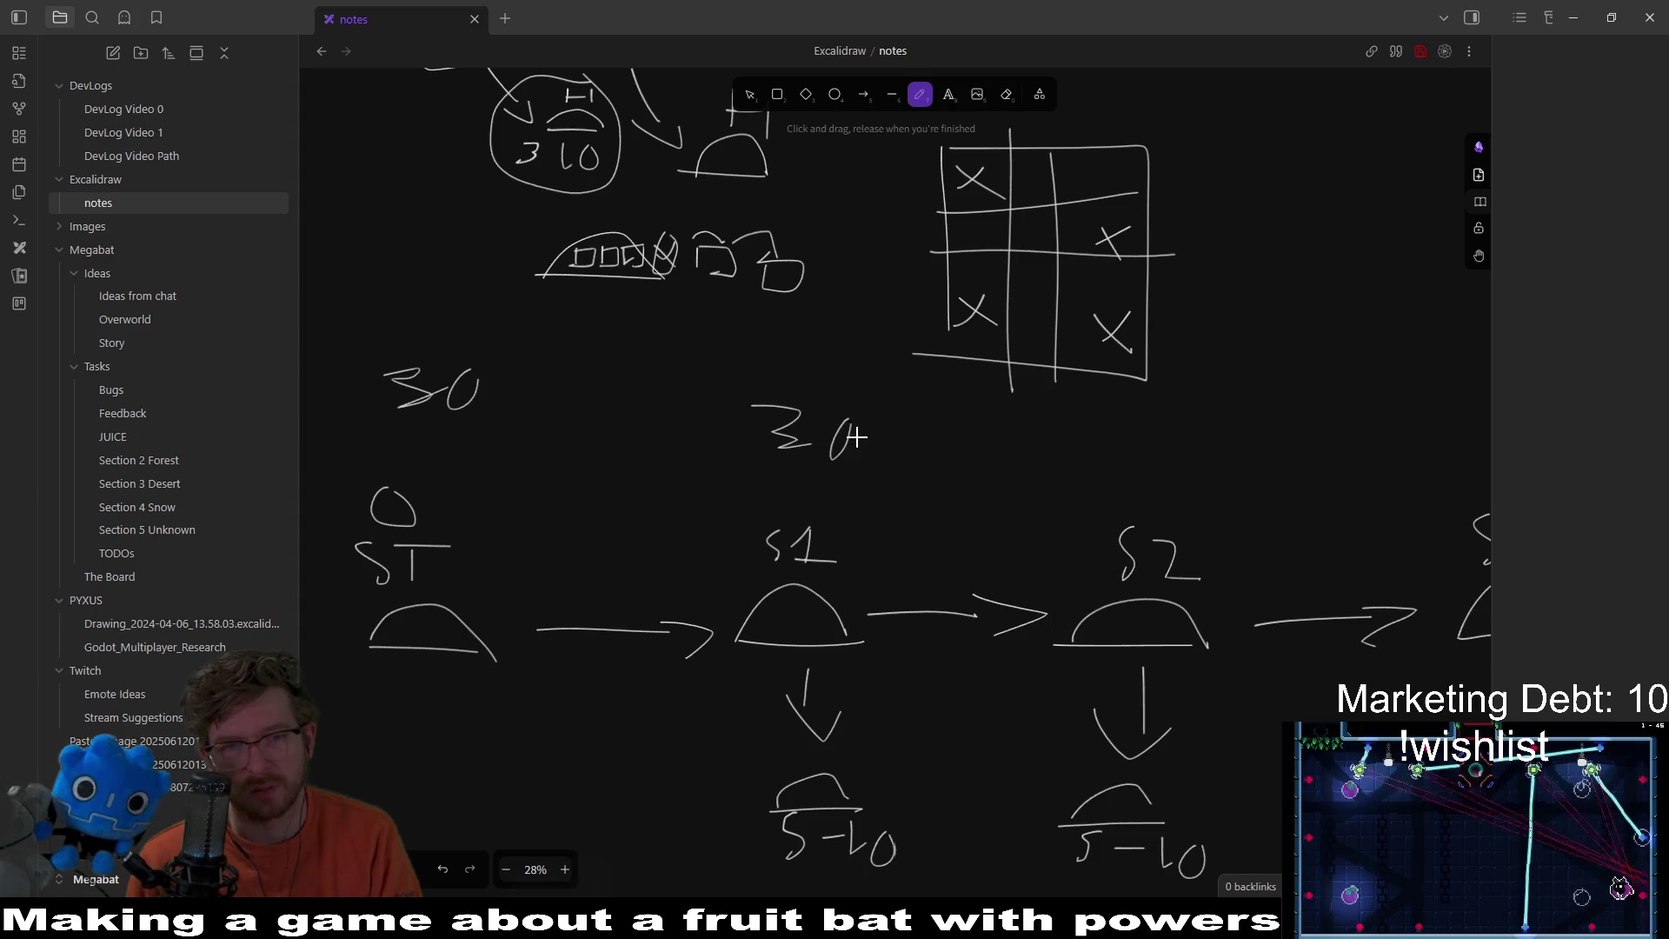
scroll(904, 434, "right", 3)
scroll(1082, 465, "right", 5)
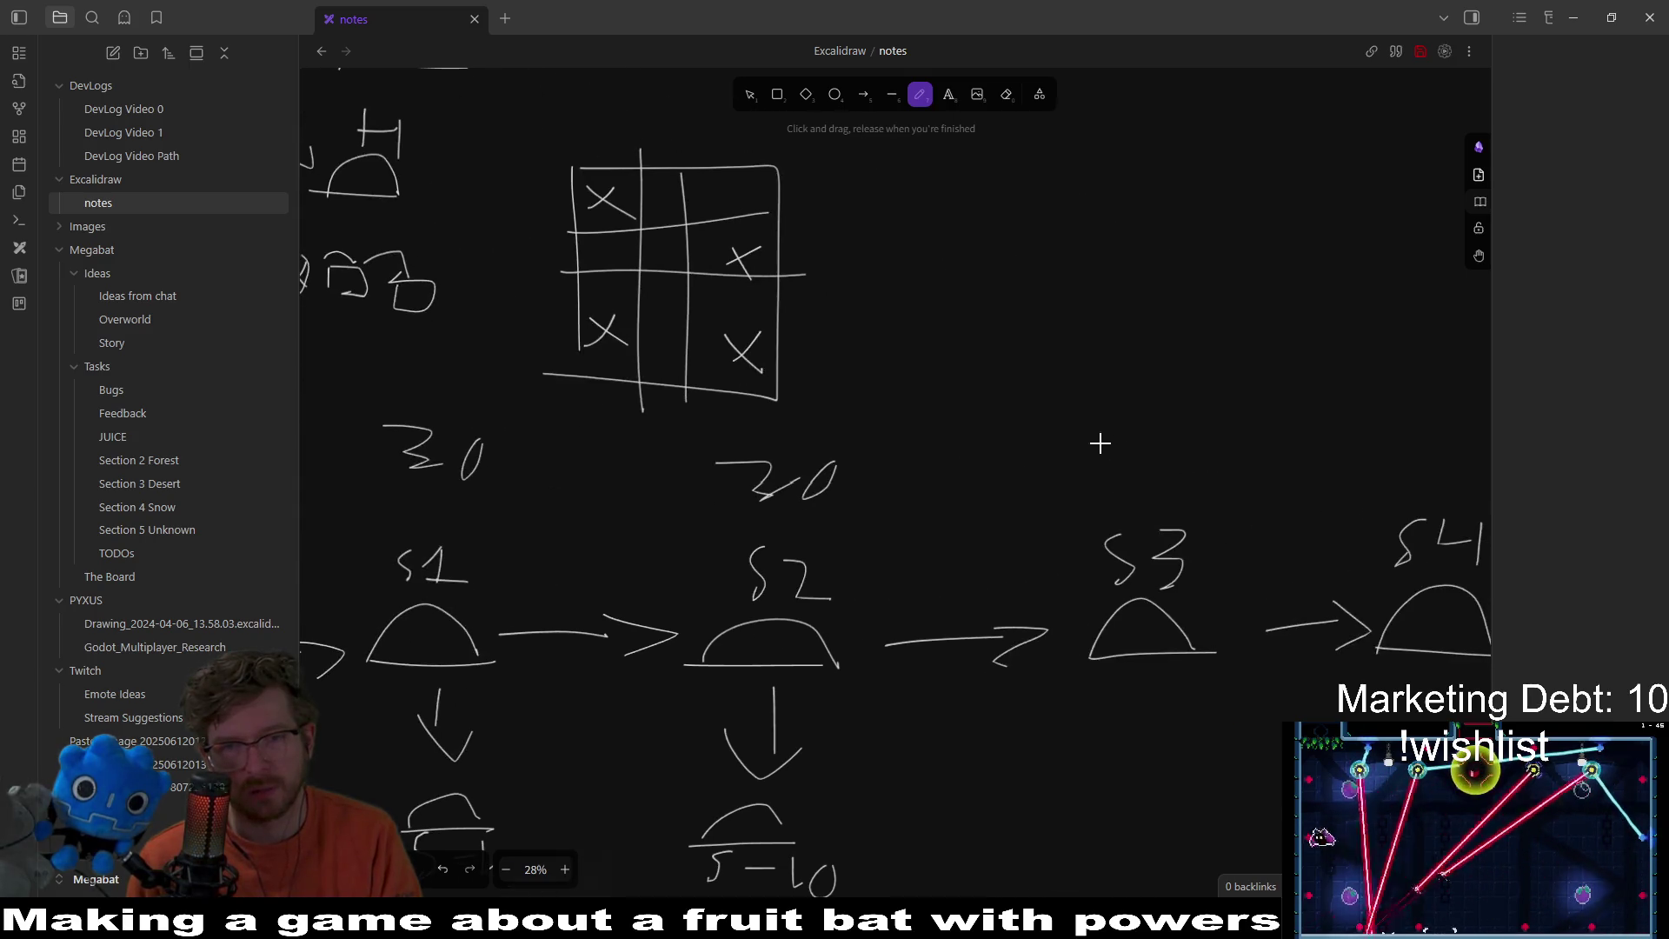
scroll(1174, 456, "right", 6)
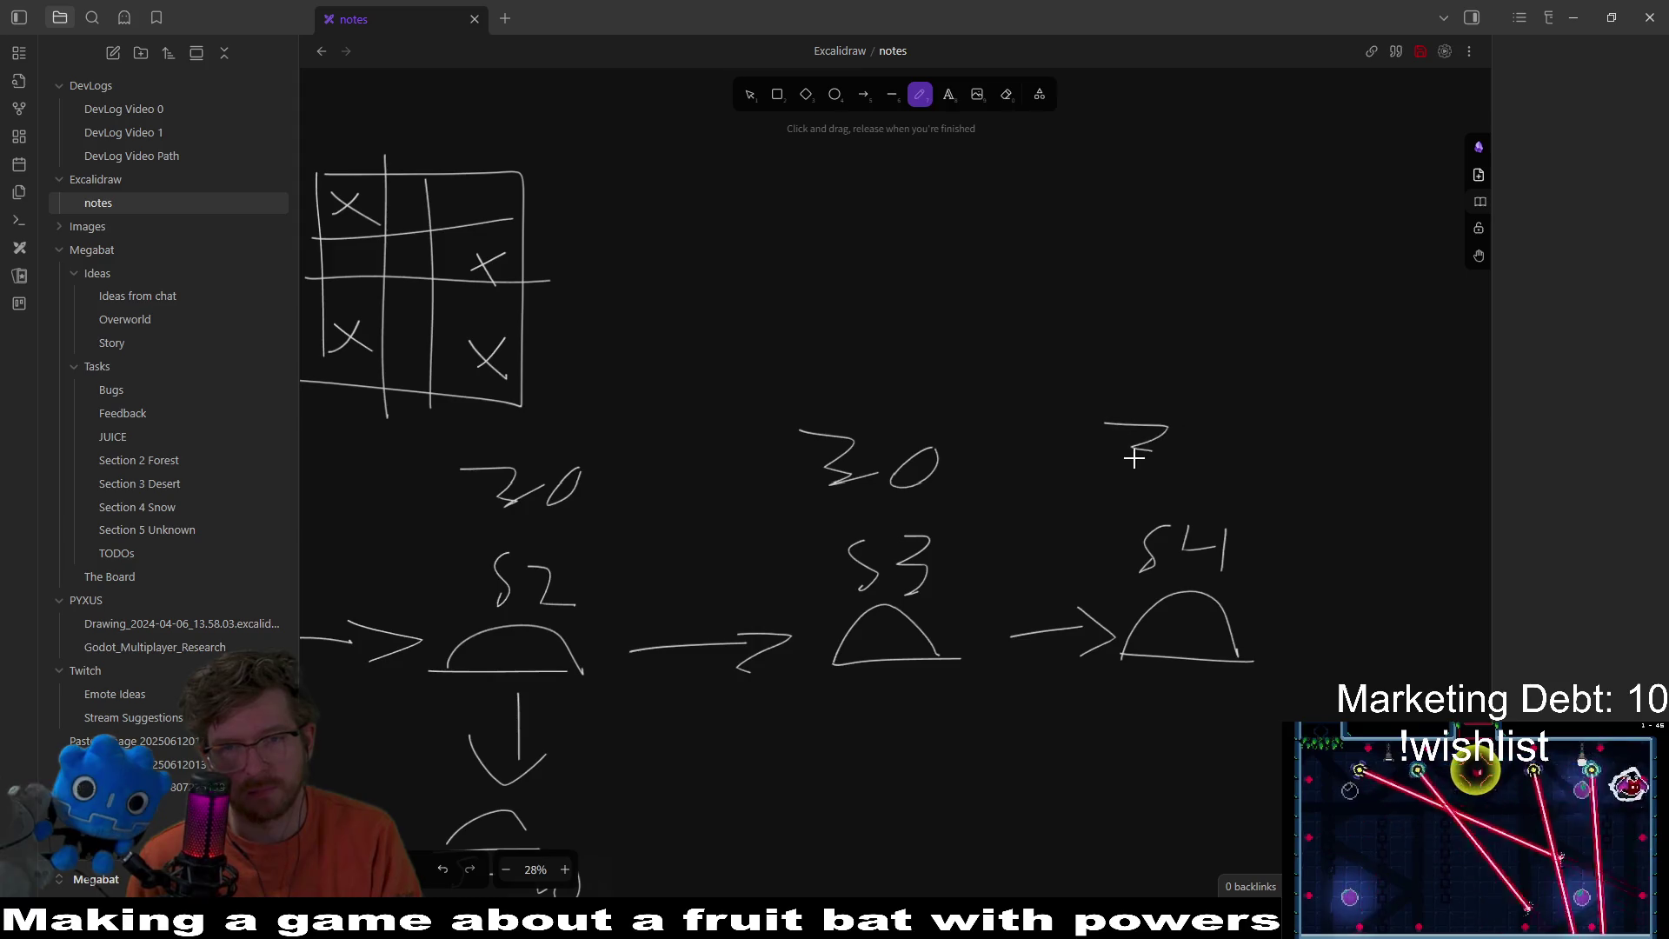
Step: Look over the full section flow, then return to GlobalConstants.gd in Godot
scroll(1221, 441, "left", 10)
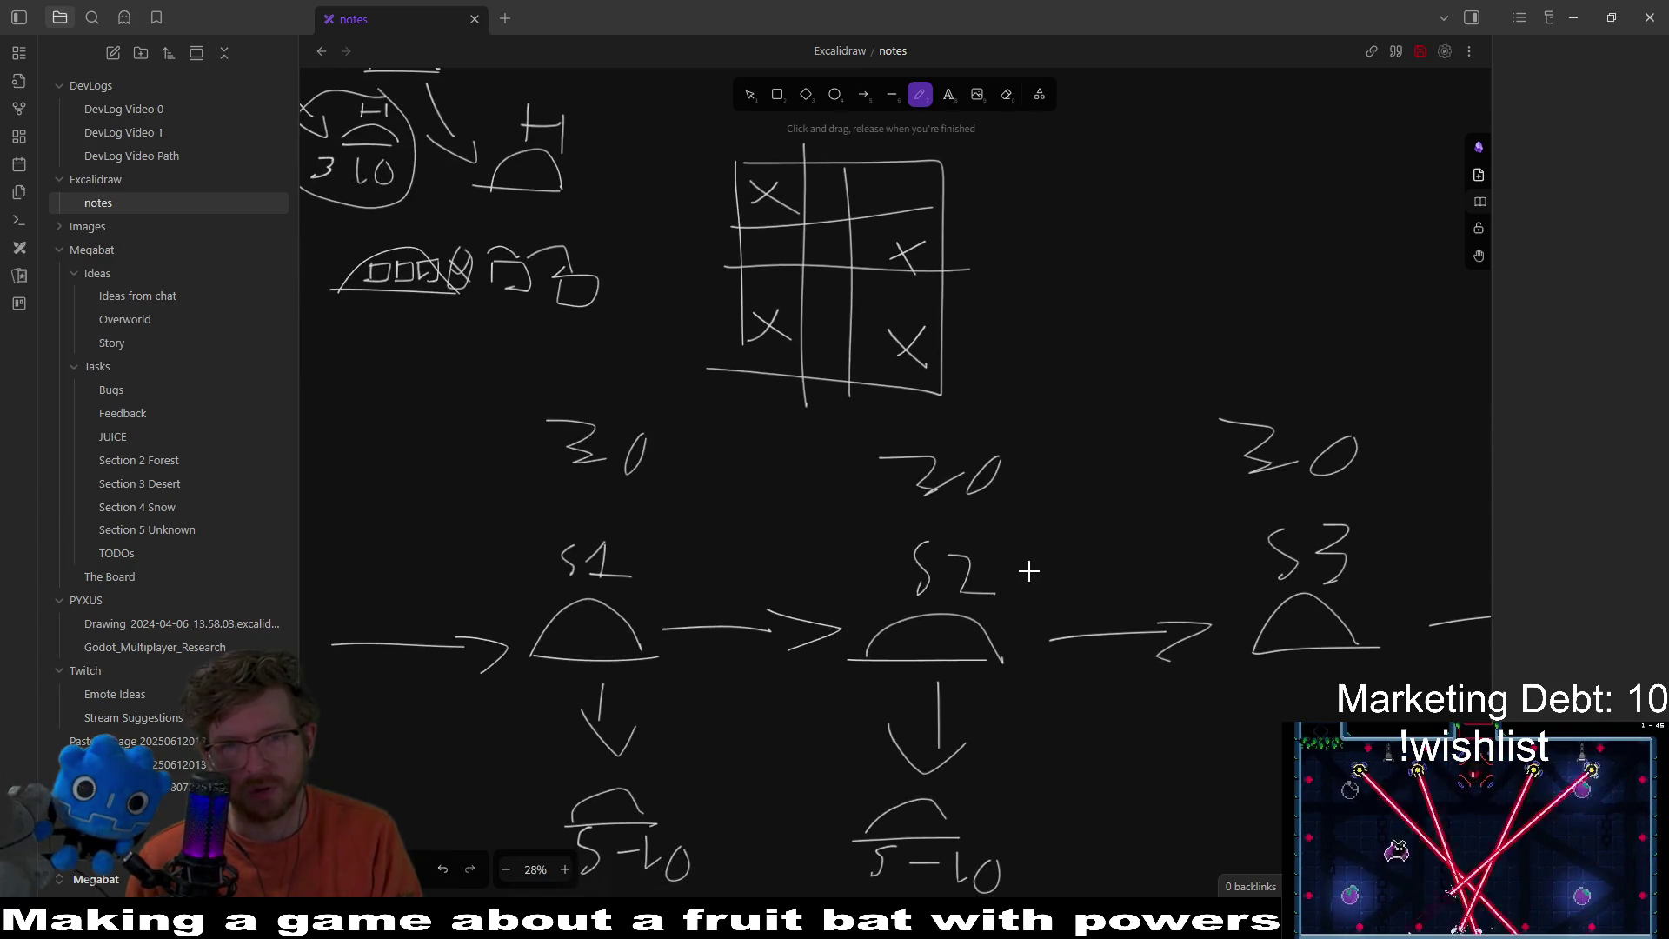
scroll(1027, 571, "down", 2, "ctrl")
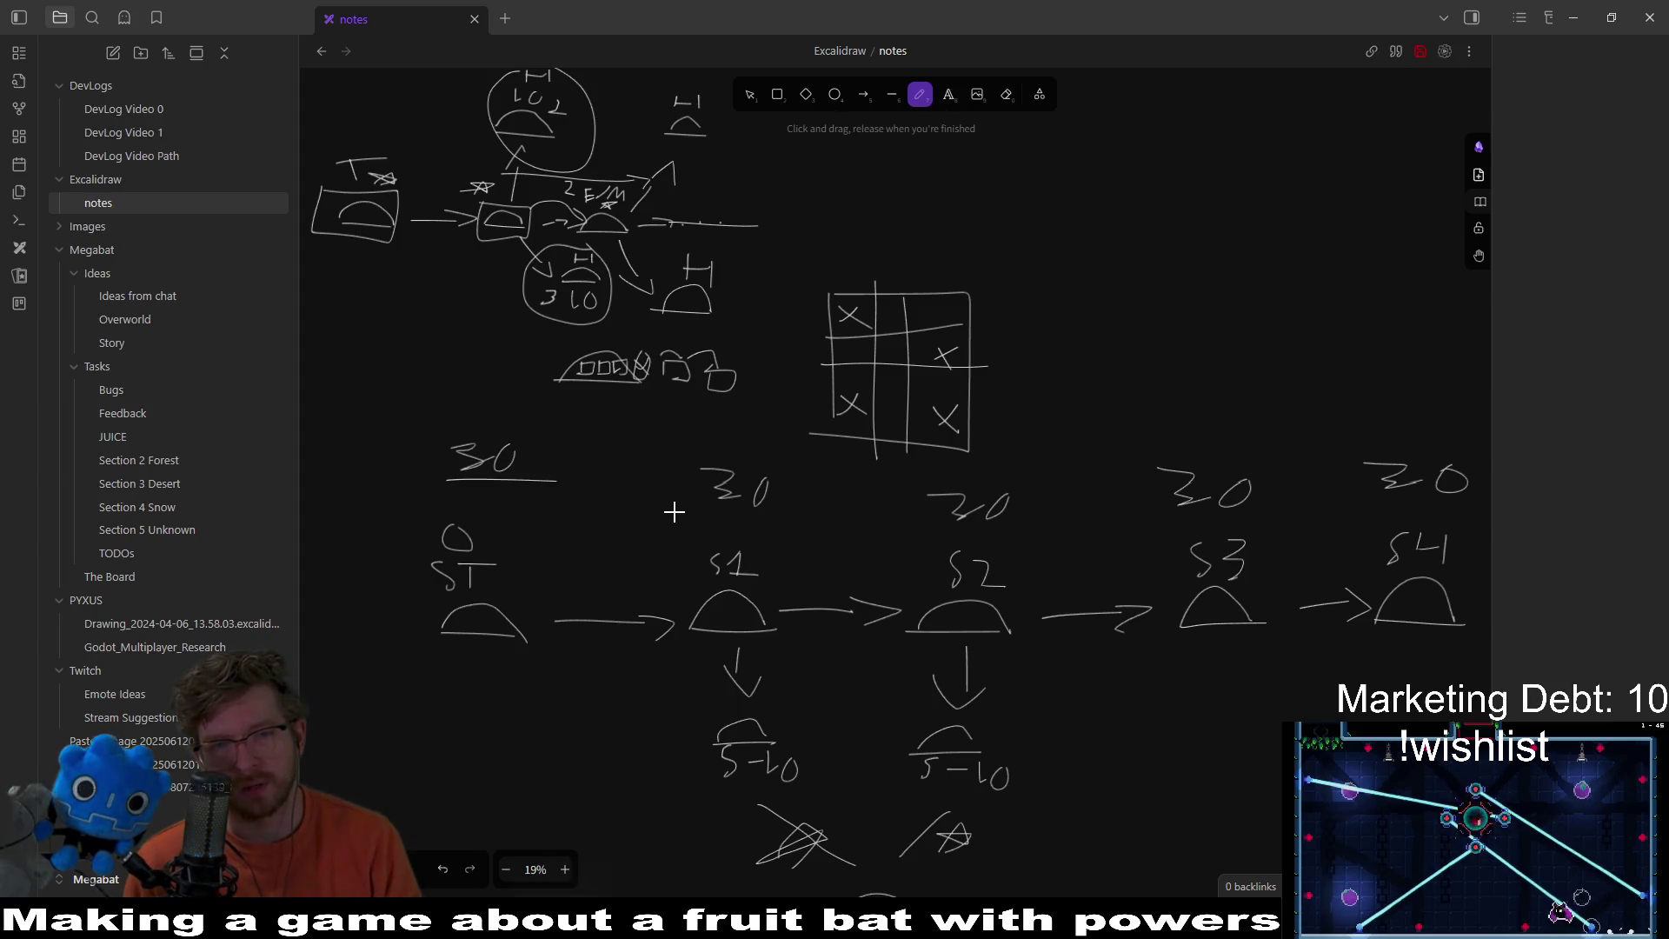
scroll(1215, 515, "right", 4)
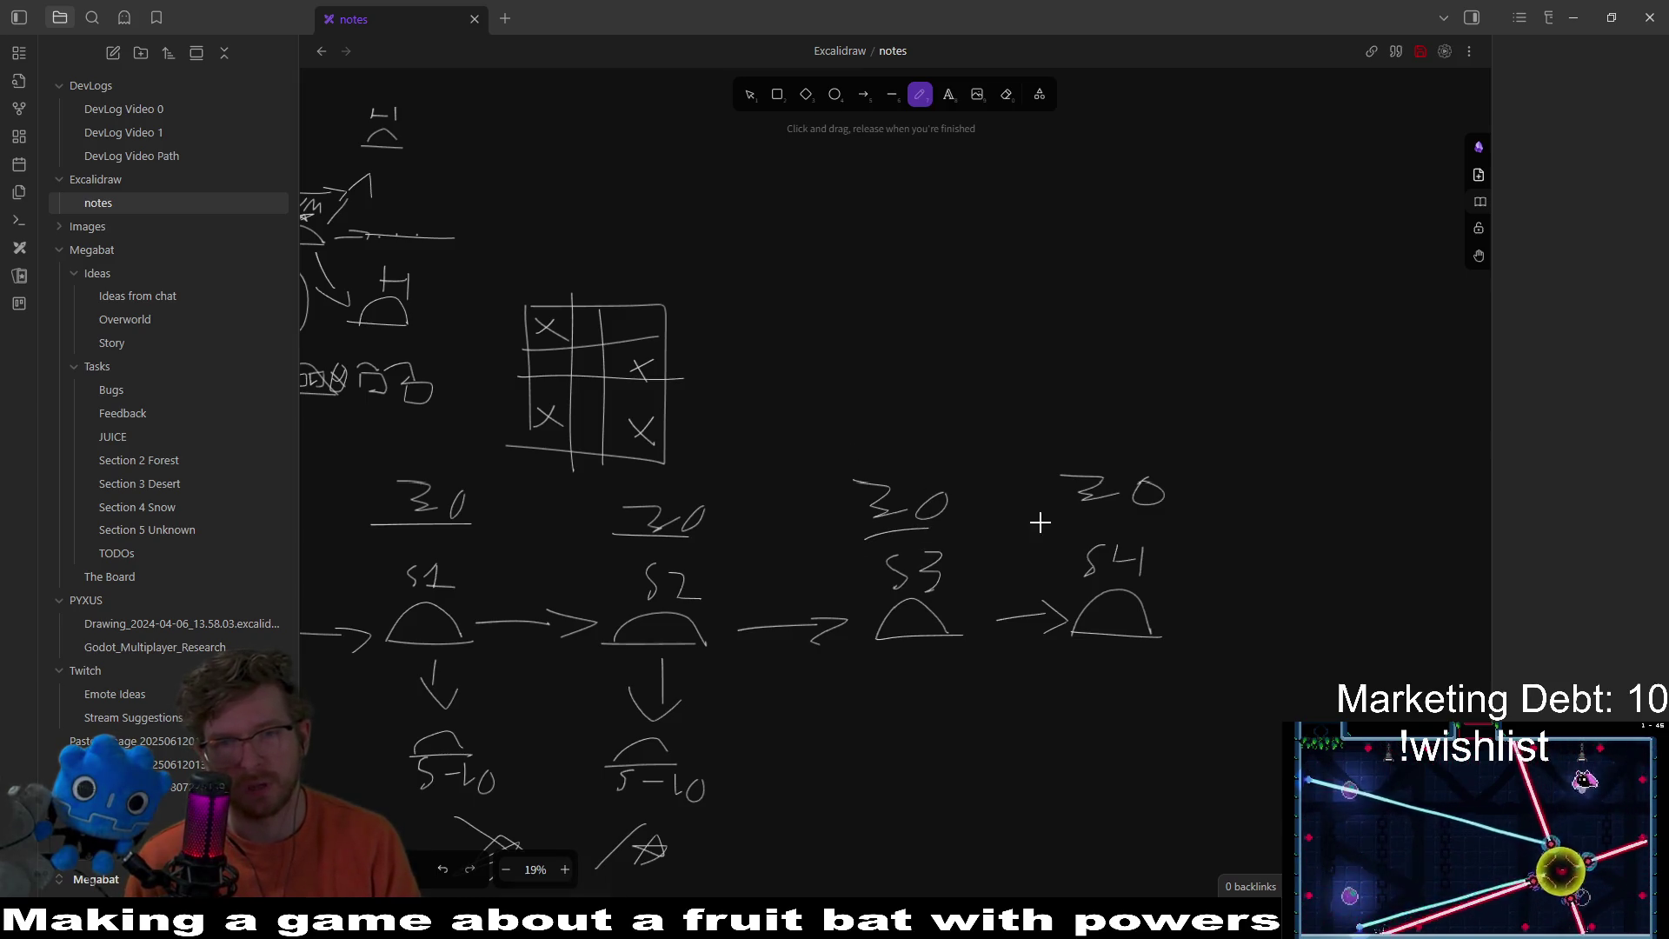
scroll(1219, 565, "left", 3)
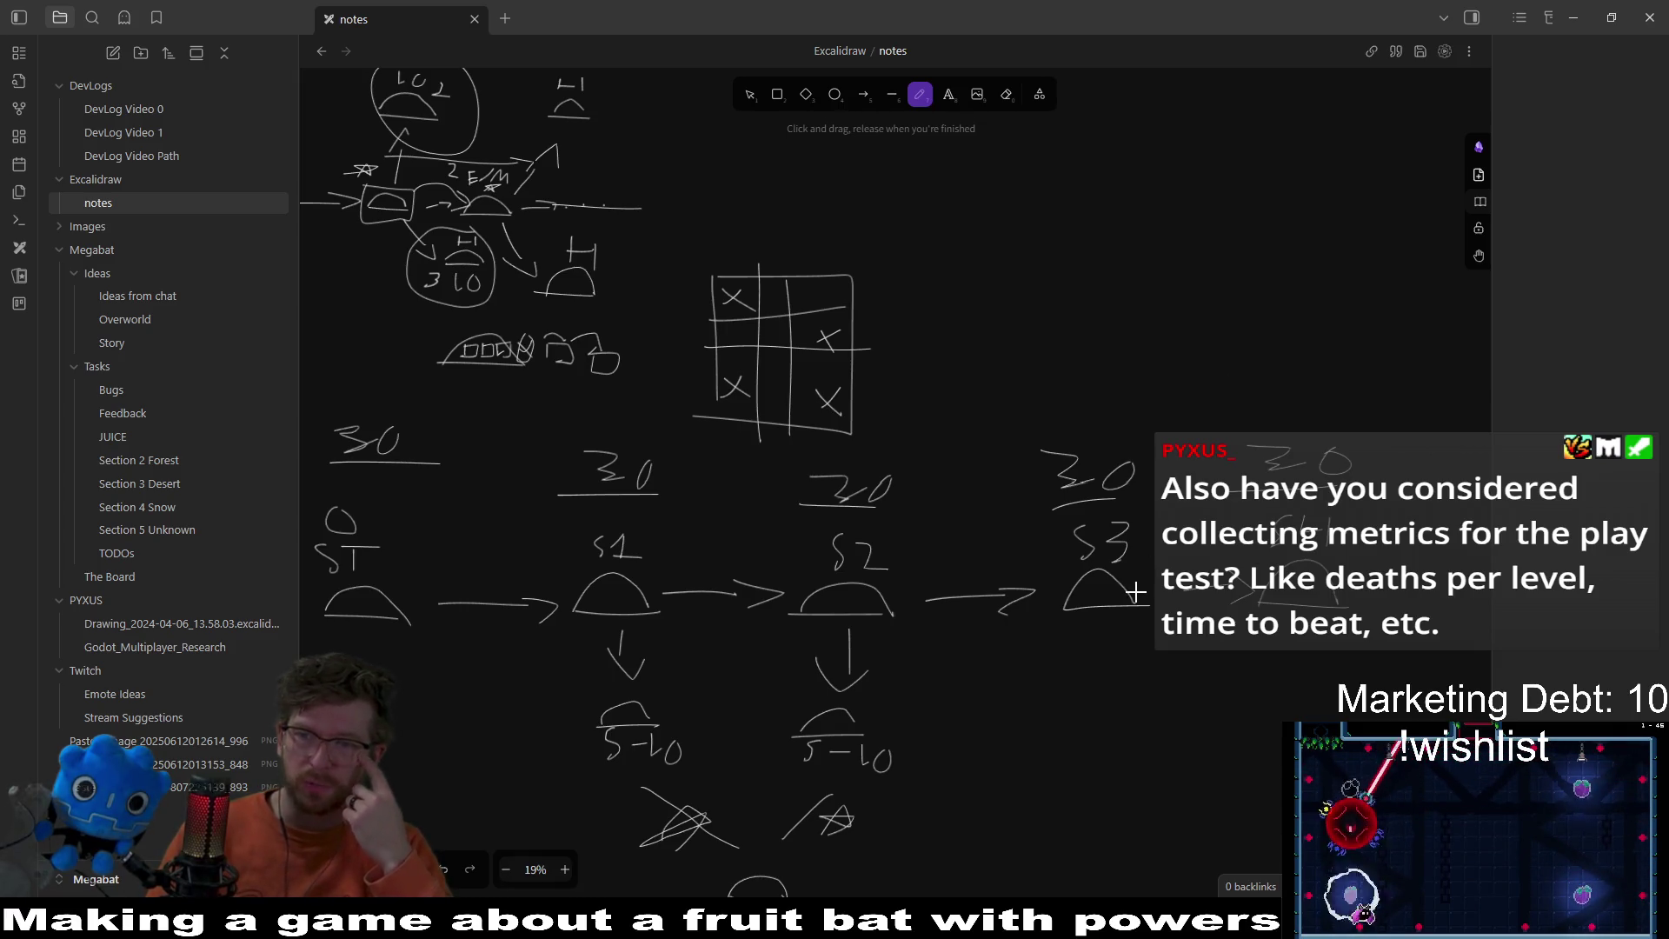
scroll(1136, 592, "down", 4)
scroll(1131, 434, "left", 1)
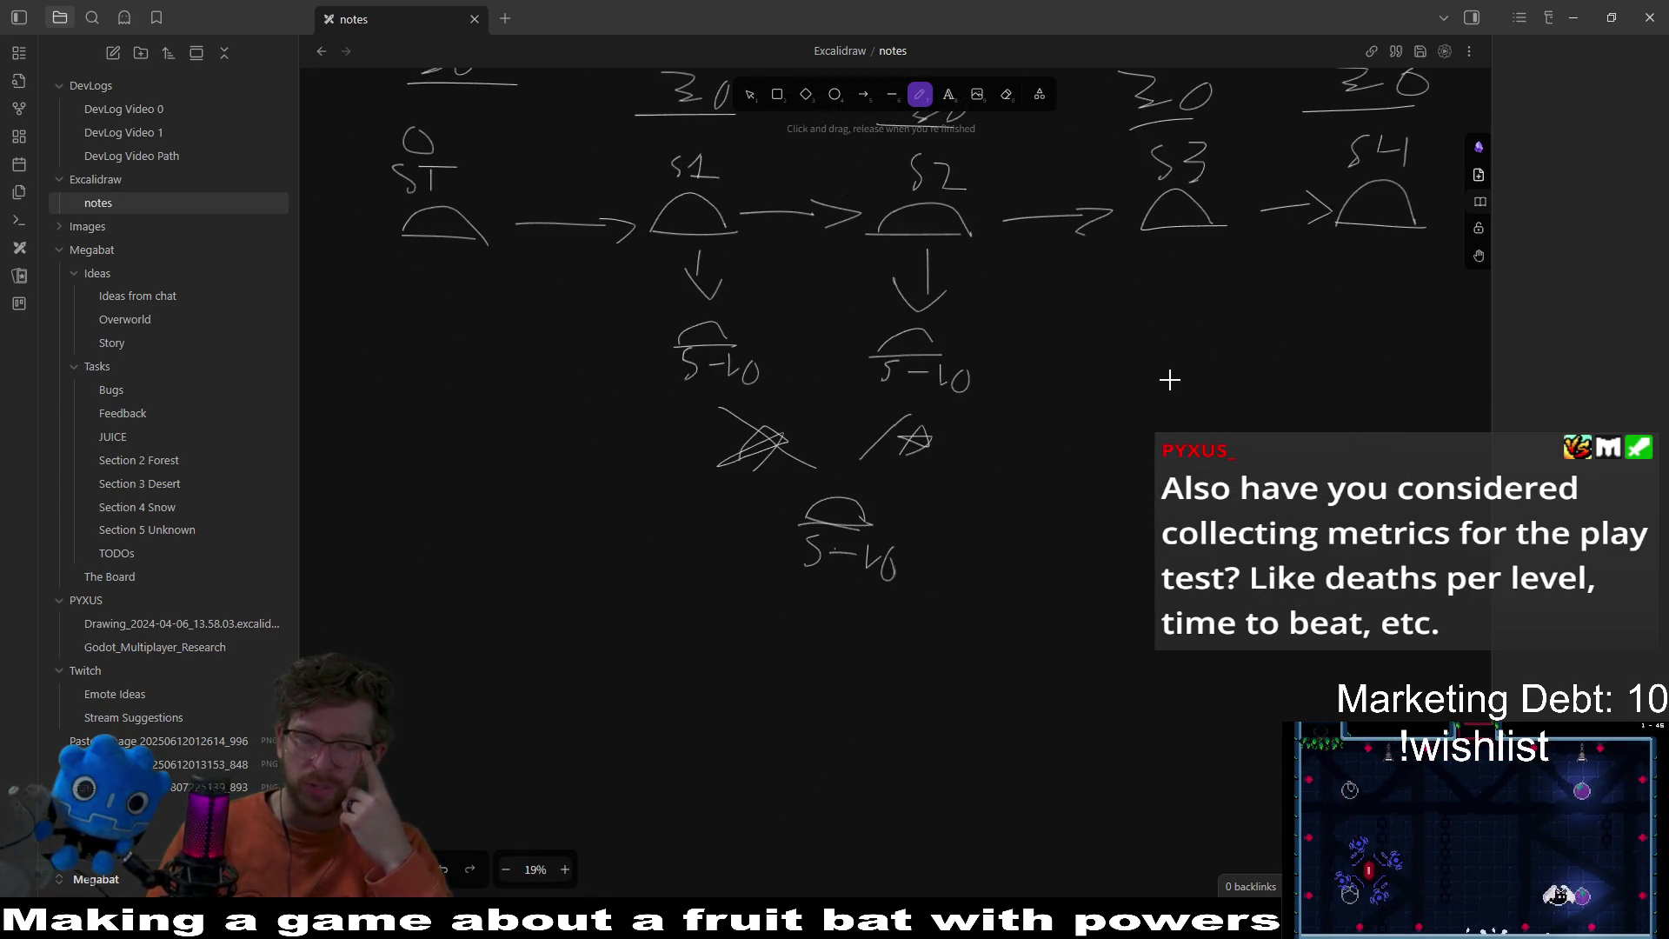
scroll(1104, 458, "up", 2)
scroll(1104, 459, "right", 1)
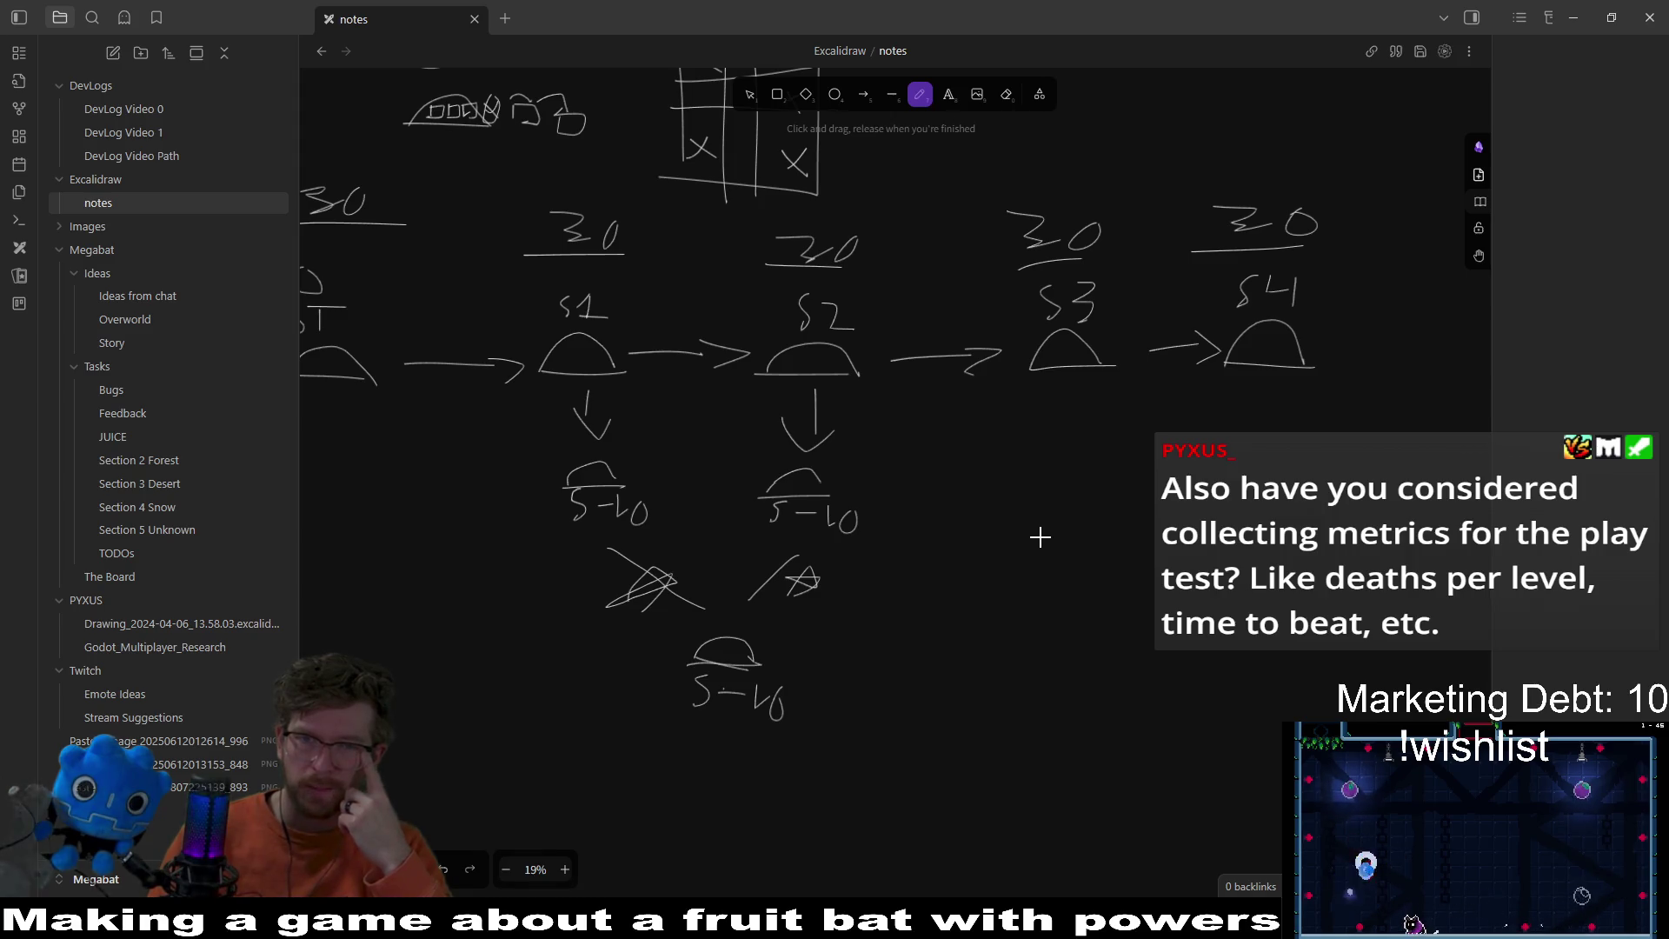
left_click_drag(1041, 536, 1197, 596)
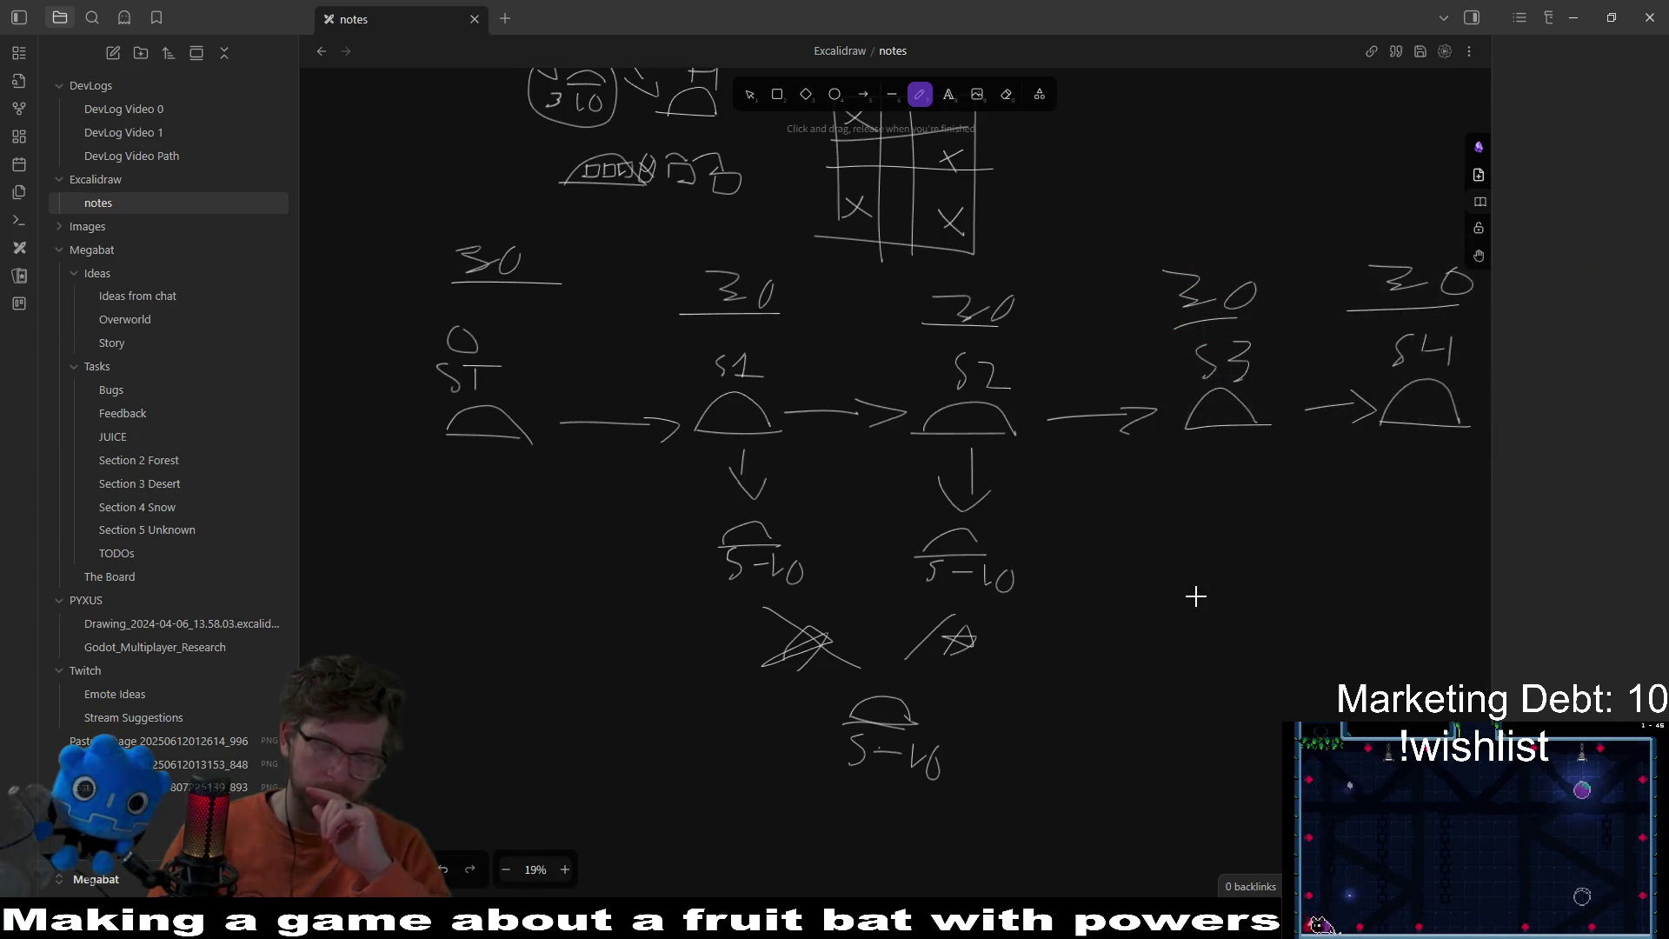
key("alt+Tab")
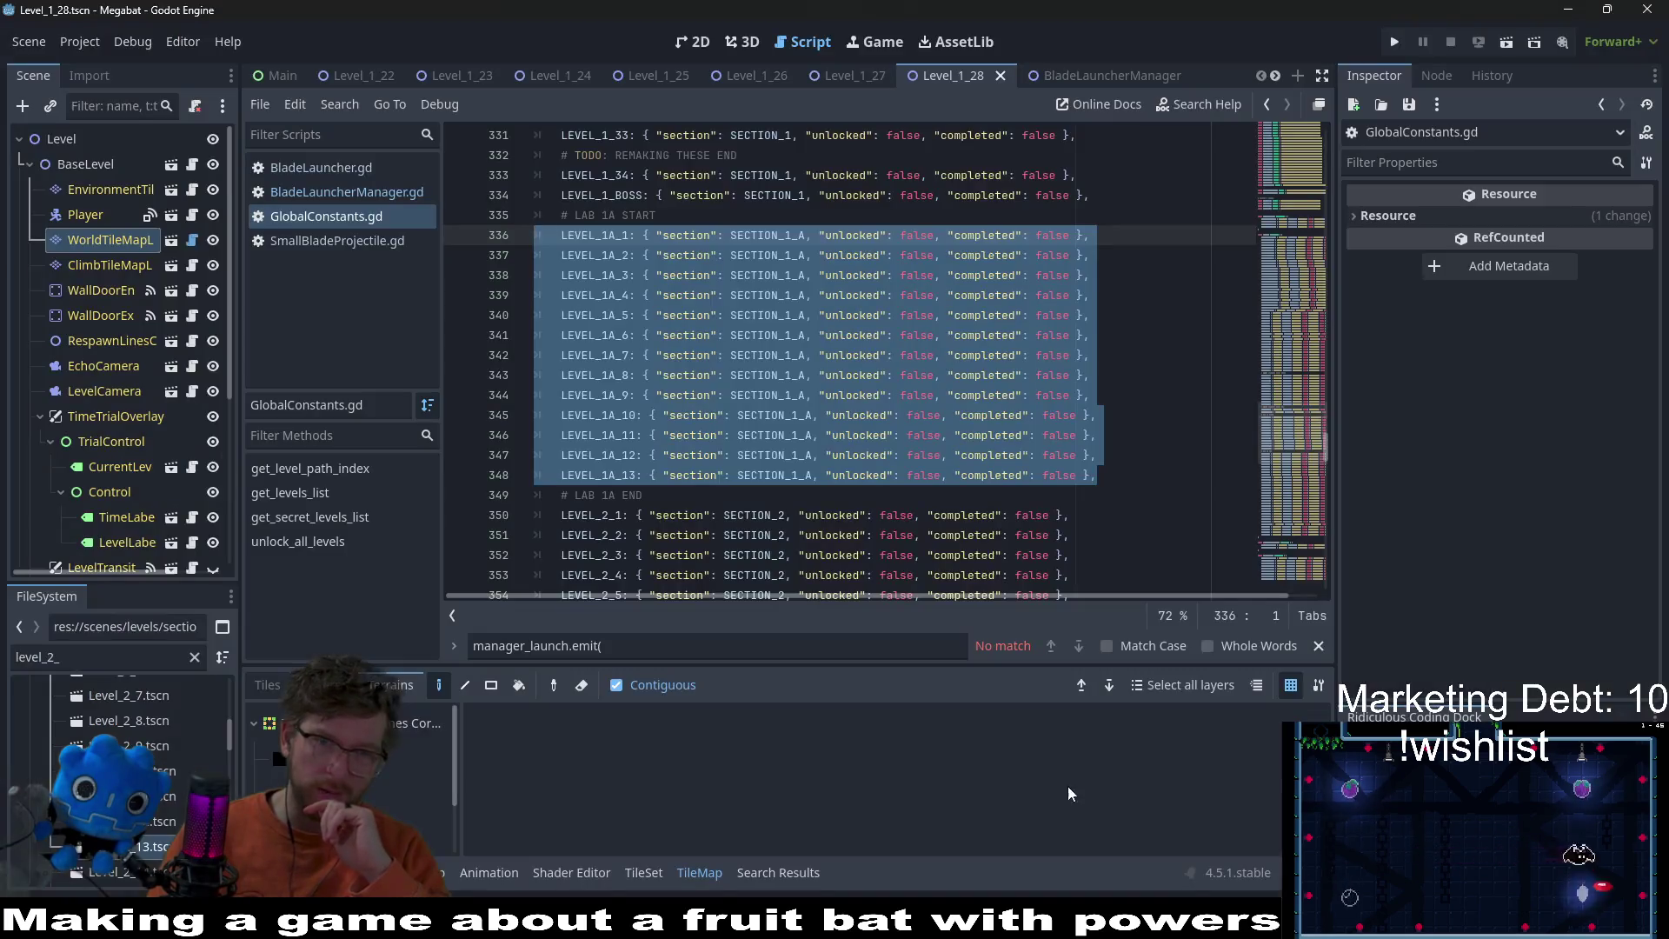
Step: Highlight the LEVEL_2_27 entry in GlobalConstants.gd, then clear the selection
scroll(850, 513, "down", 10)
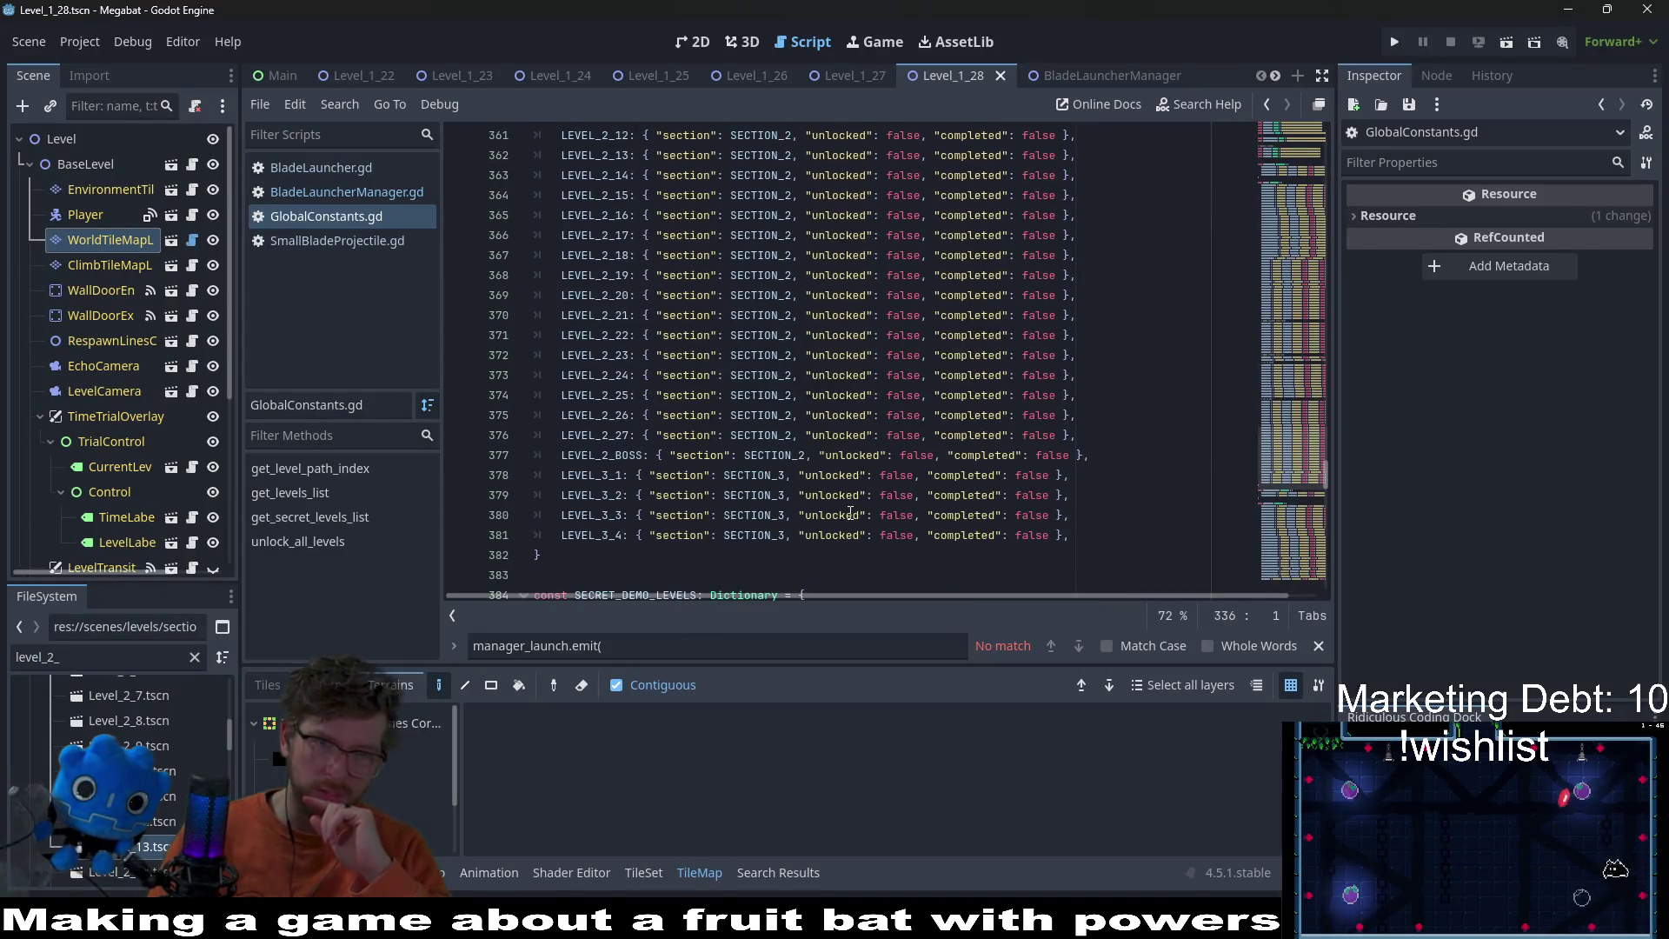
left_click_drag(1076, 434, 1110, 420)
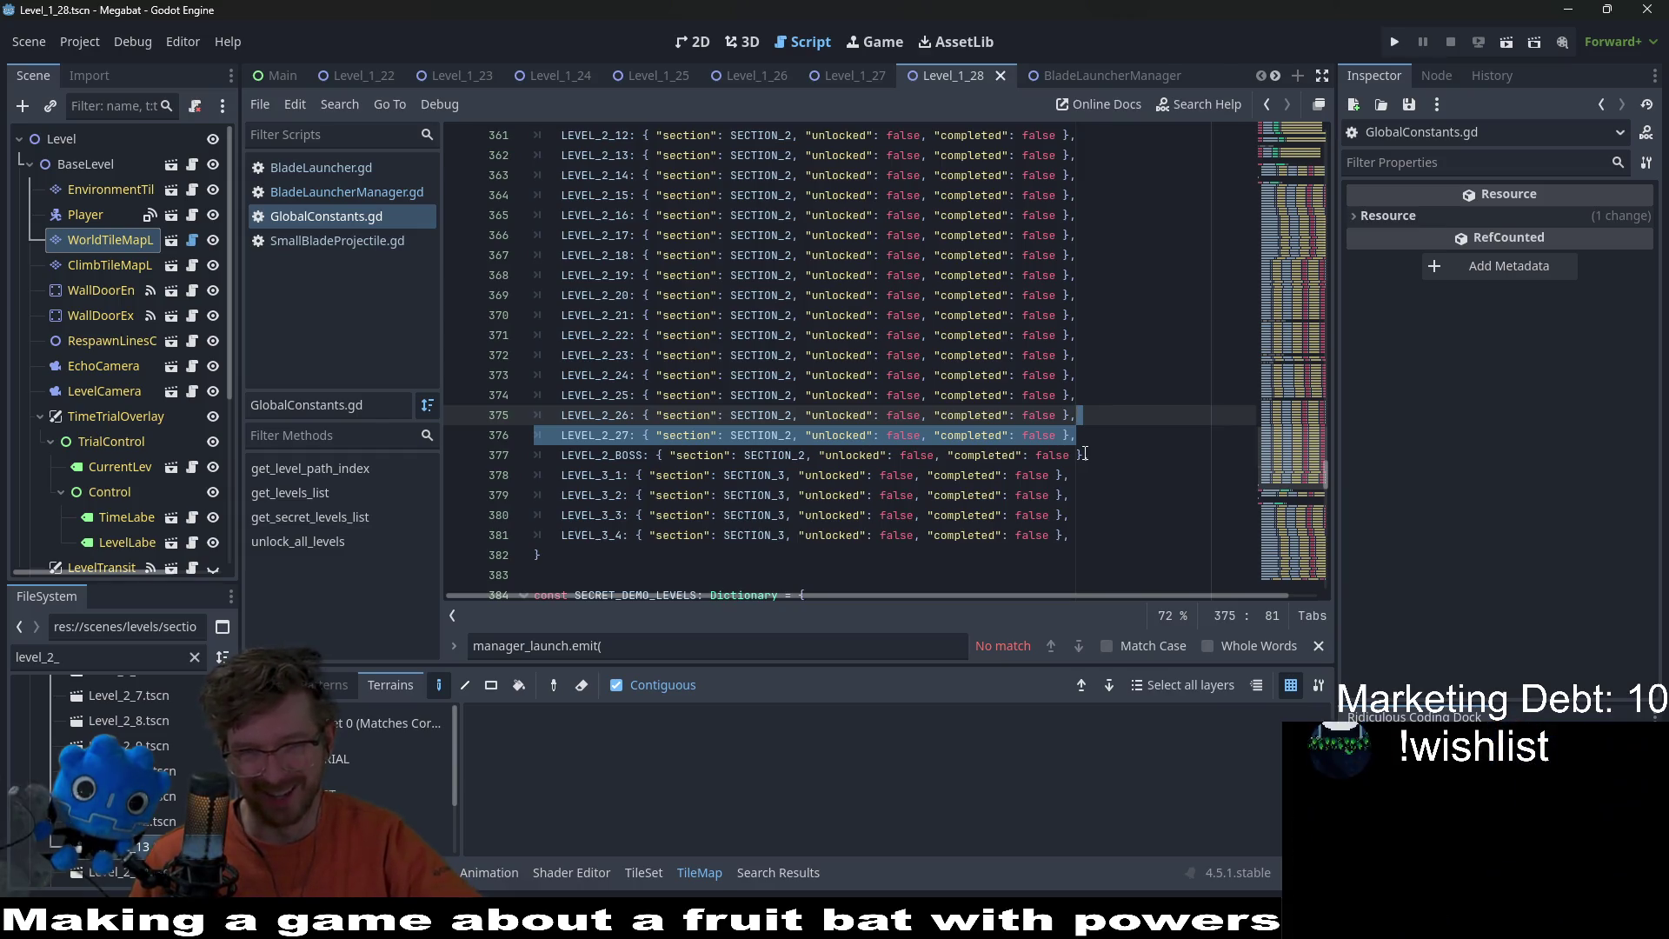
left_click(1132, 415)
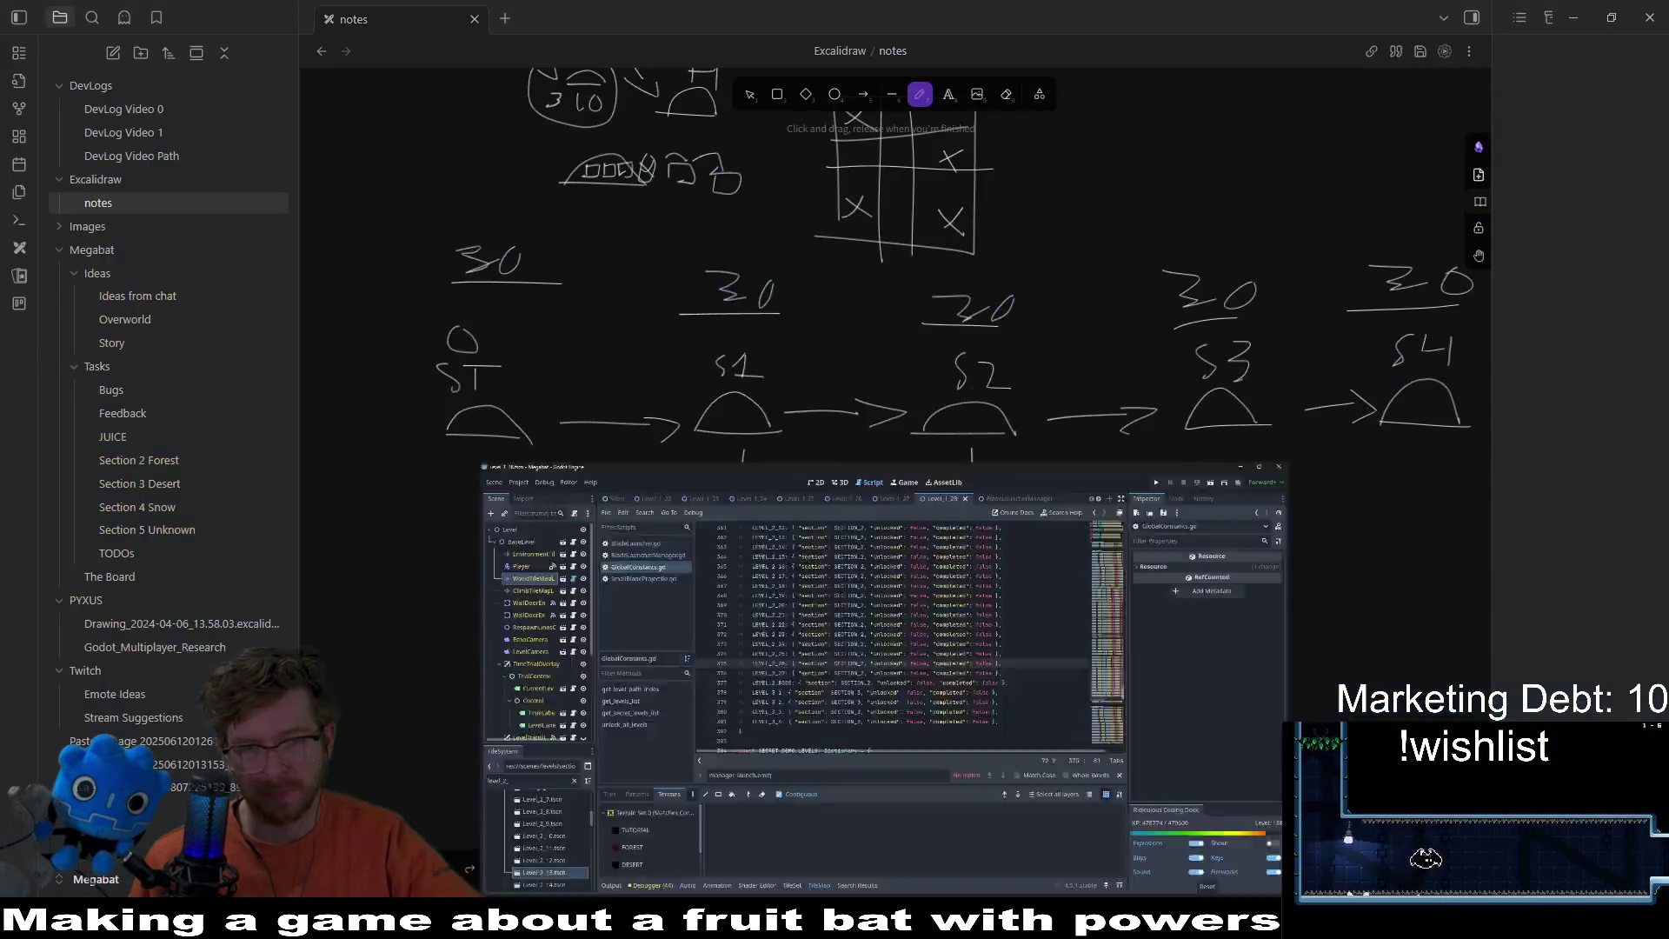
Step: Look through the LEVELS entries, then launch a debug run of the project
scroll(968, 477, "up", 10)
scroll(969, 477, "up", 10)
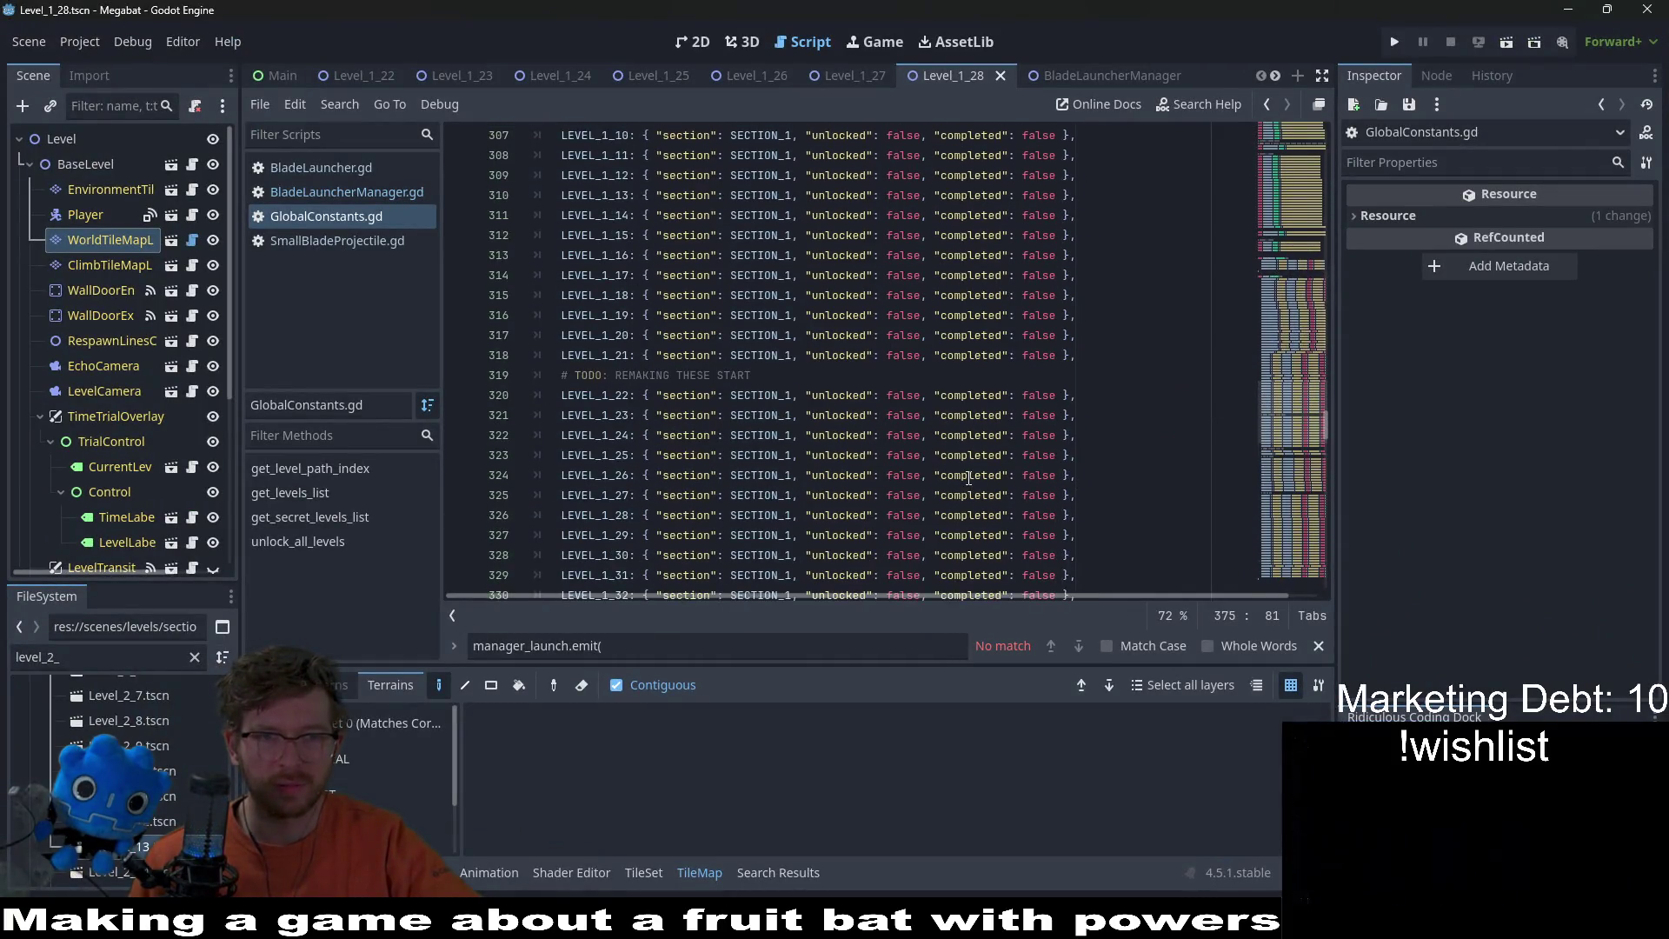
scroll(969, 477, "up", 2)
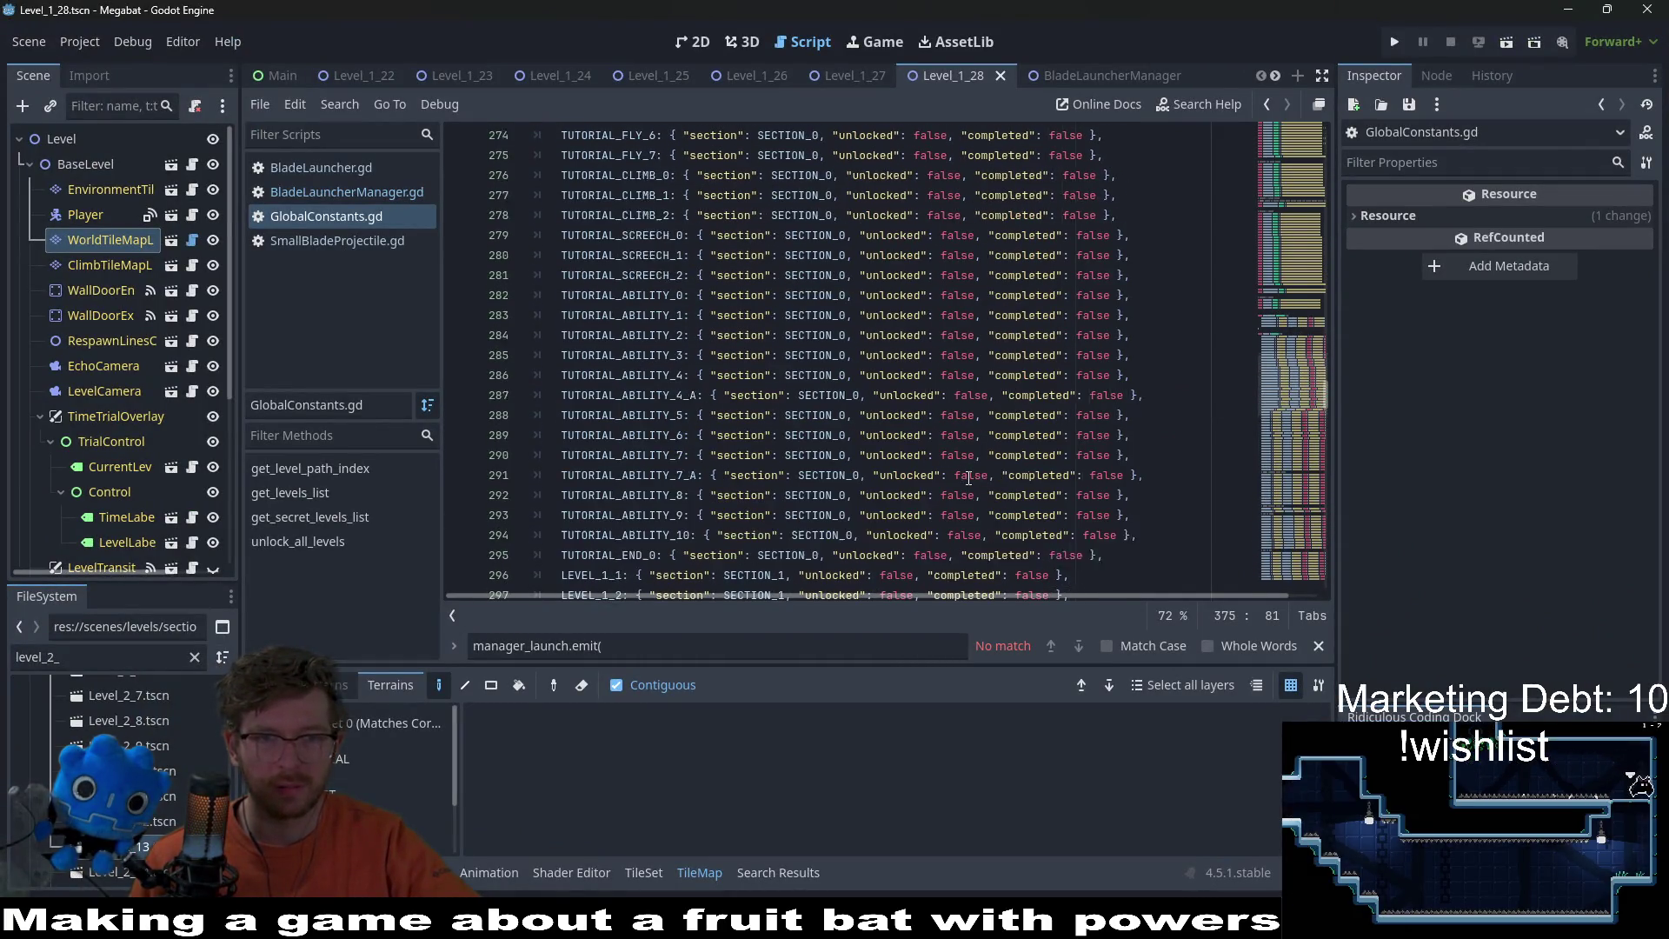
scroll(968, 477, "up", 3)
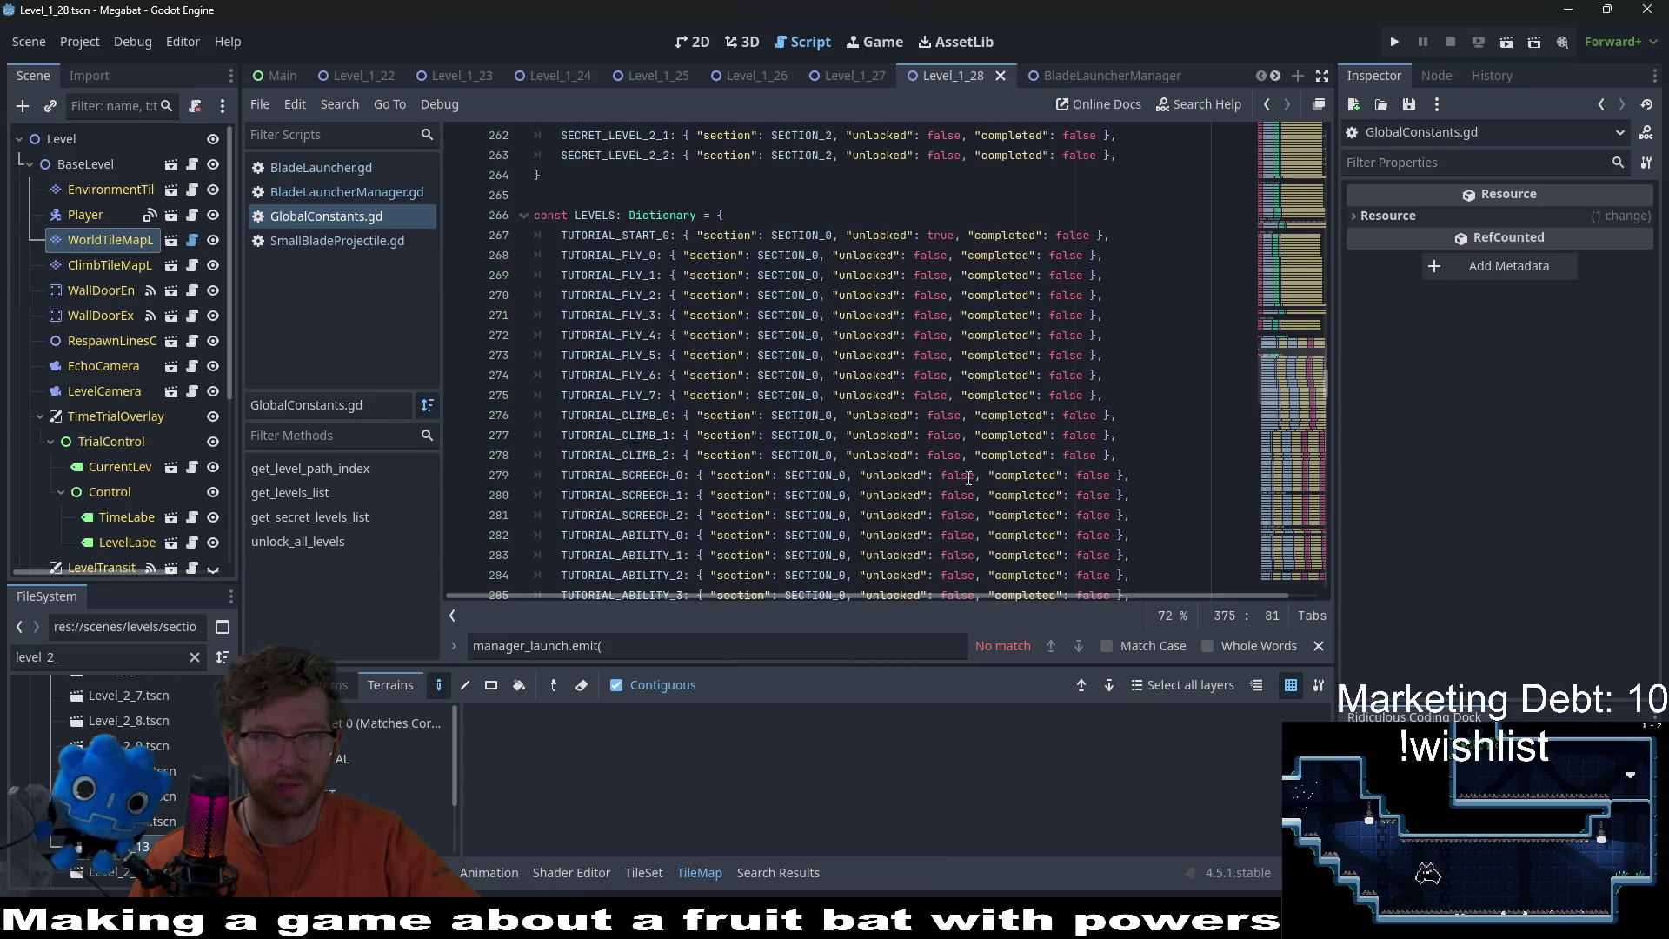
scroll(969, 477, "down", 4)
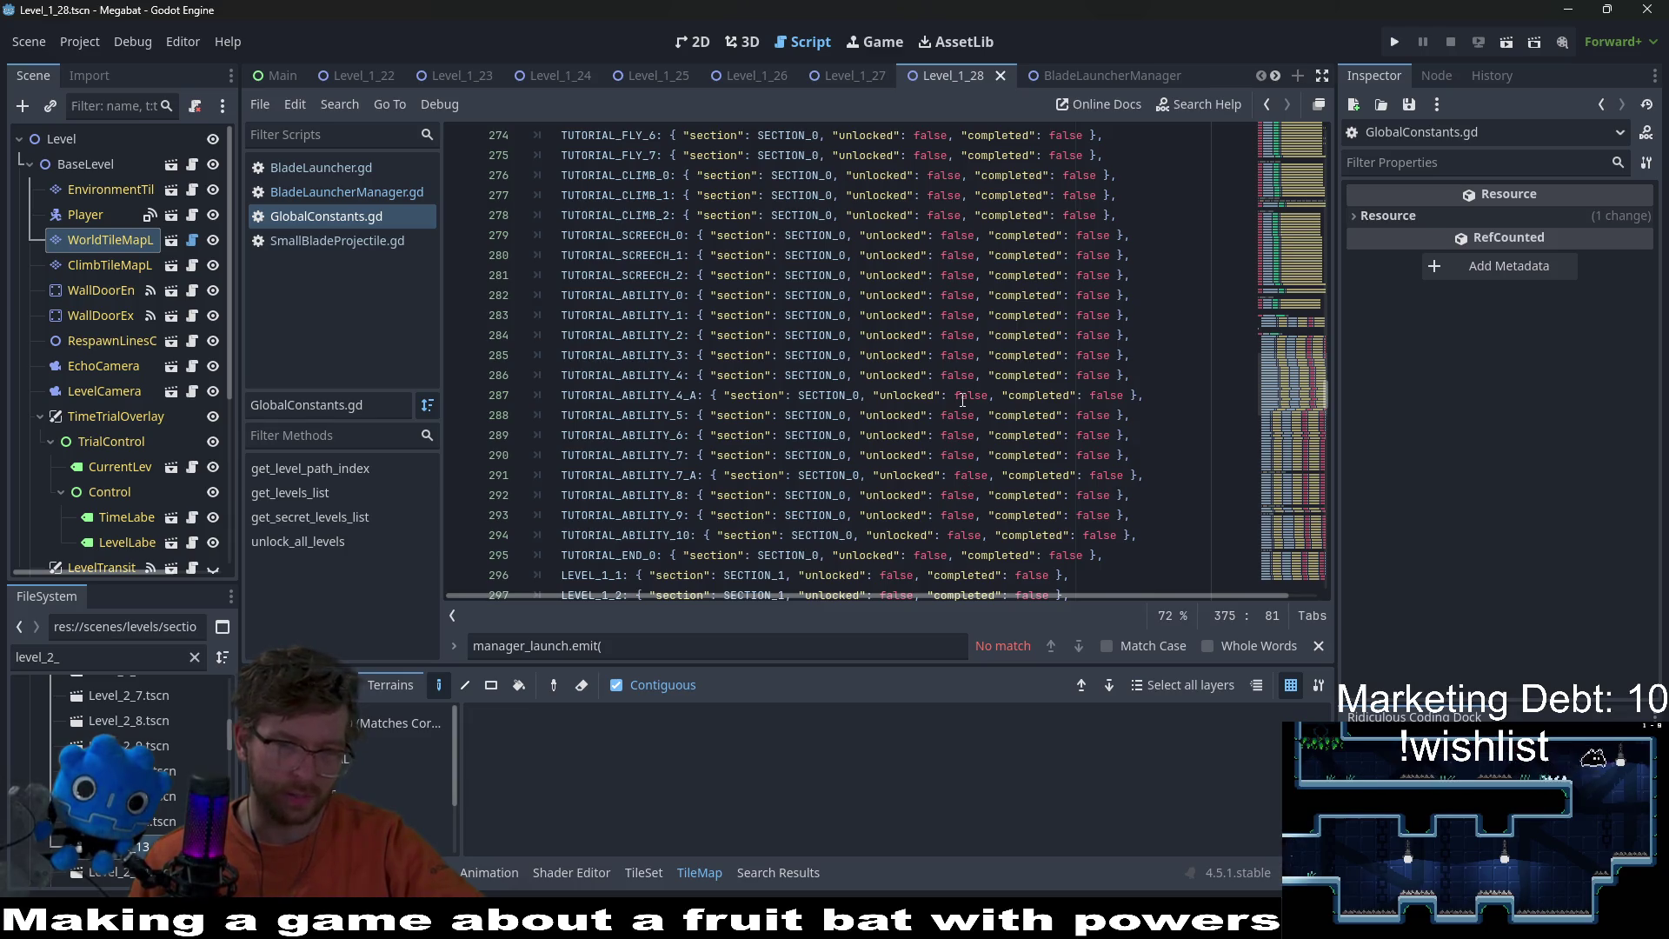
scroll(962, 401, "up", 4)
scroll(964, 401, "down", 6)
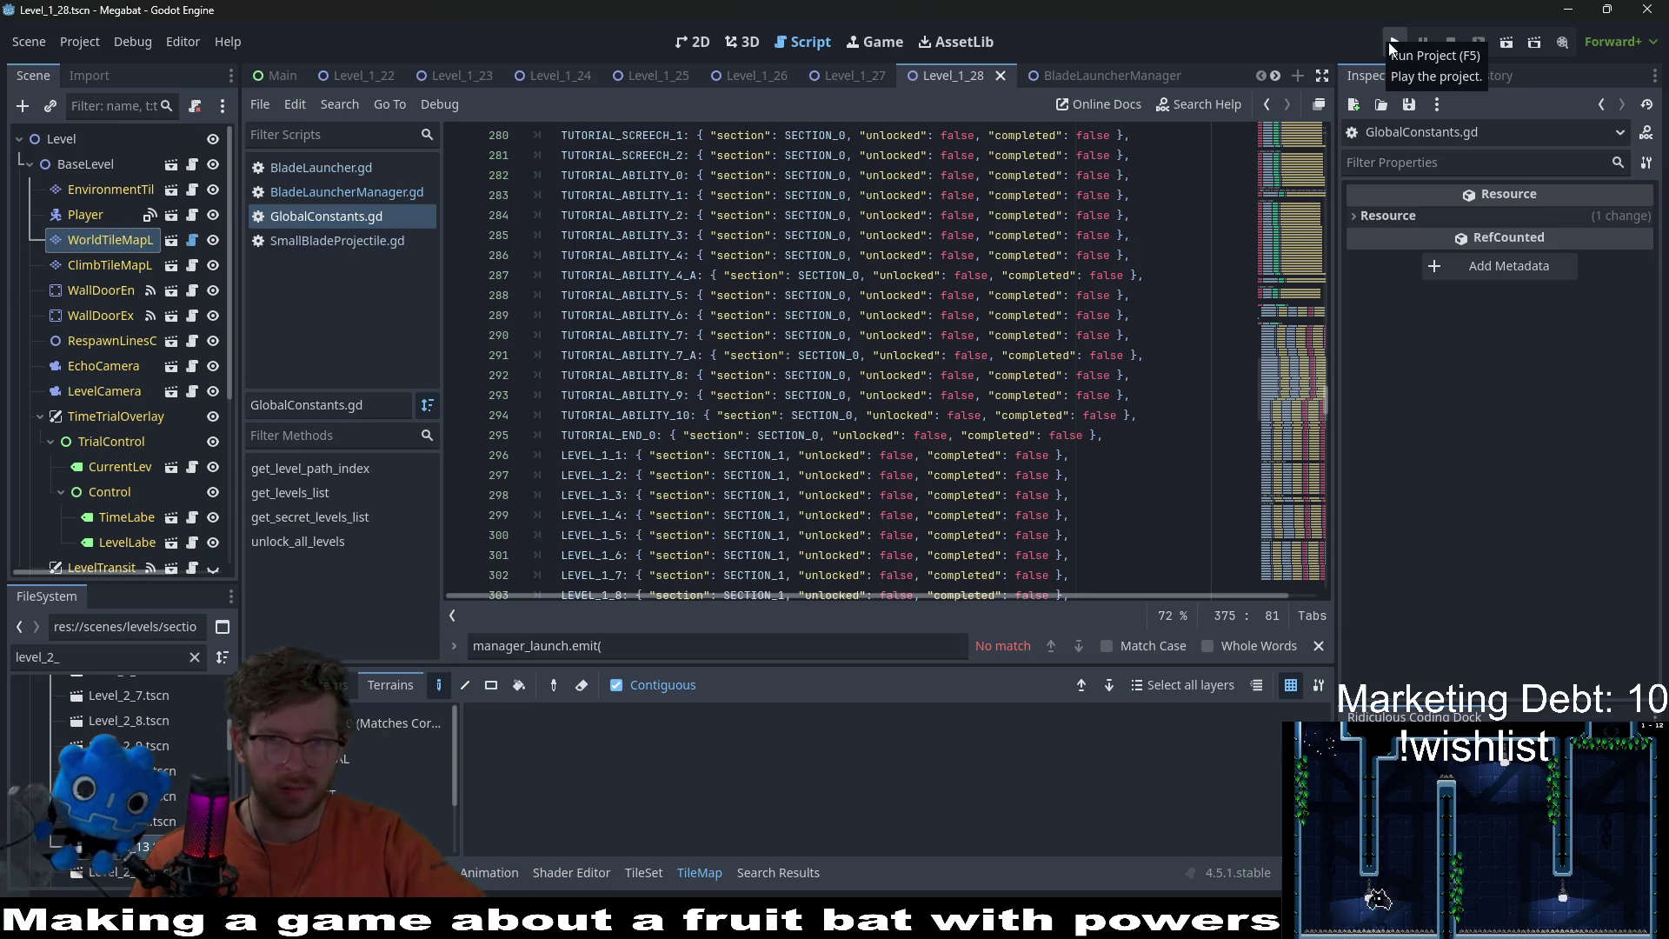
left_click(1394, 42)
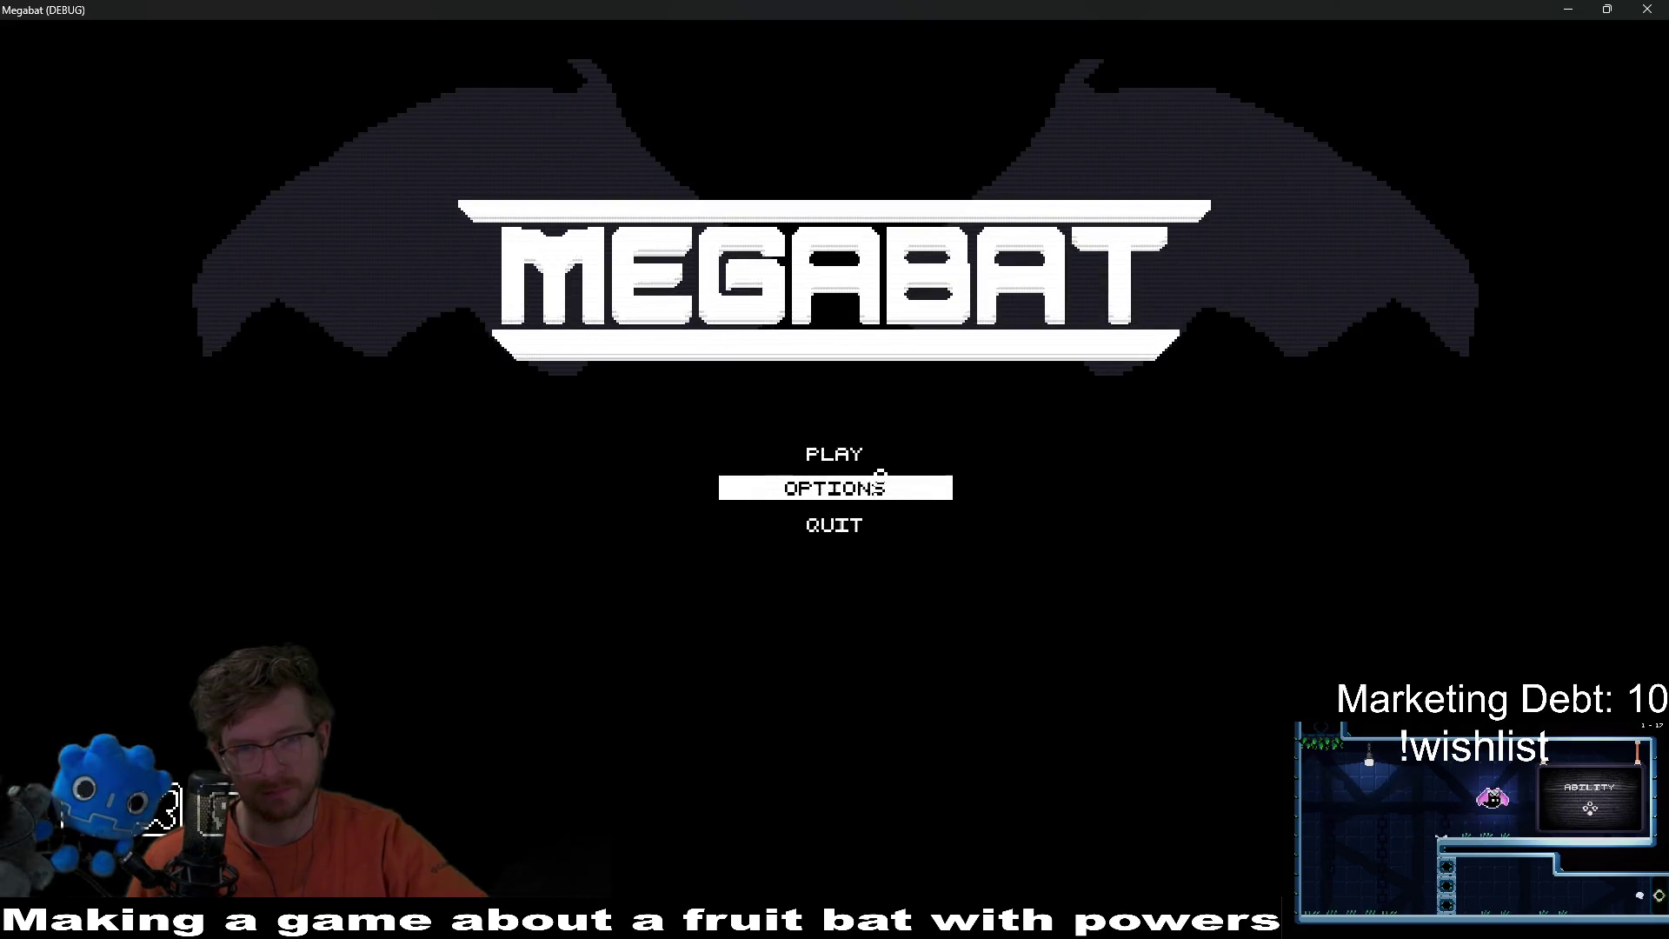
Step: Start PLAY, load the saved profile, and view the first world's level grid
left_click(804, 454)
left_click(802, 434)
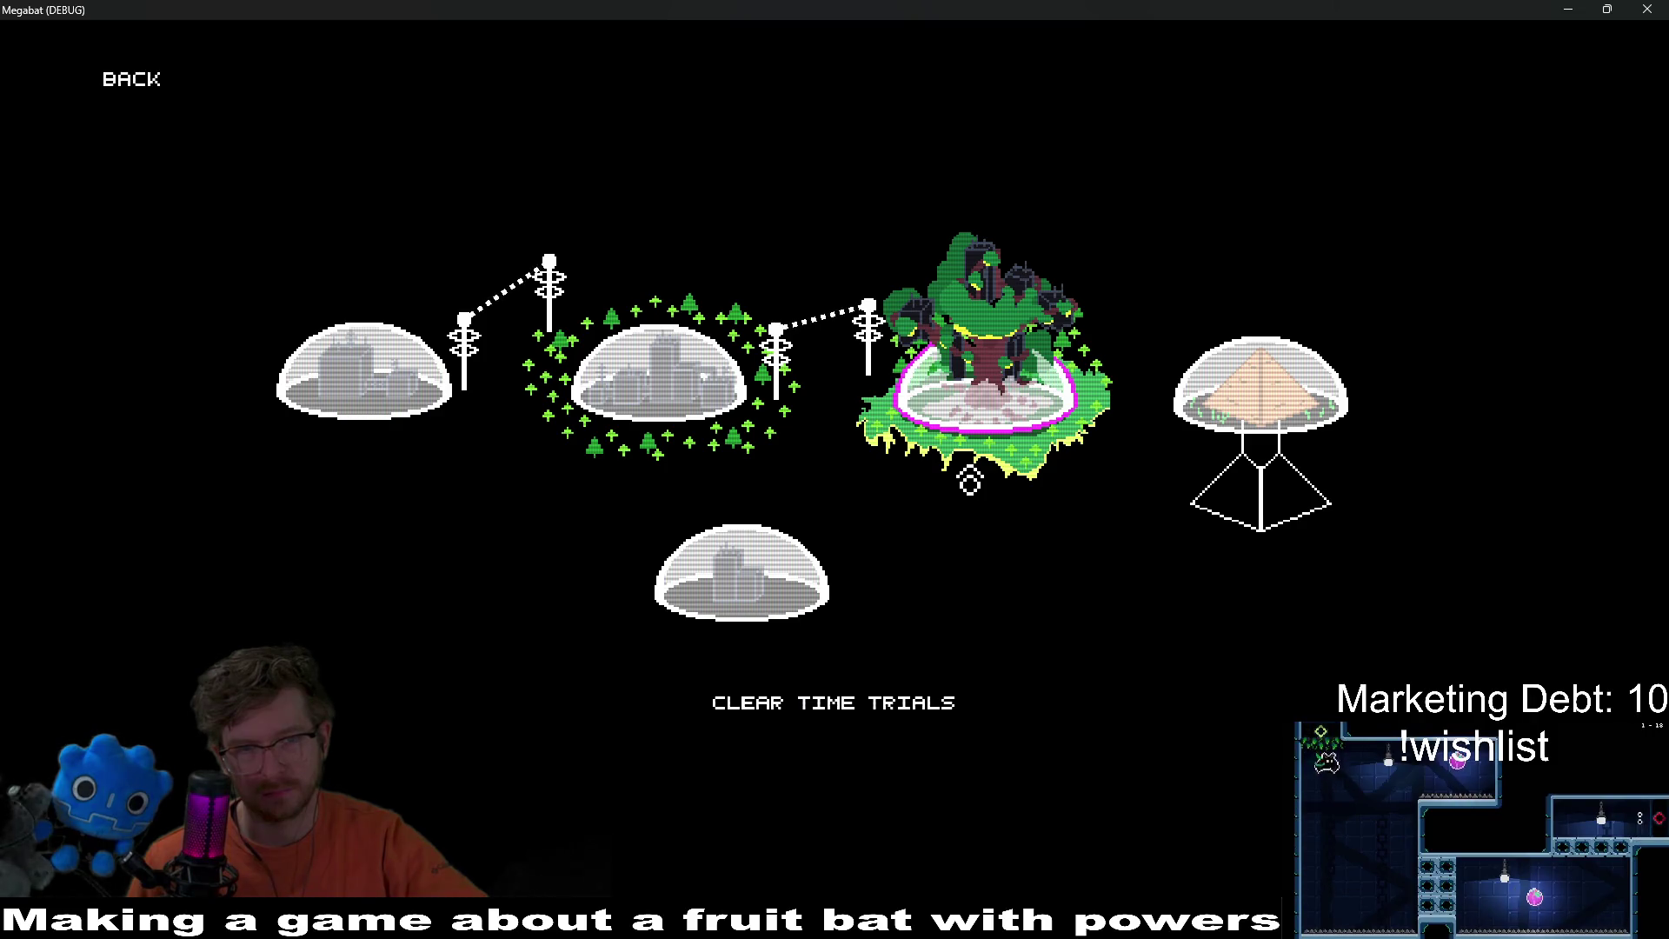
left_click(406, 403)
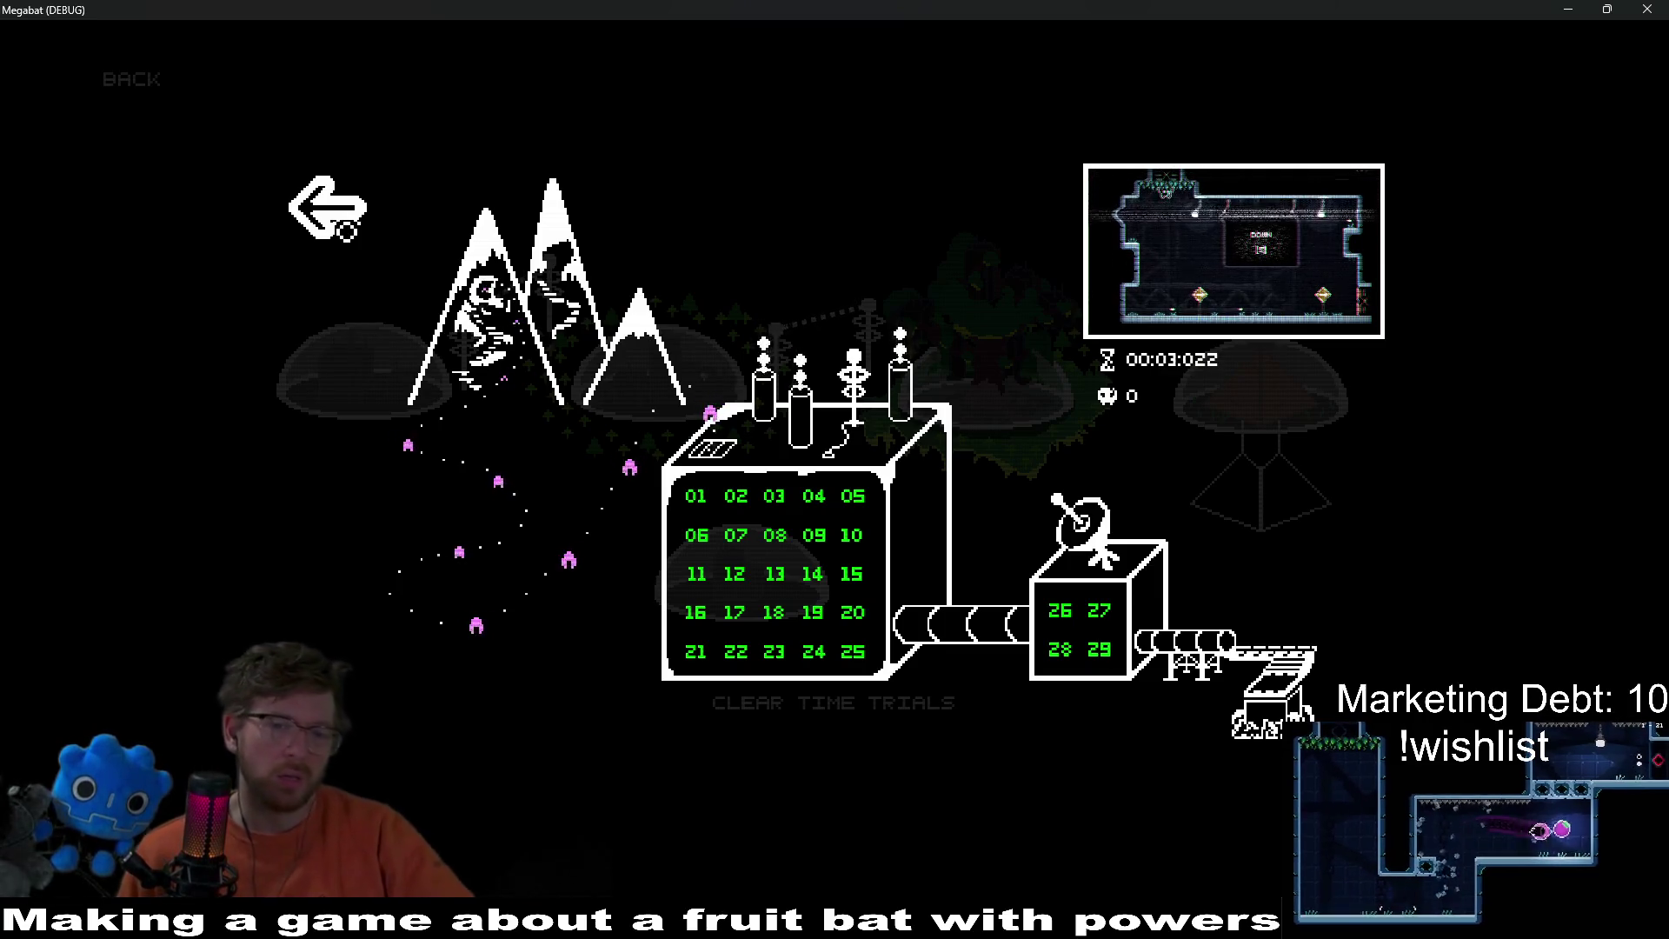
left_click(349, 231)
Step: Open the second world's level grid, browse its levels, and return to the map
key("Right")
key("Return")
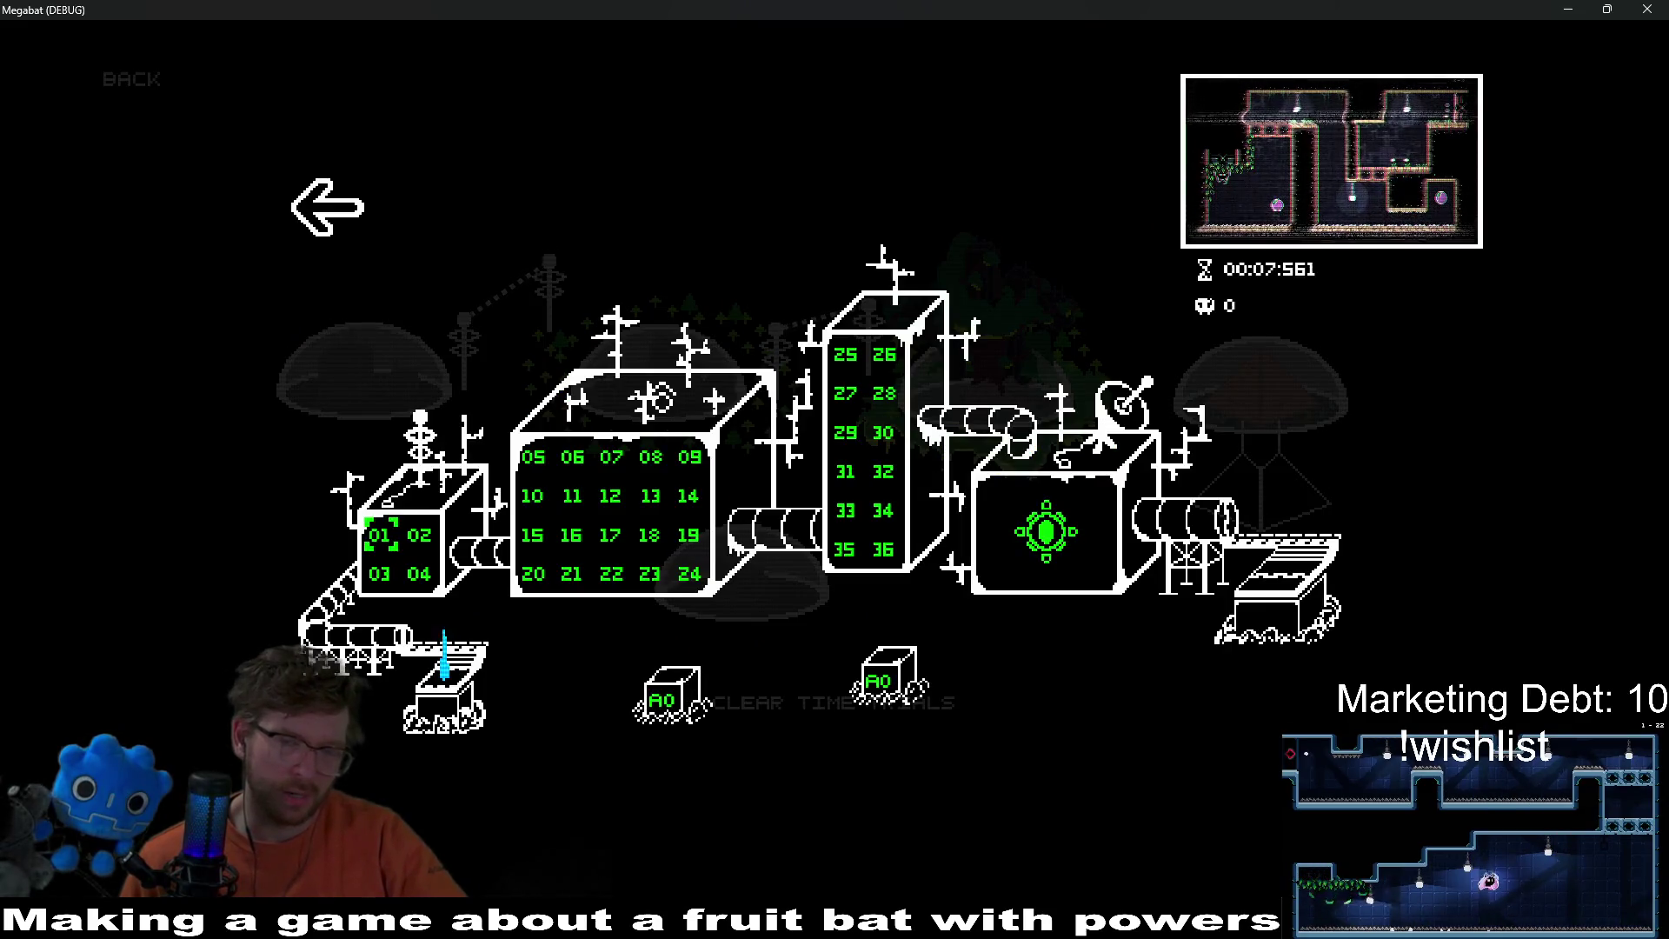
key("Down")
key("Right")
key("Right")
key("Right")
key("Up")
key("Left")
key("Escape")
Step: Recheck the first world's level grid, then move to the second world
left_click(402, 395)
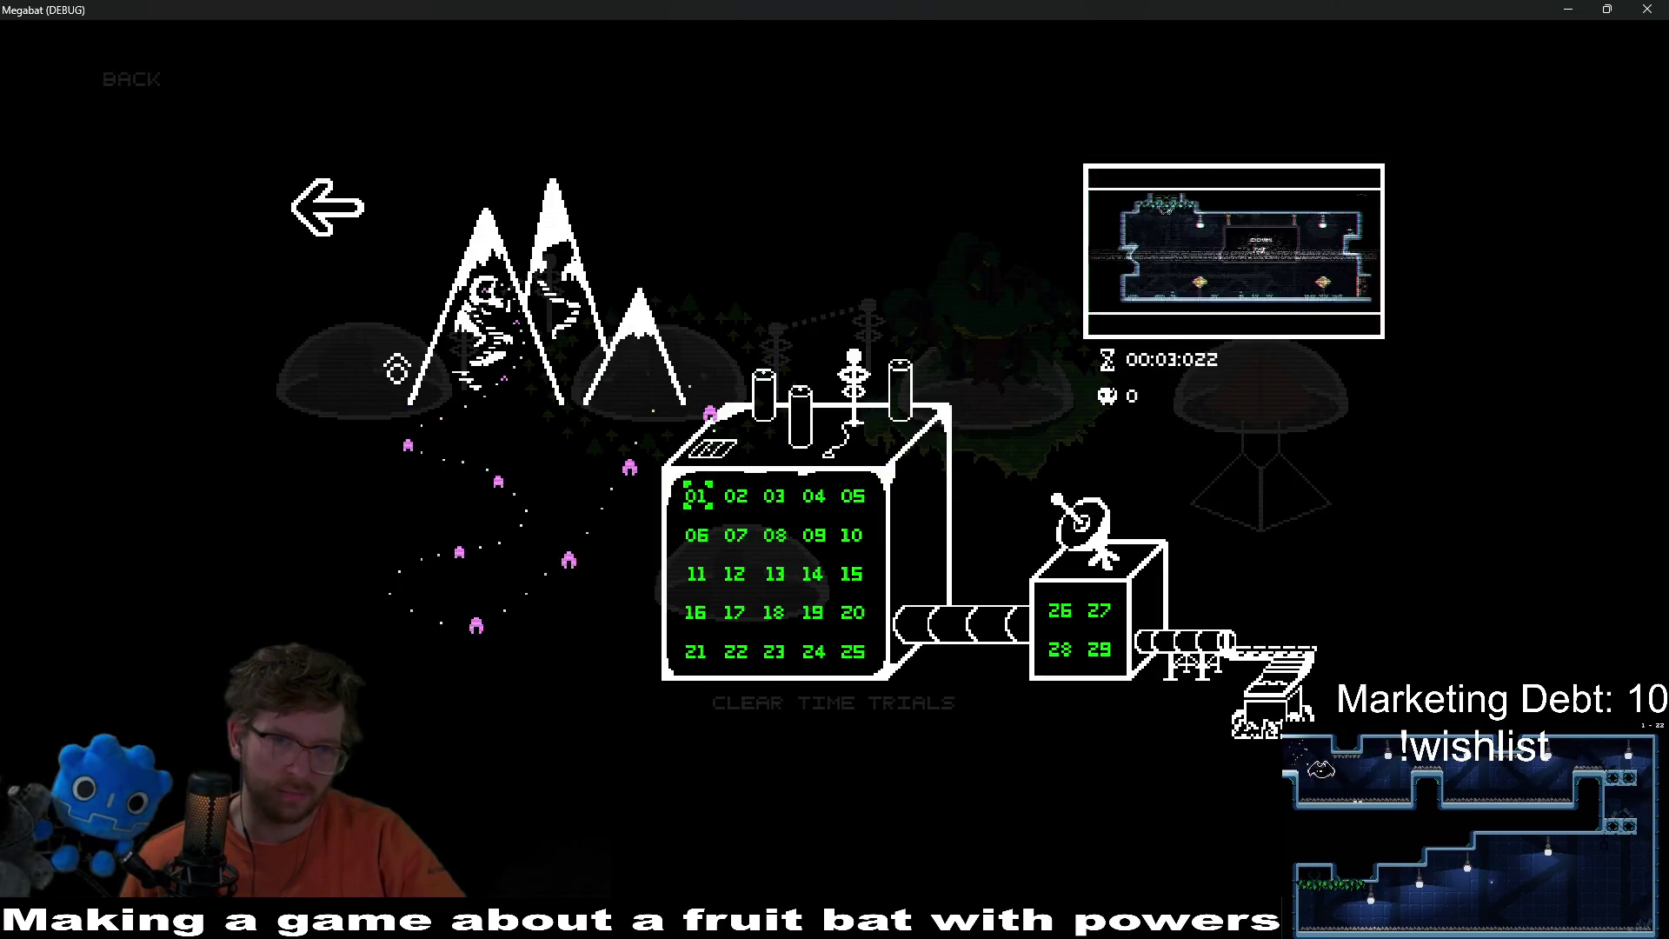
left_click(352, 239)
key("Right")
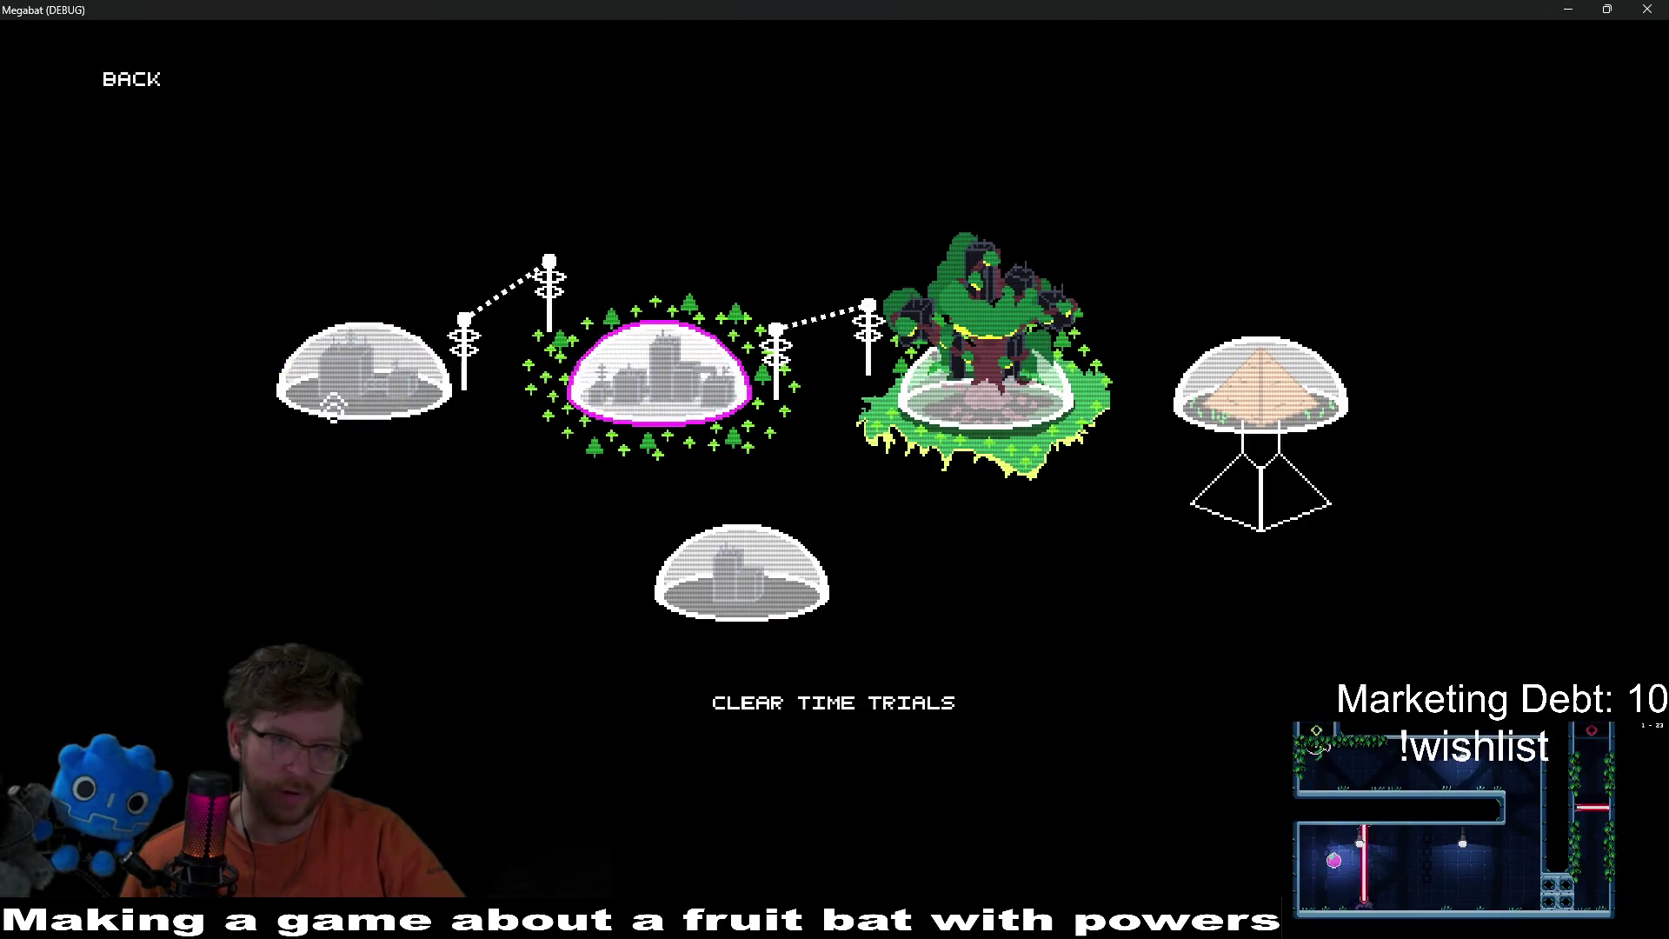
key("Return")
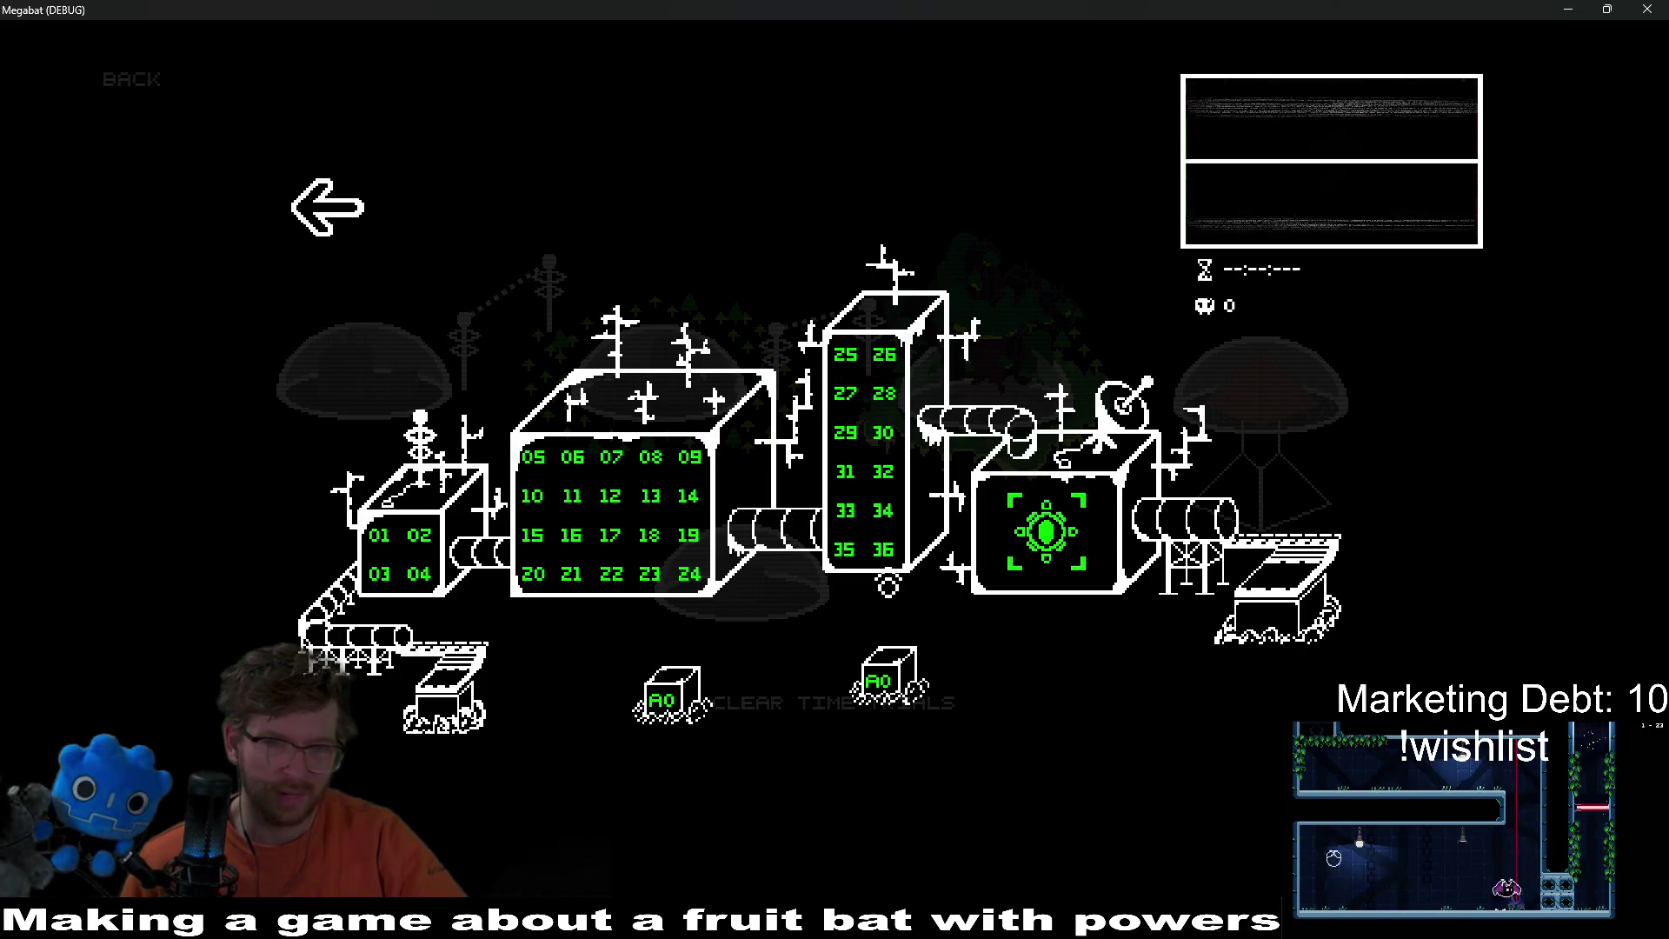
key("Escape")
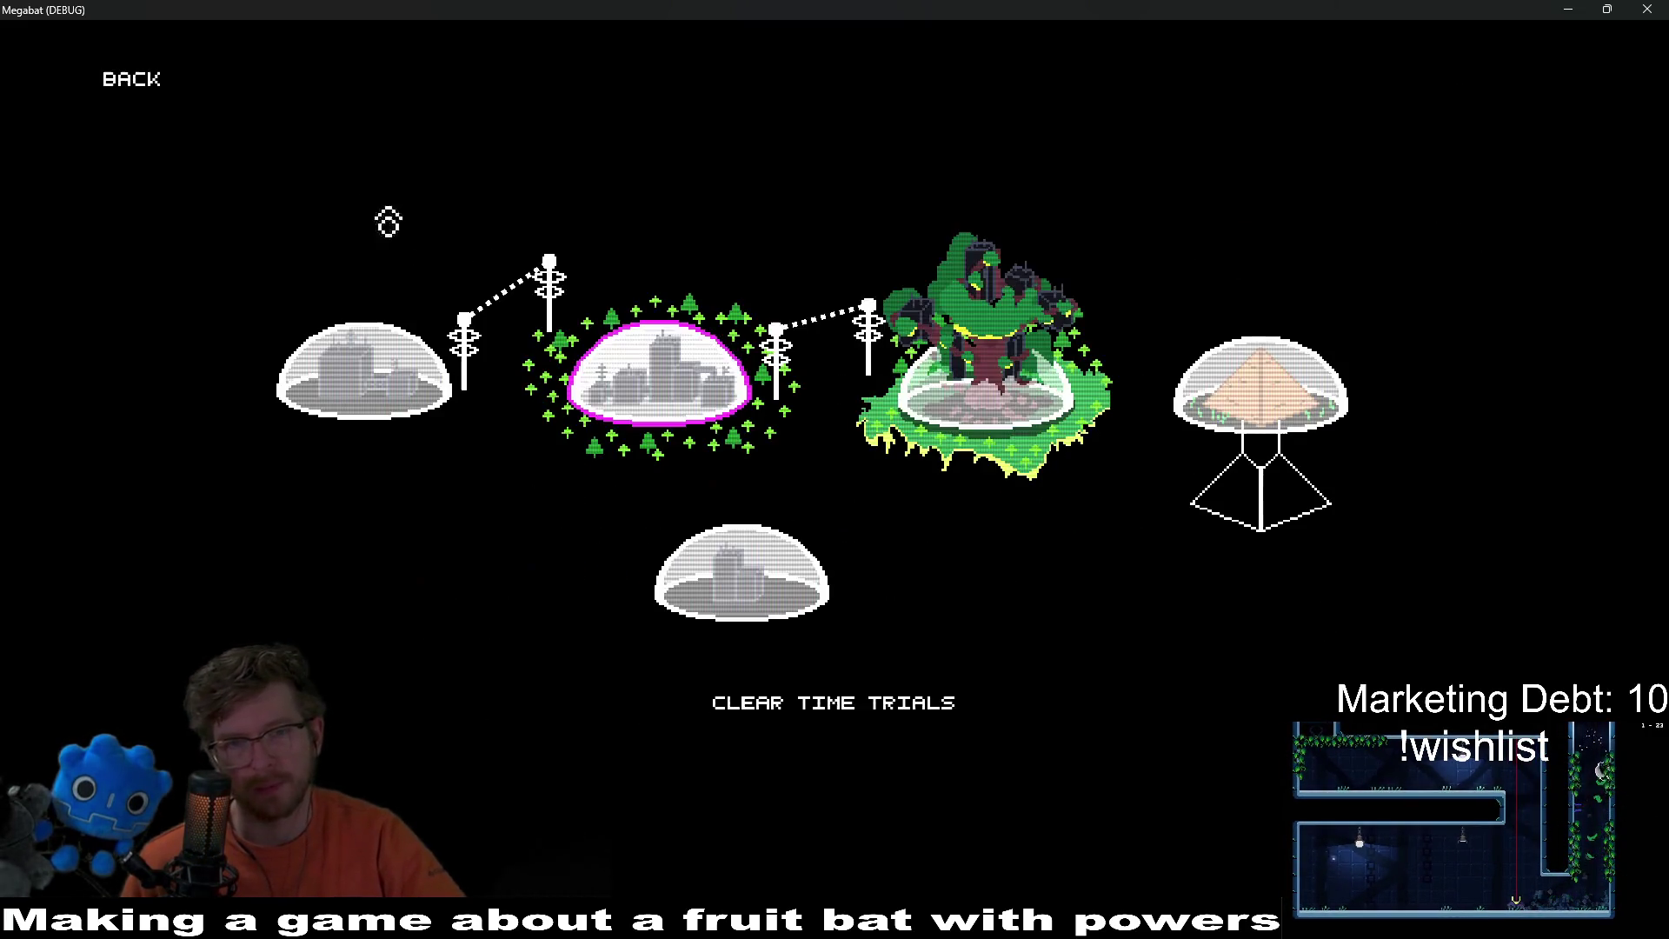
key("Return")
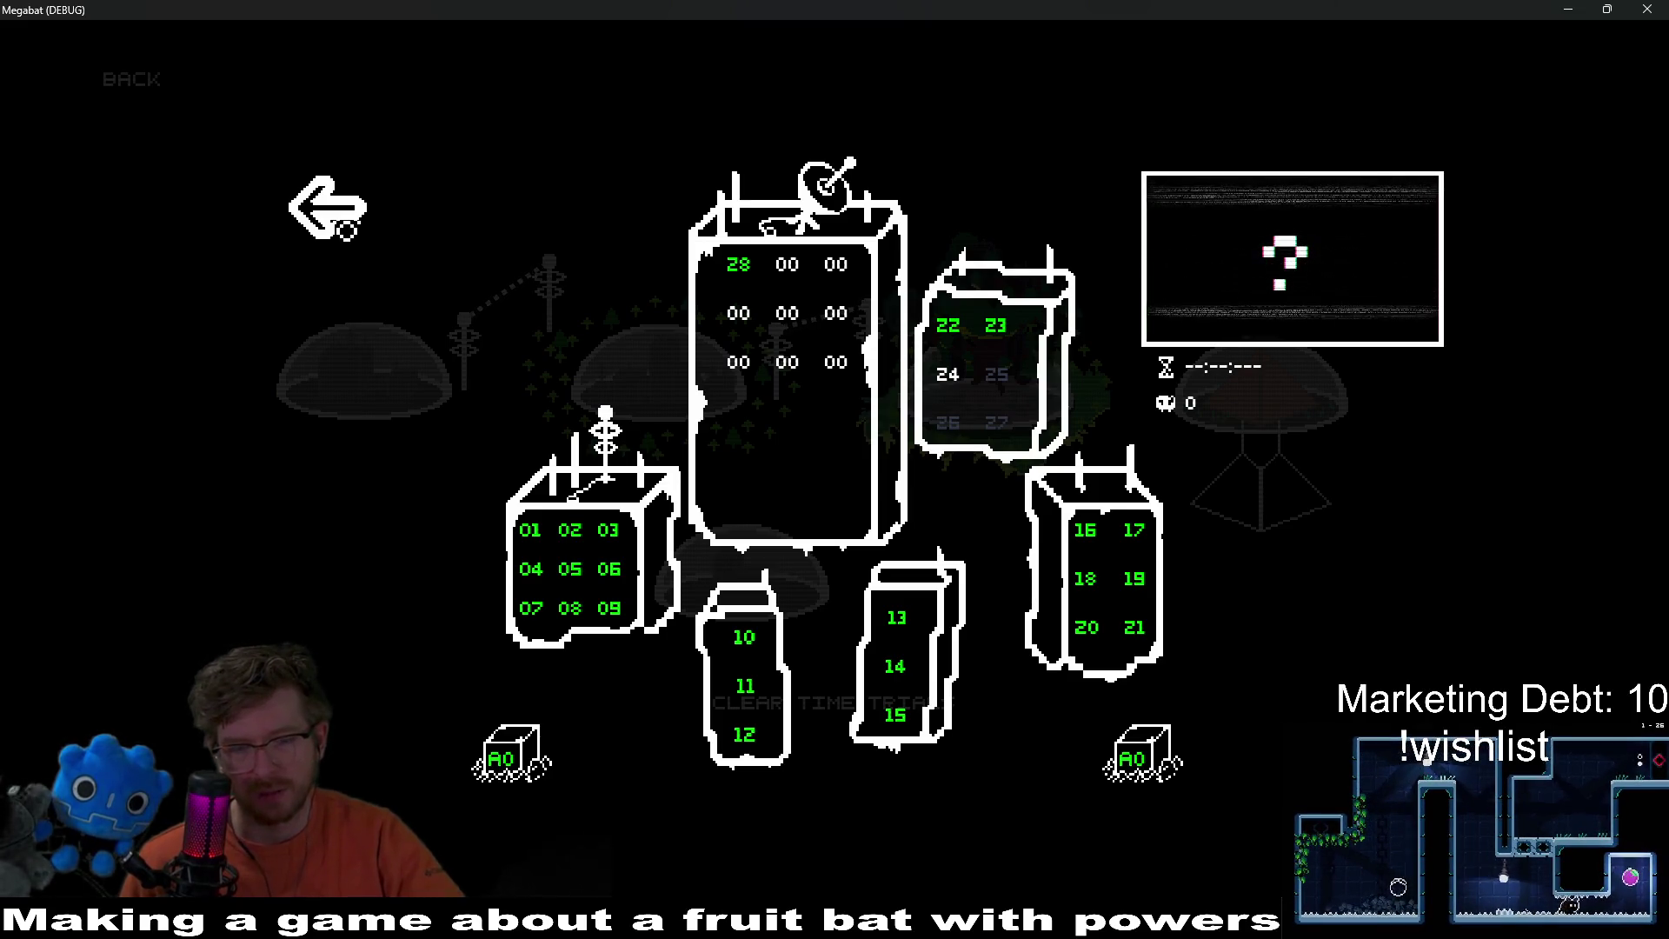
left_click(347, 230)
key("Left")
key("Return")
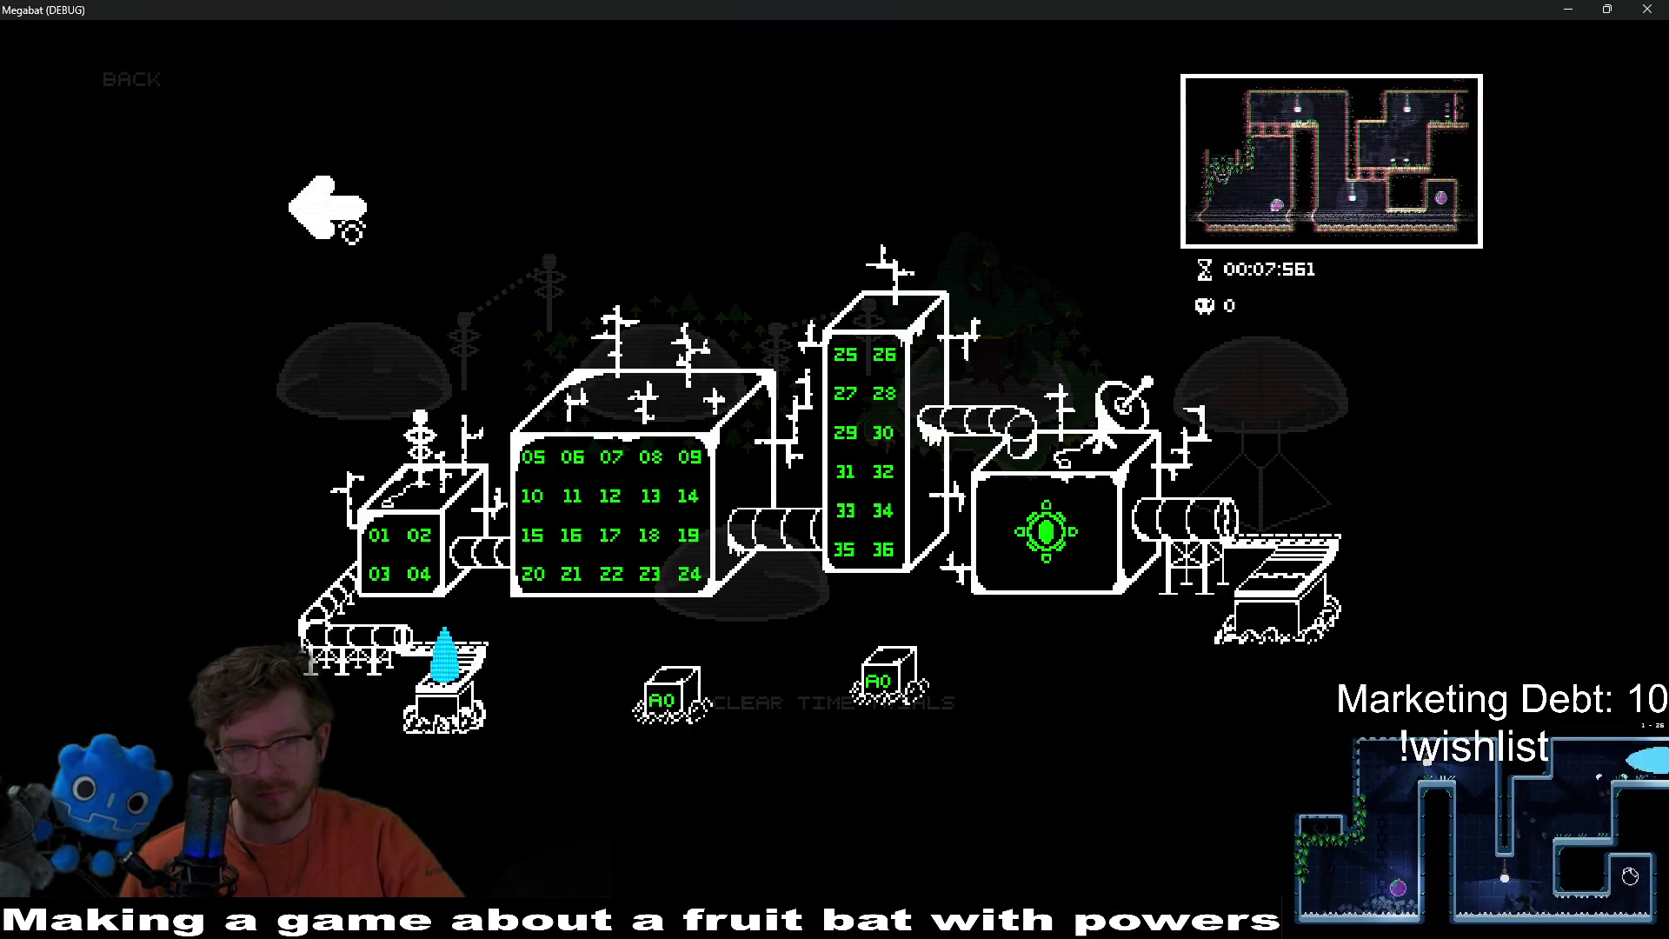
left_click(351, 233)
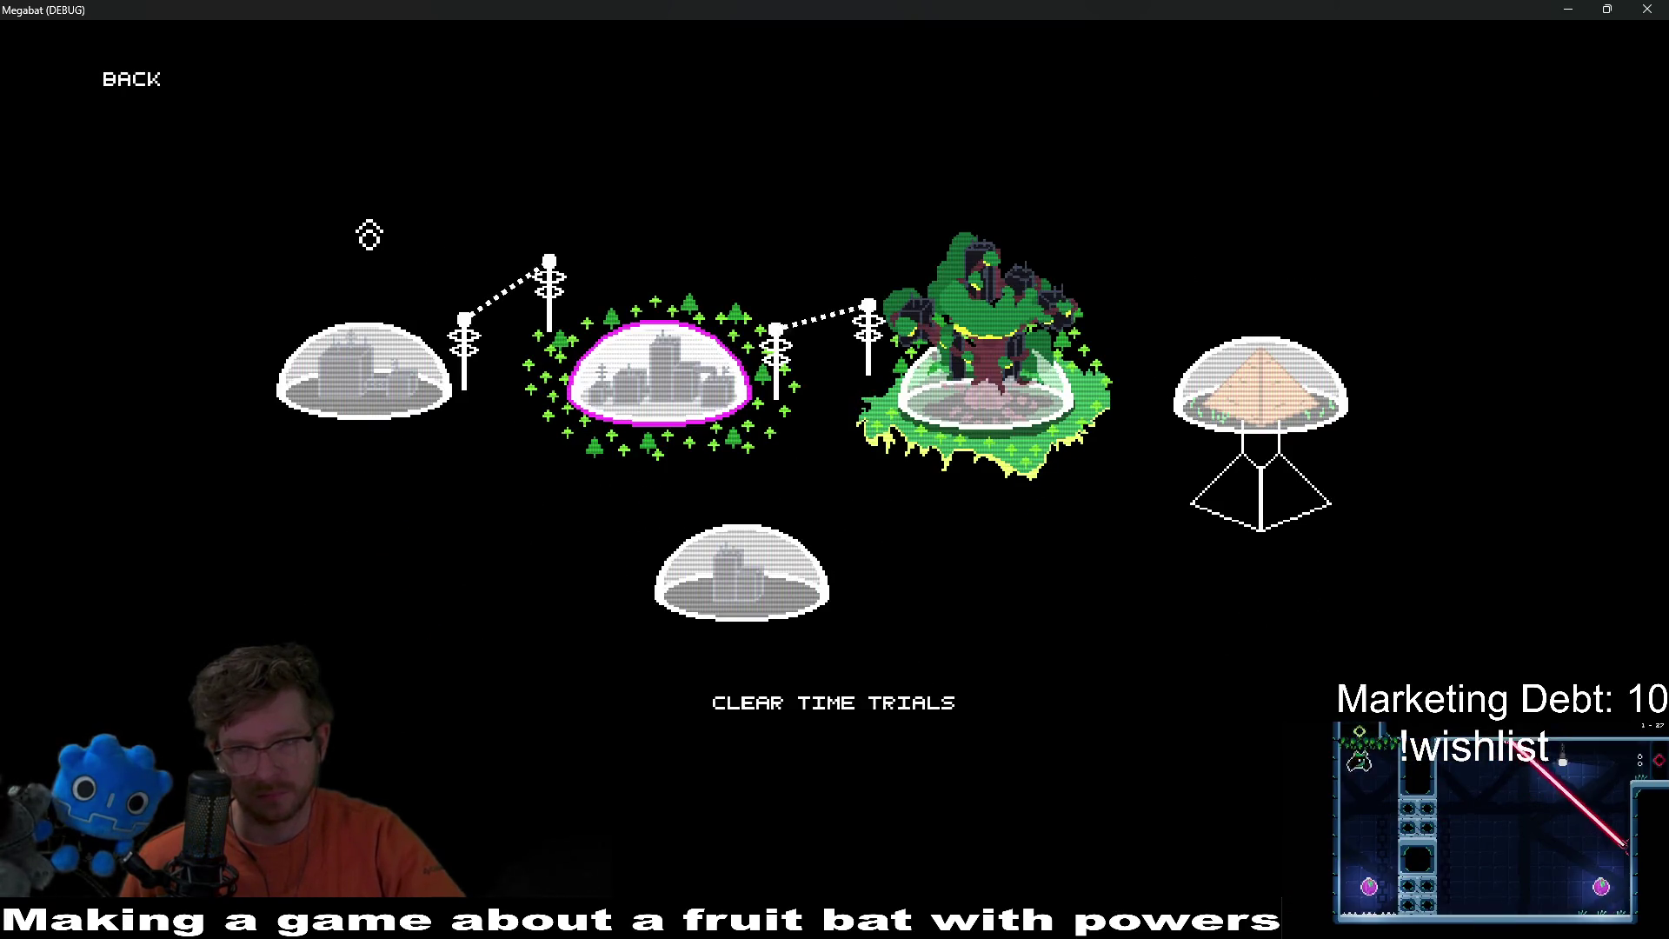
key("Right")
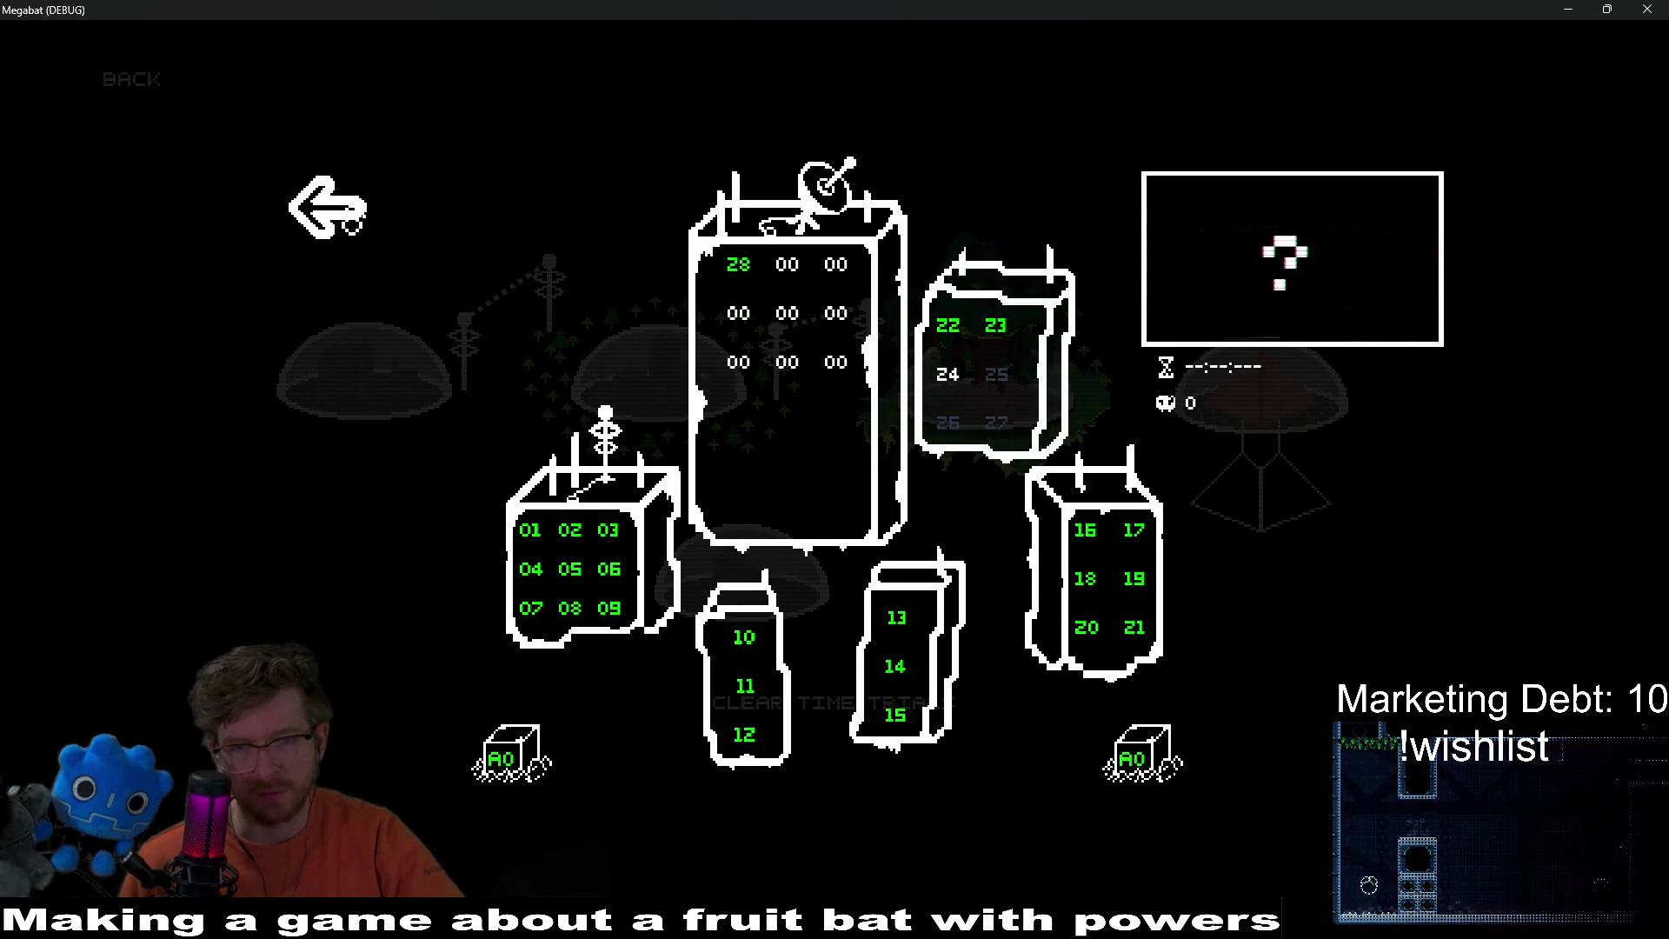
left_click(351, 224)
left_click(1266, 408)
left_click(357, 223)
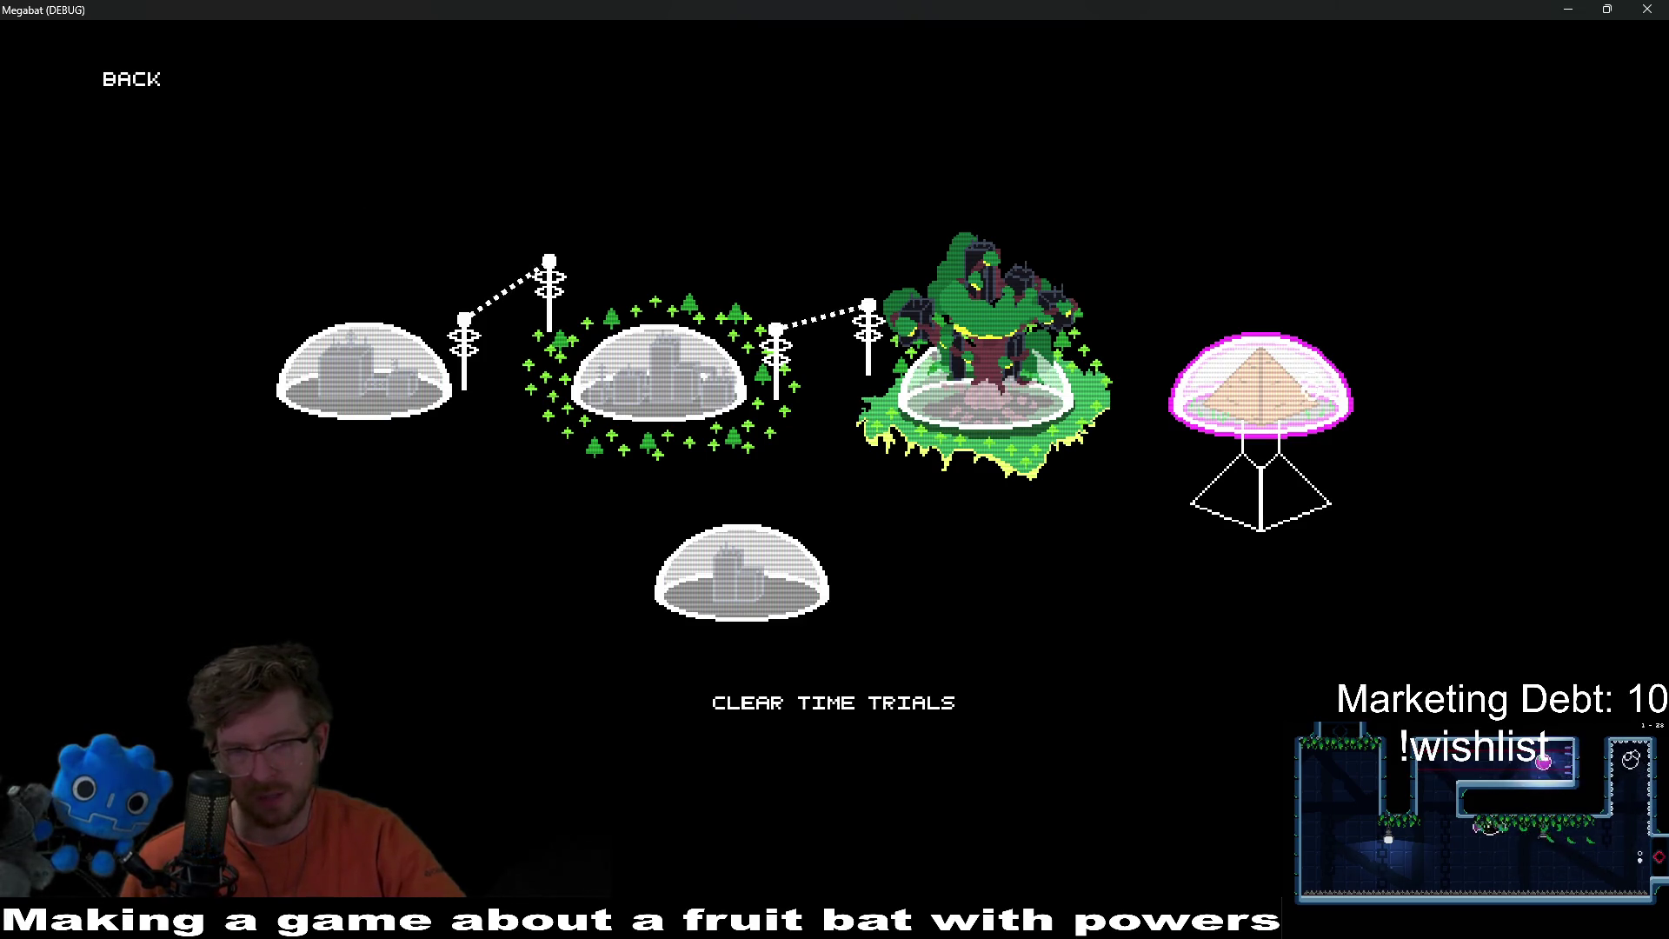
Step: Check the bottom world's 13 levels and the 36-level world, stop the run with F8, and return to Obsidian
left_click(742, 573)
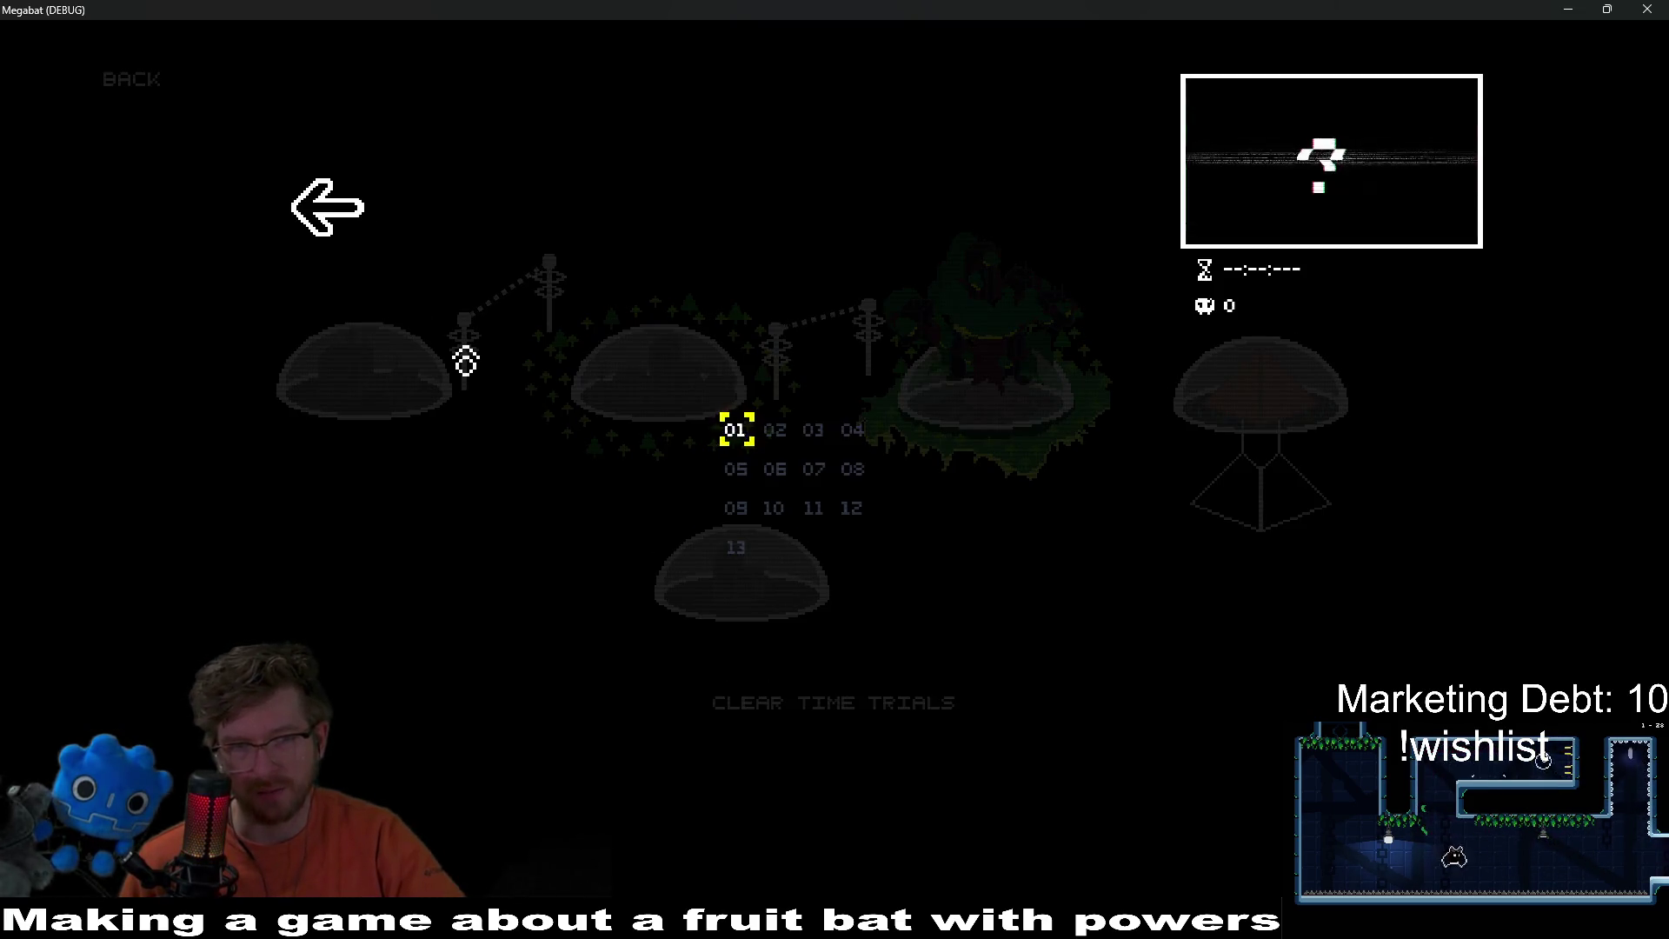
left_click(358, 244)
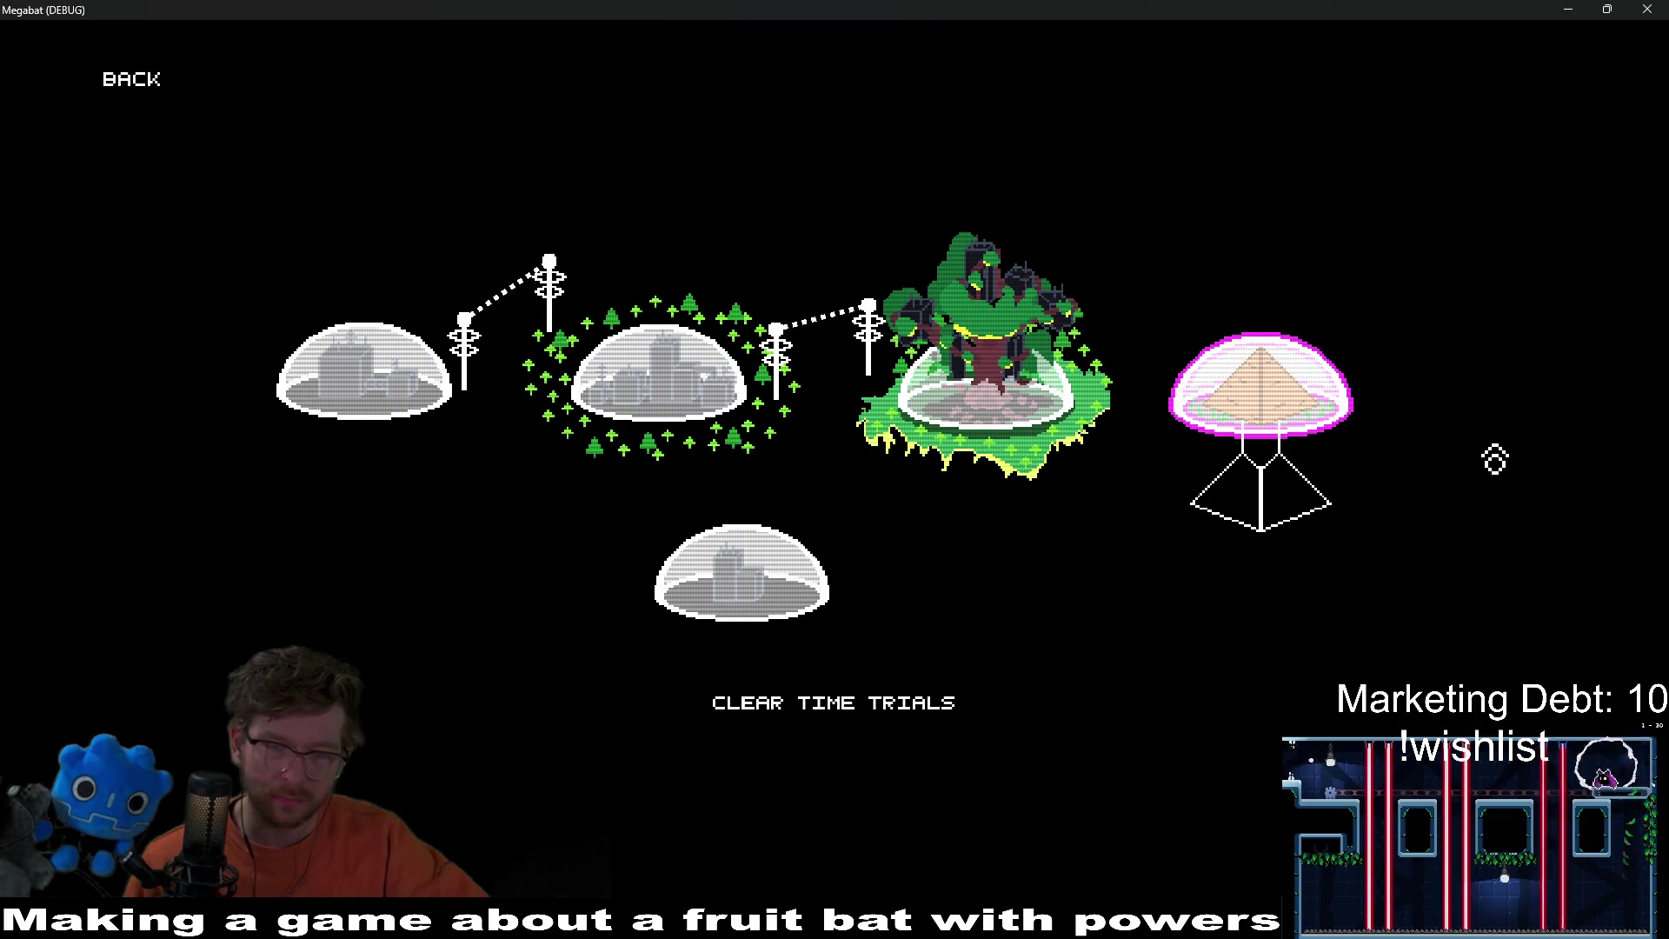
left_click(417, 373)
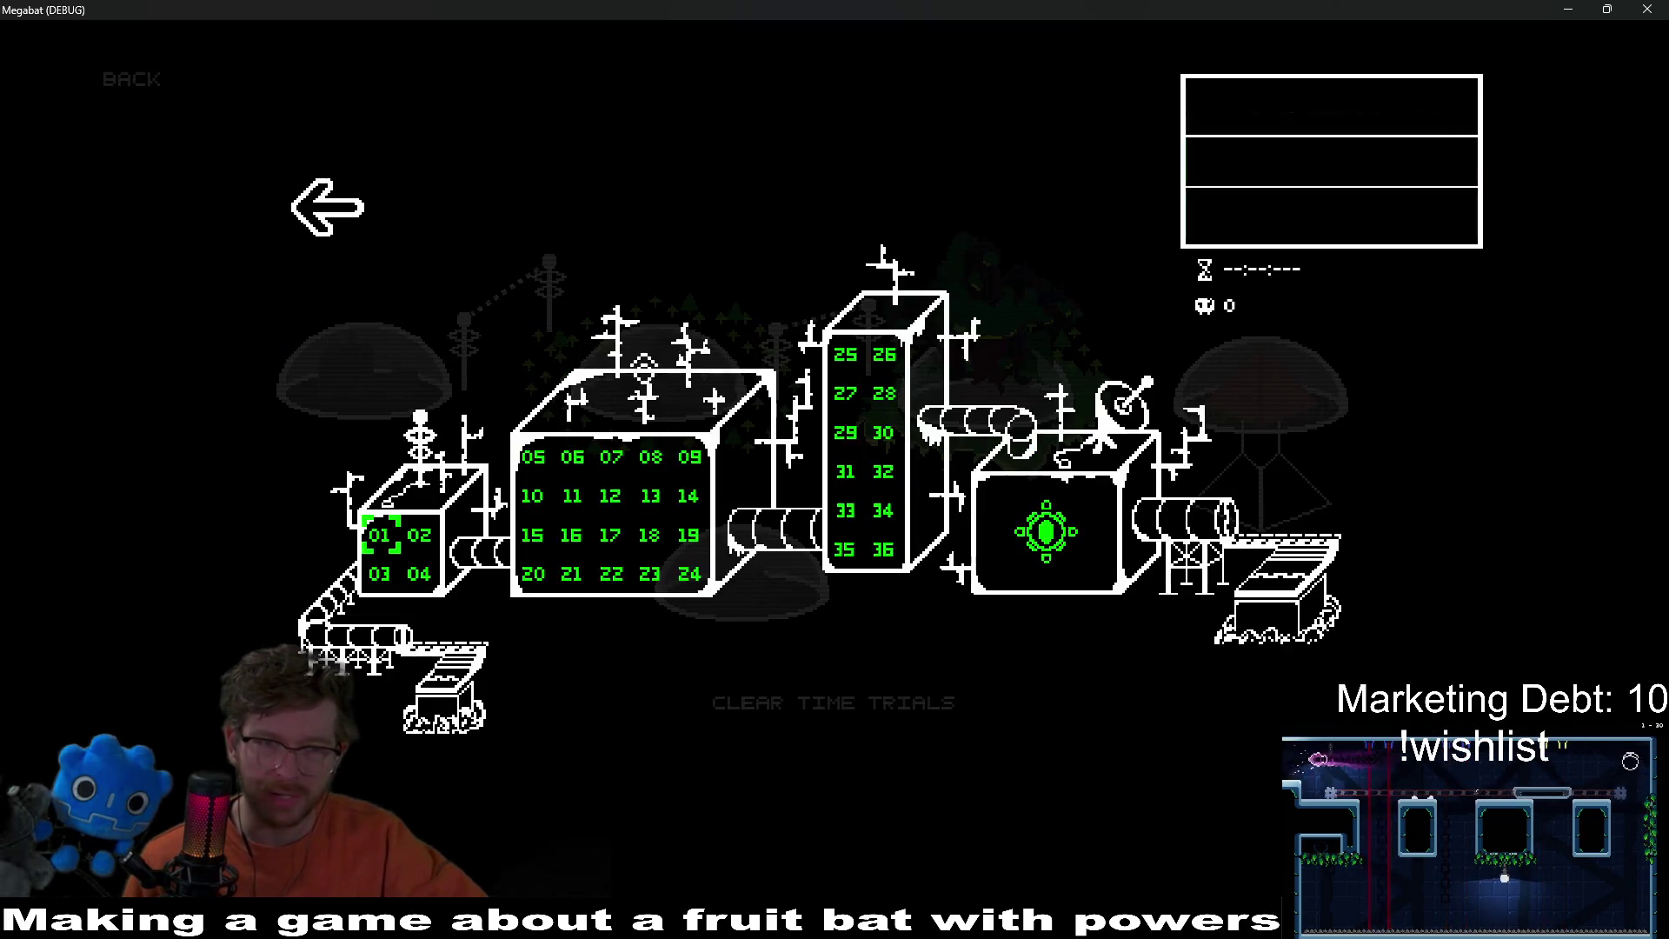
left_click(333, 248)
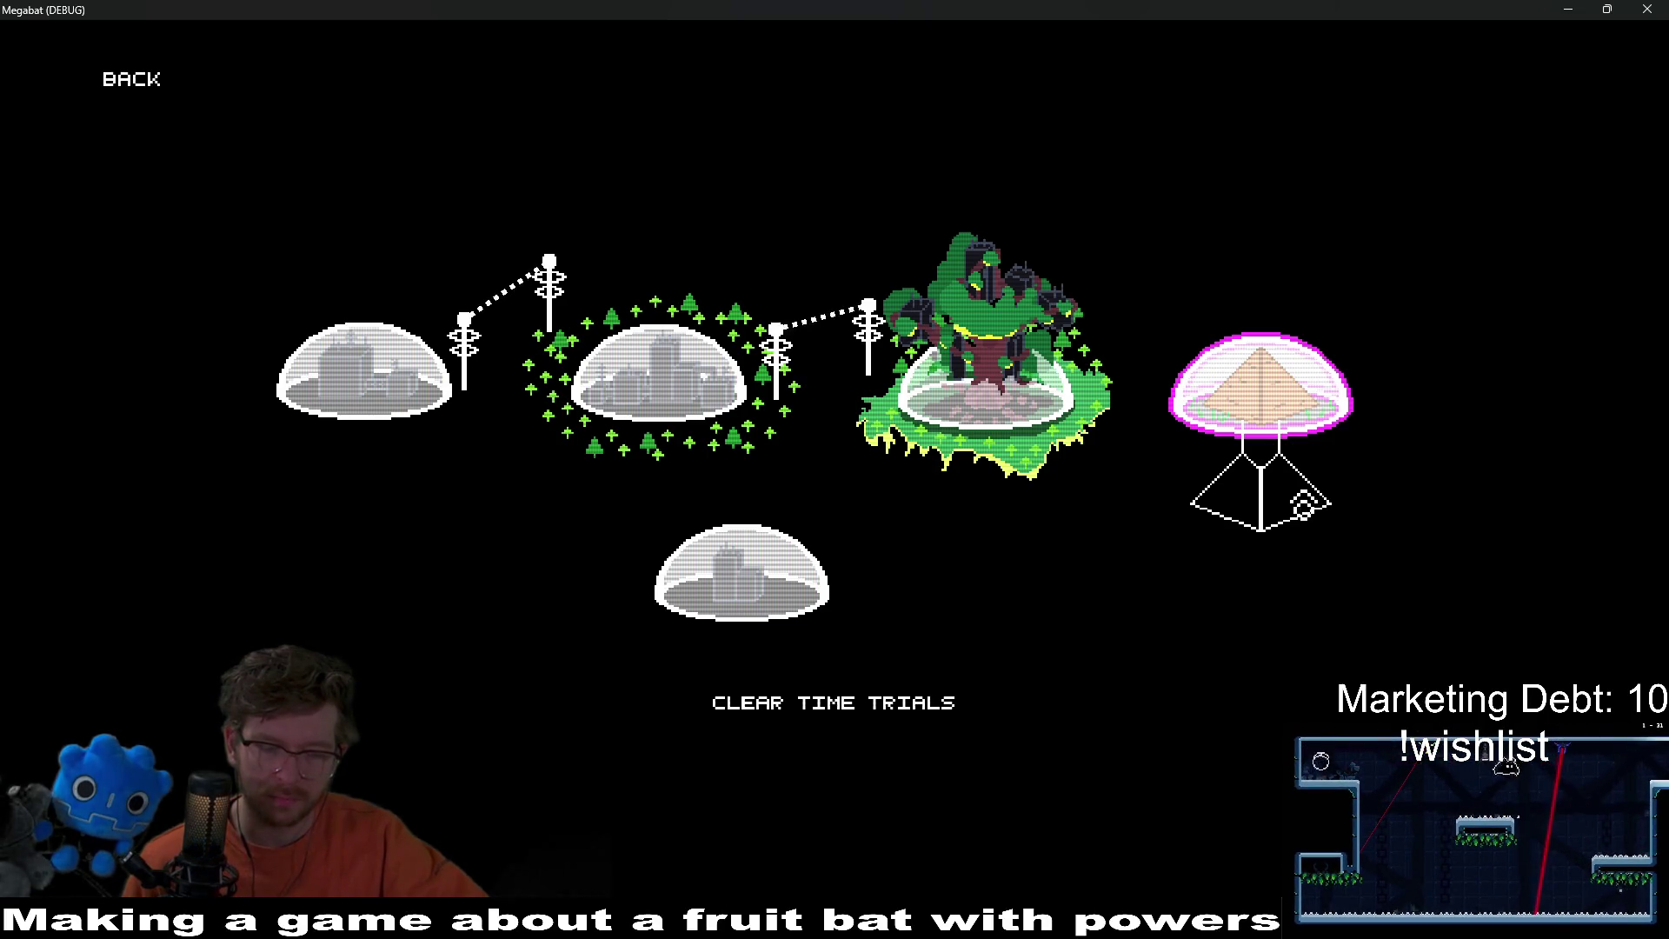
key("F8")
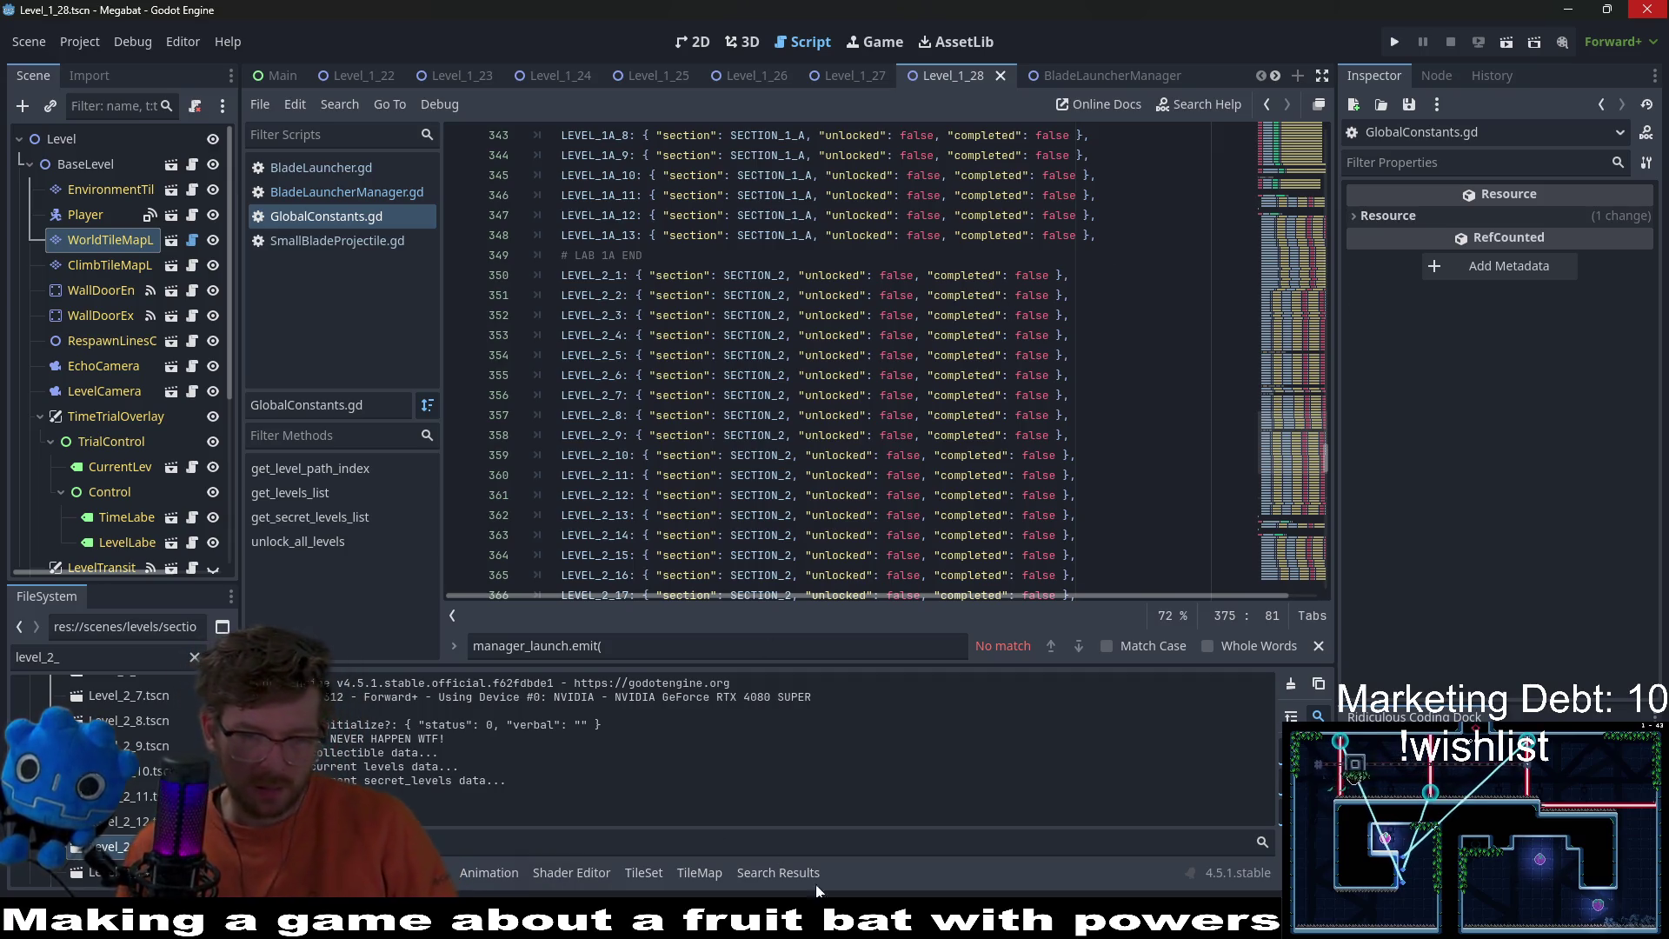
key("alt+Tab")
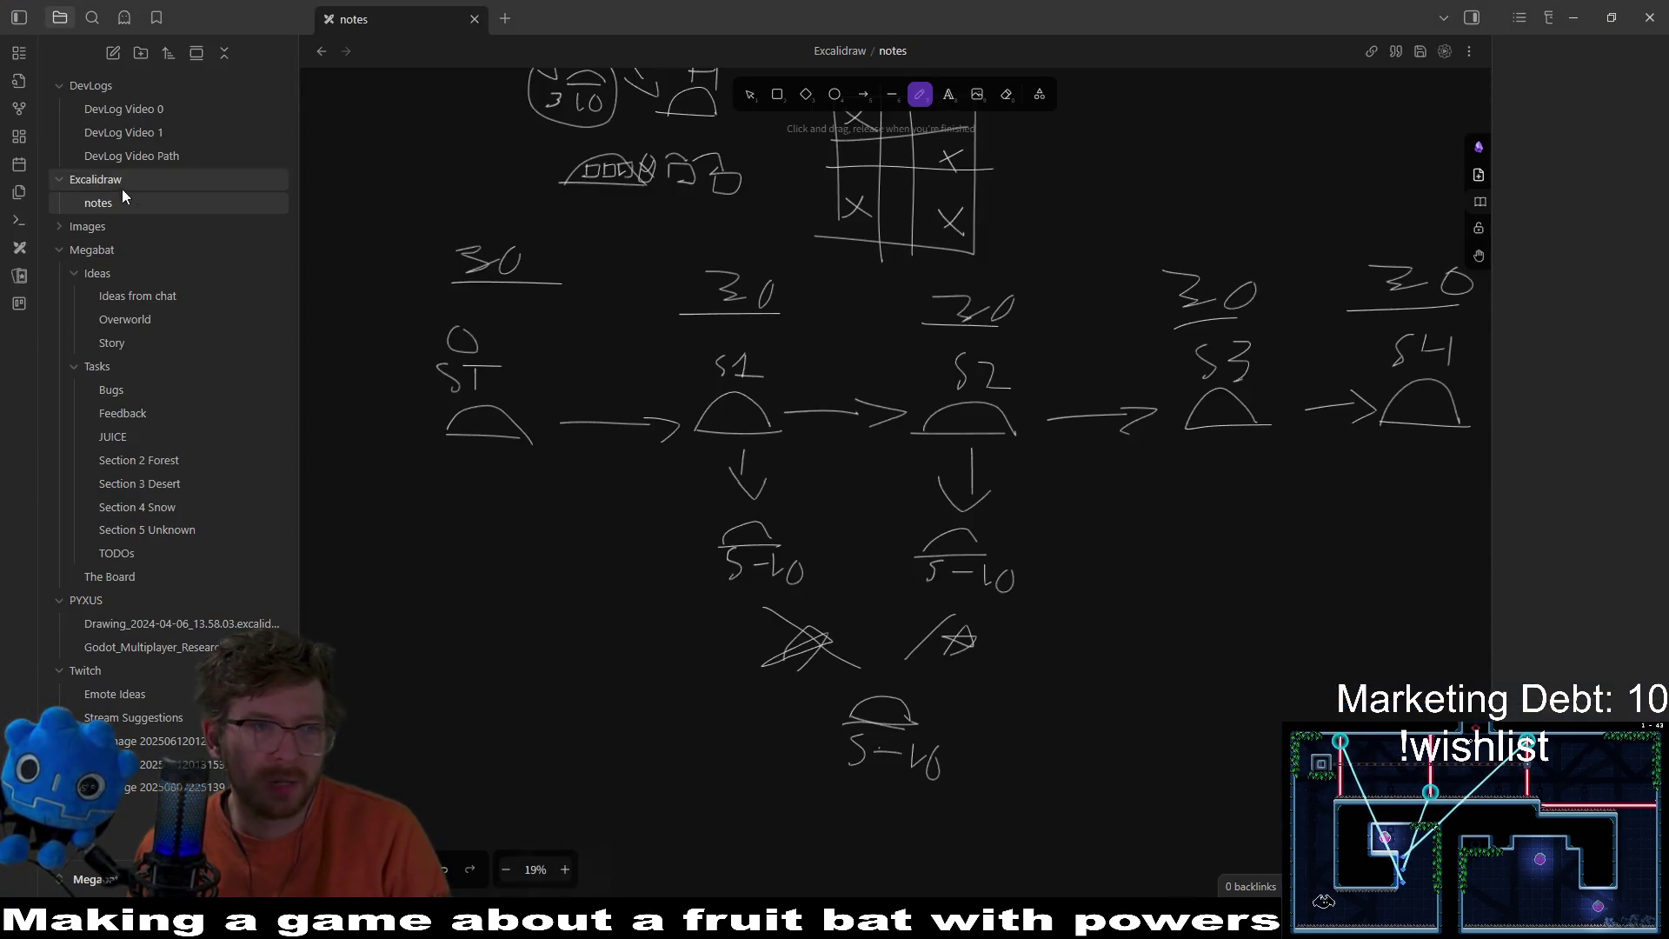
Step: On The Board, move Level_2_28 back into SECTION 2 LEVELS and add an In Progress card 'Trim down levels as much as much as possible'
left_click(122, 574)
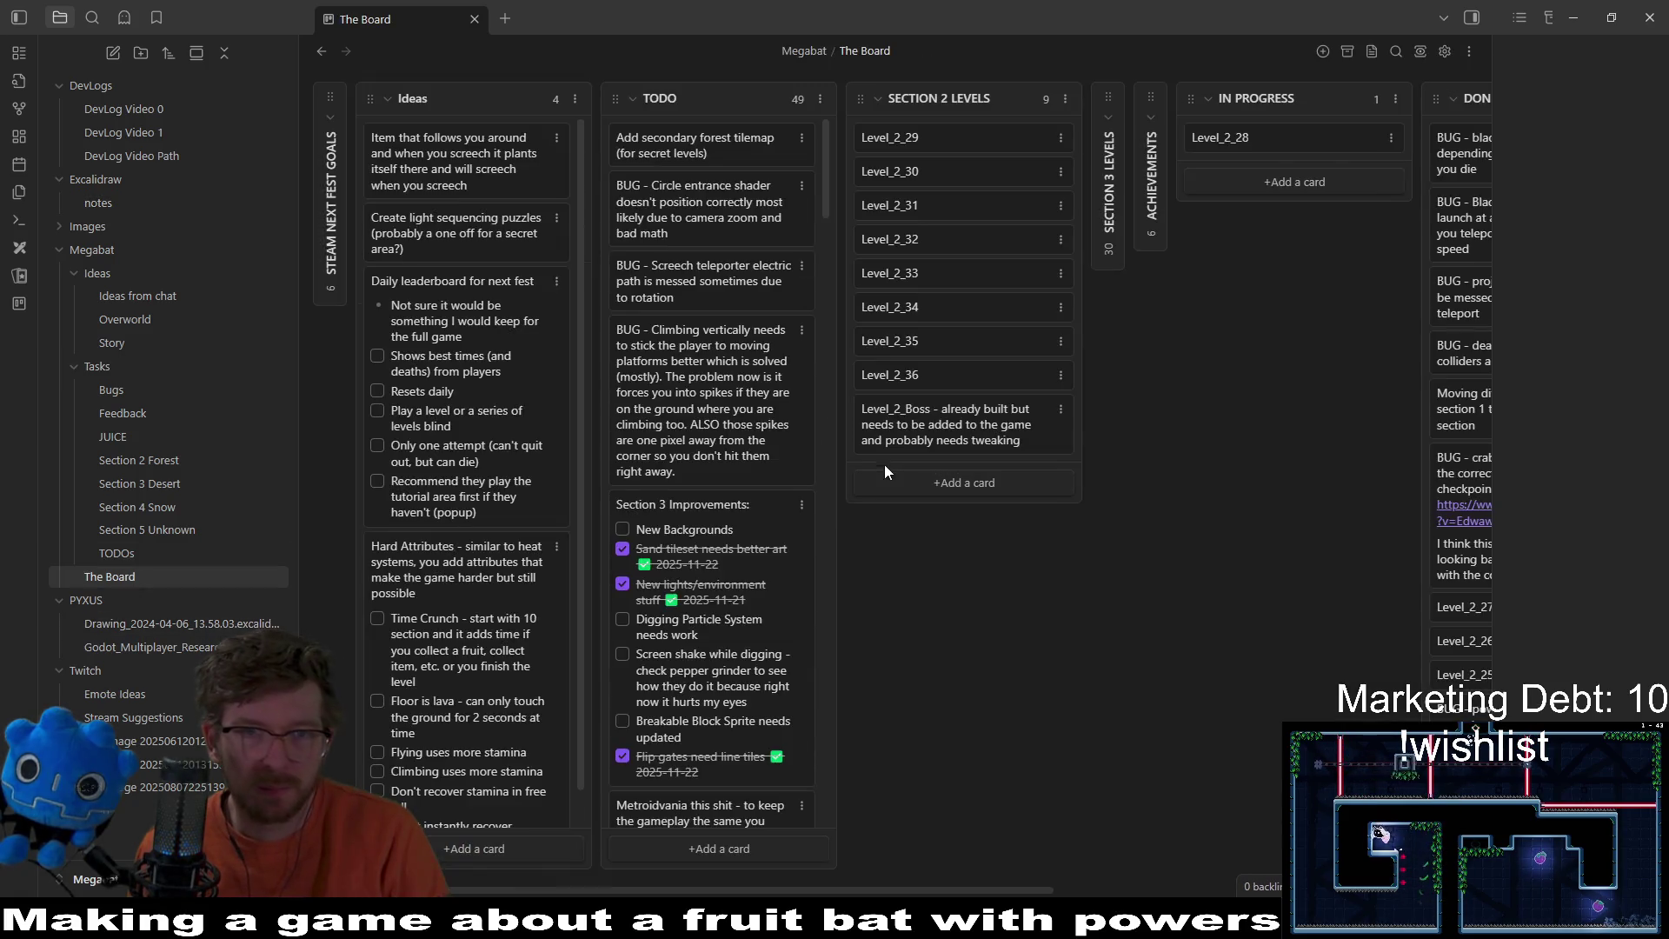
left_click_drag(1261, 139, 923, 137)
left_click(1279, 175)
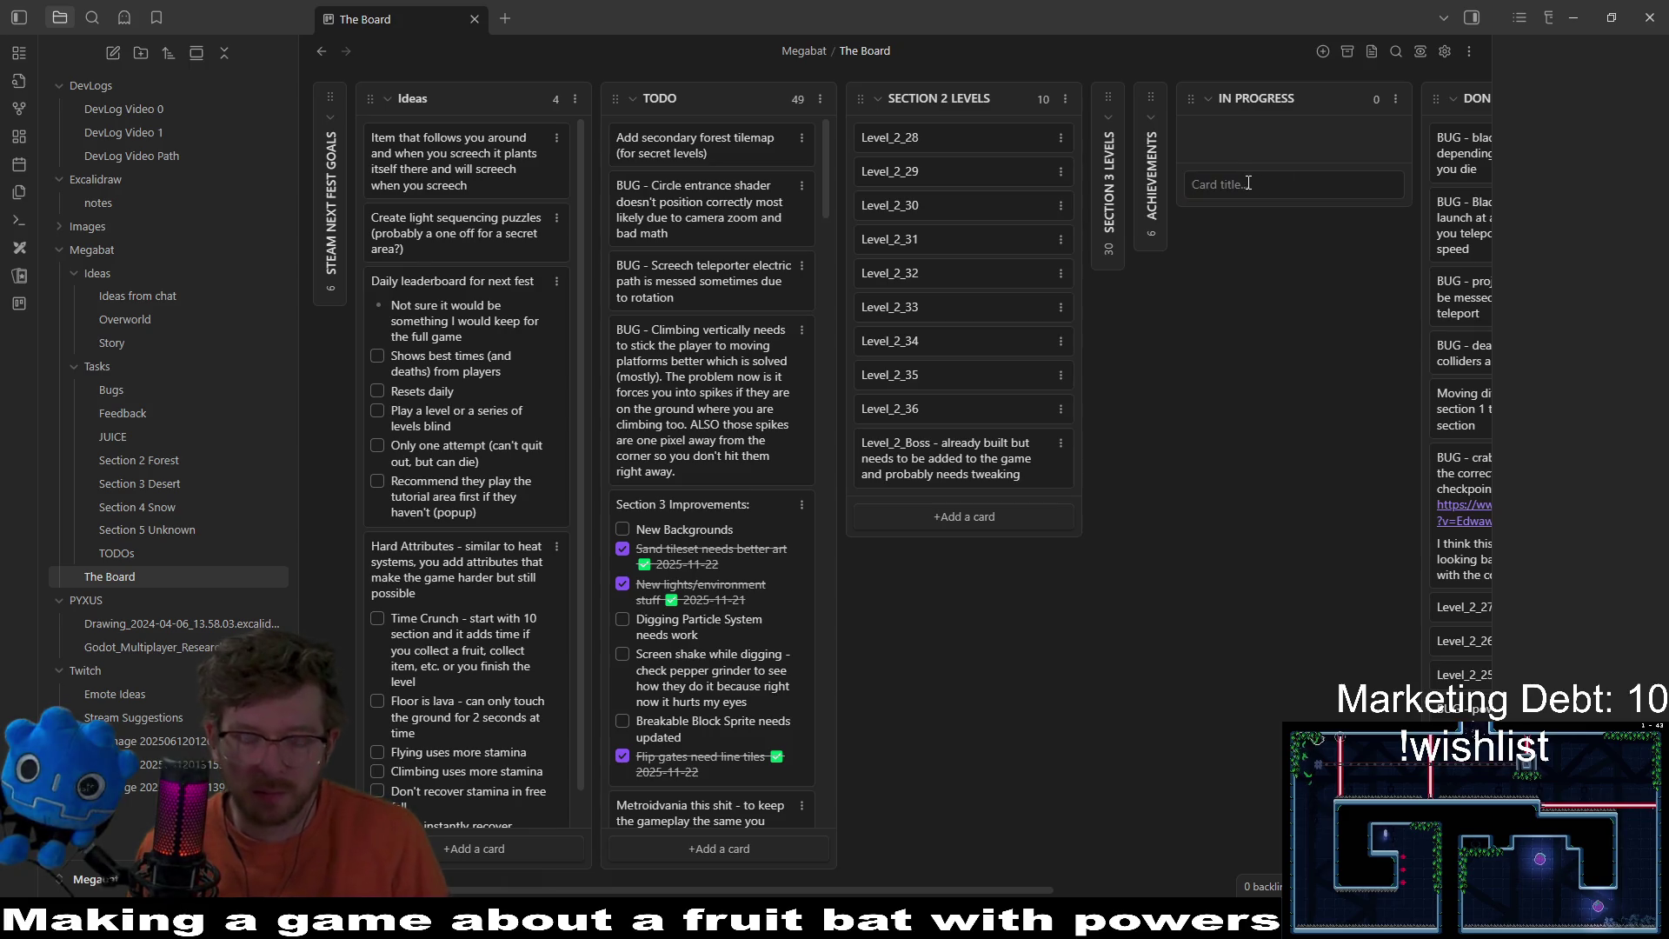
type("Trim down le")
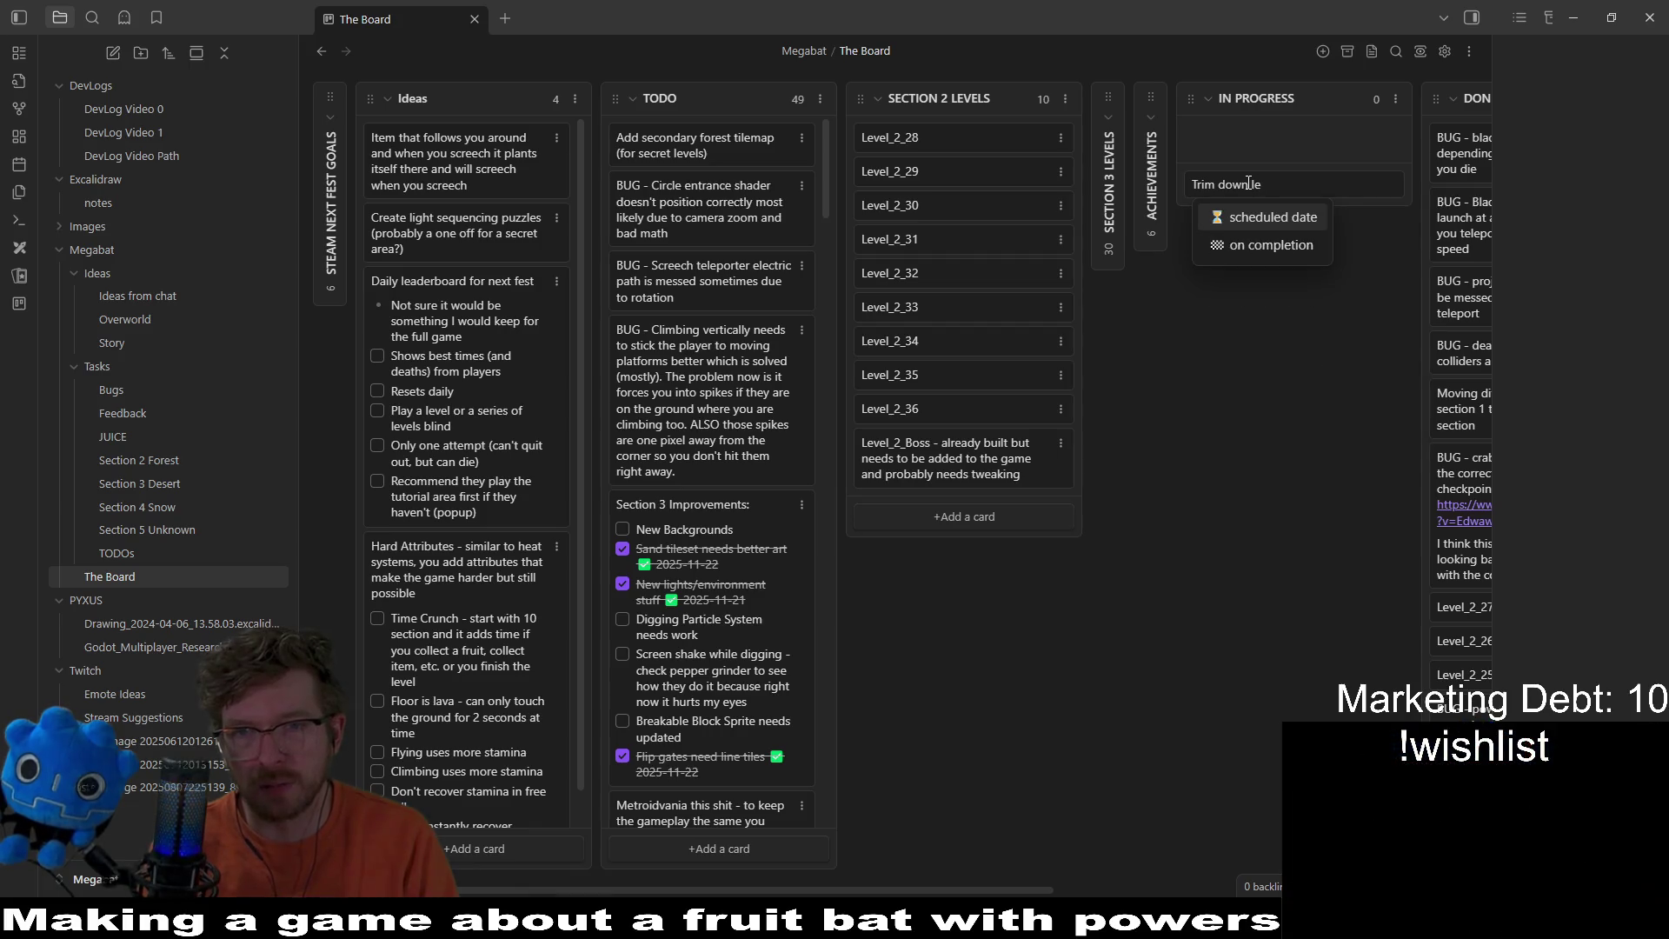
type("vels as much as much as ")
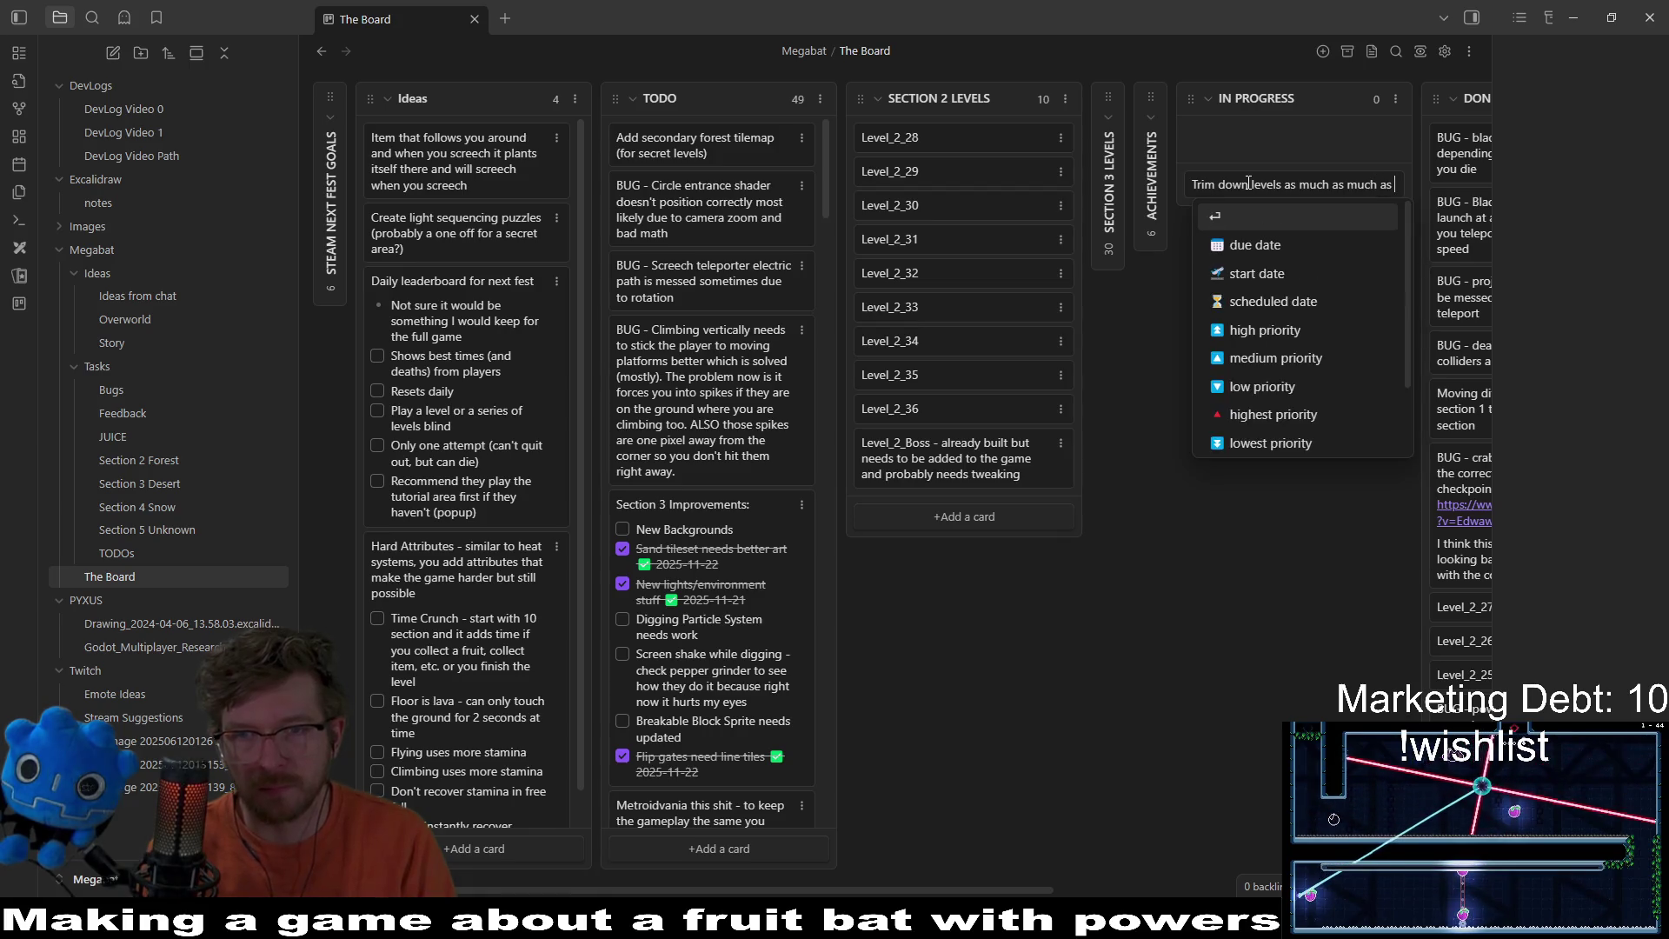
type("possible")
key("Up")
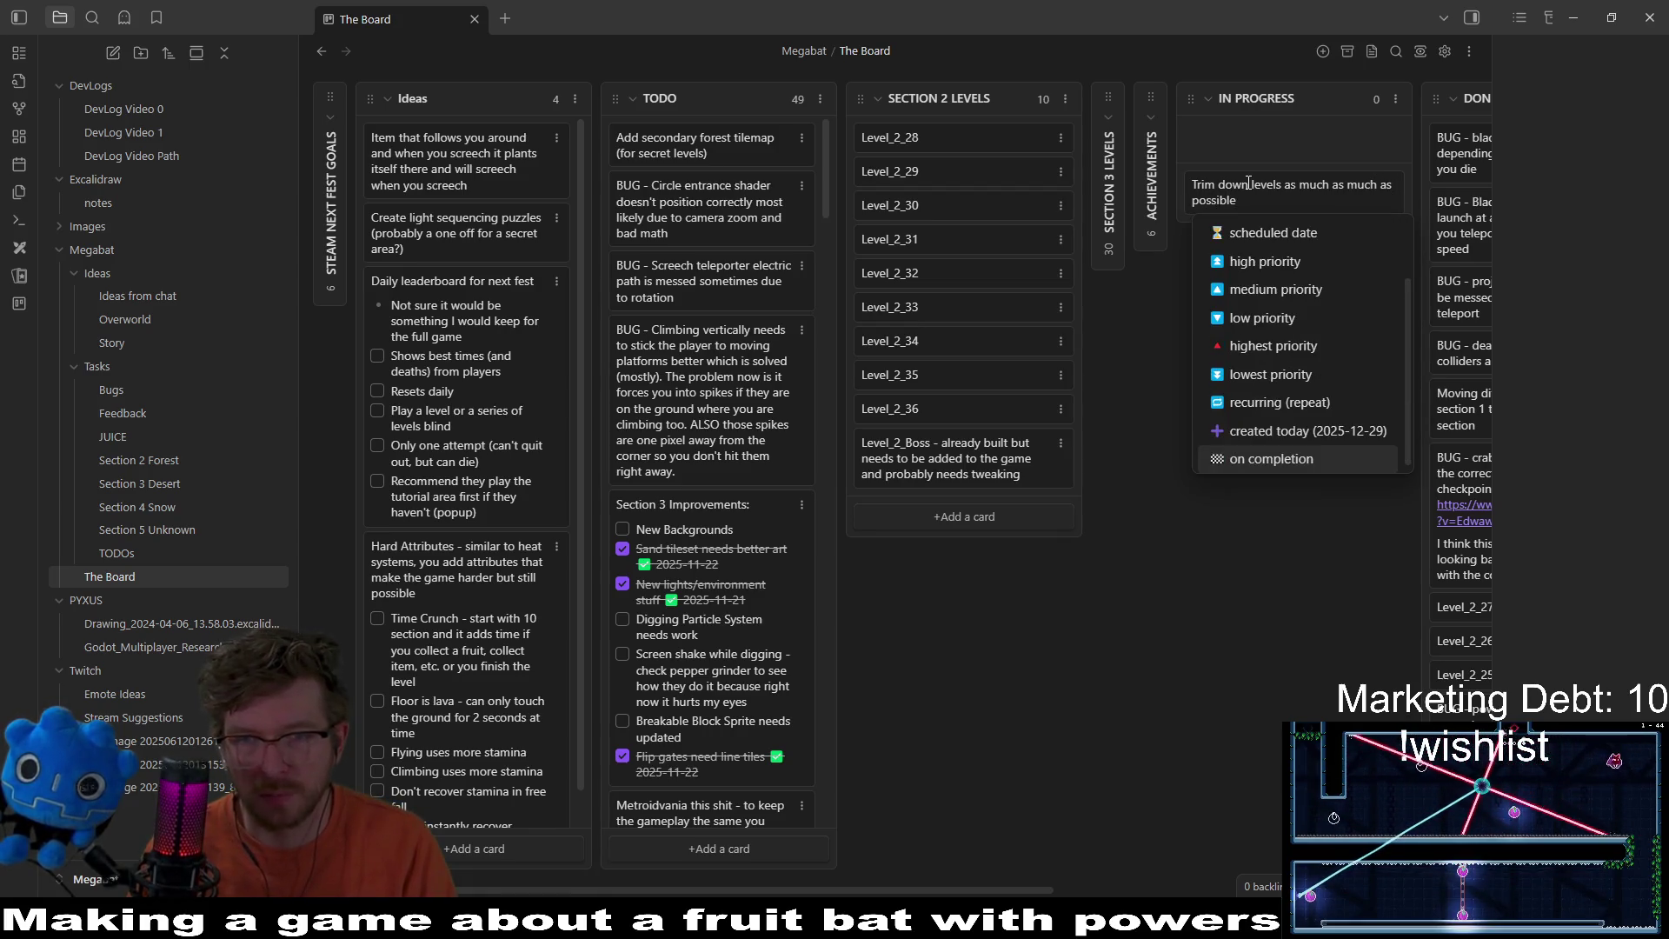
key("Up")
key("Up")
key("Up")
key("Escape")
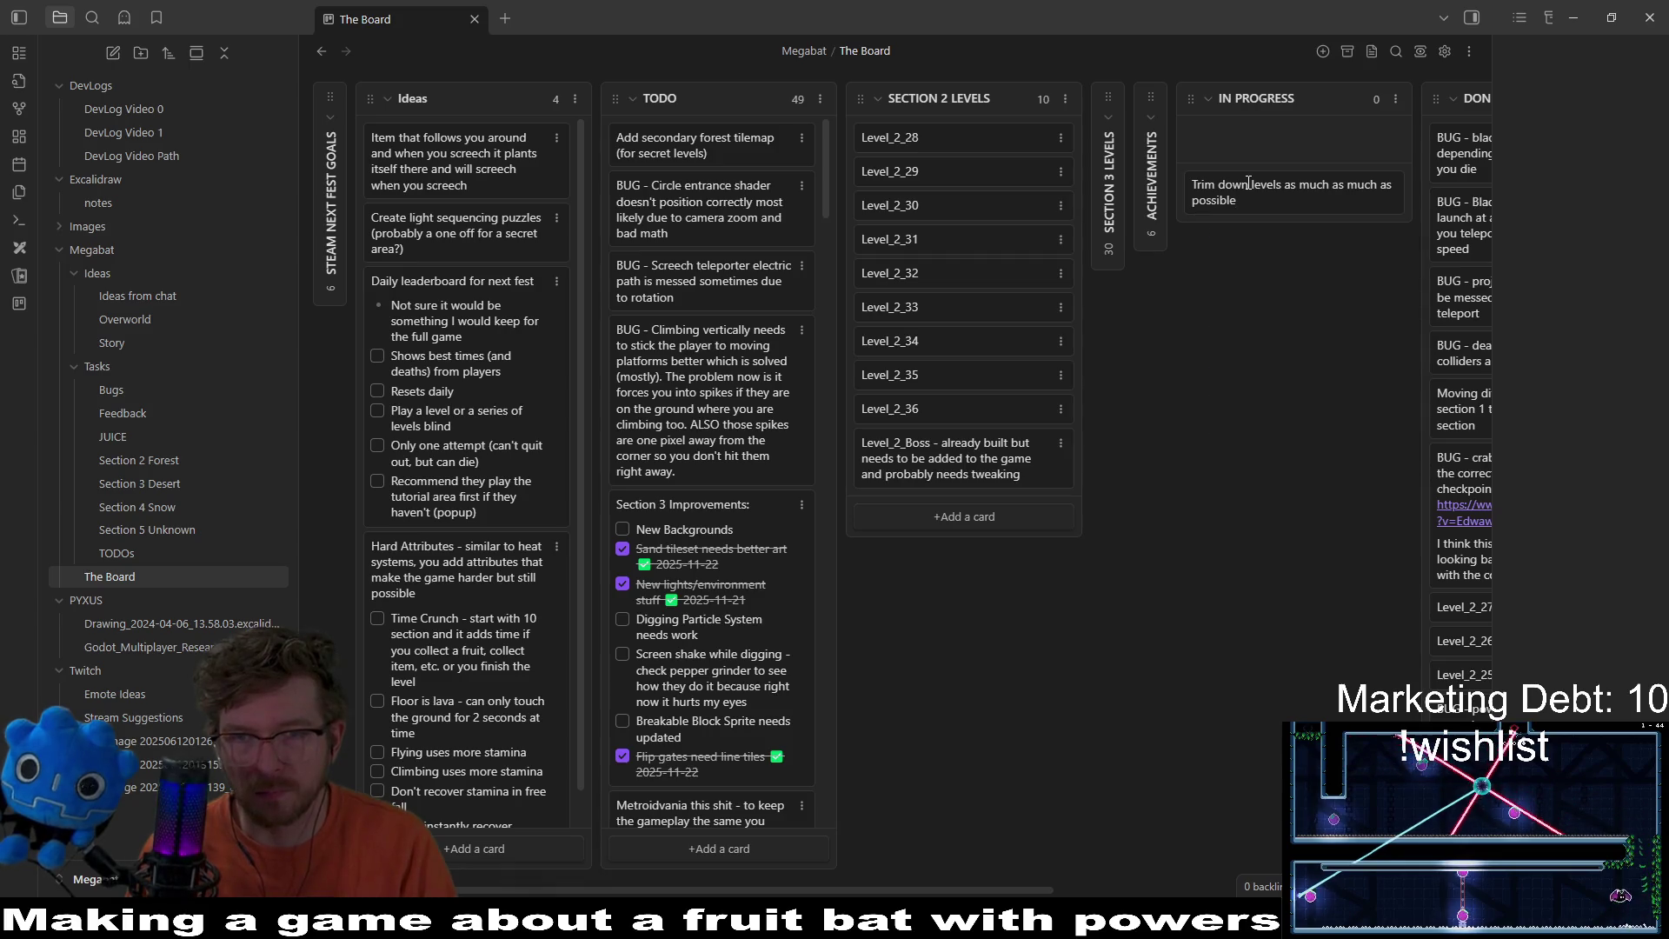
Step: Insert 'main' so the card reads 'Trim down main levels as much as possible'
type("main")
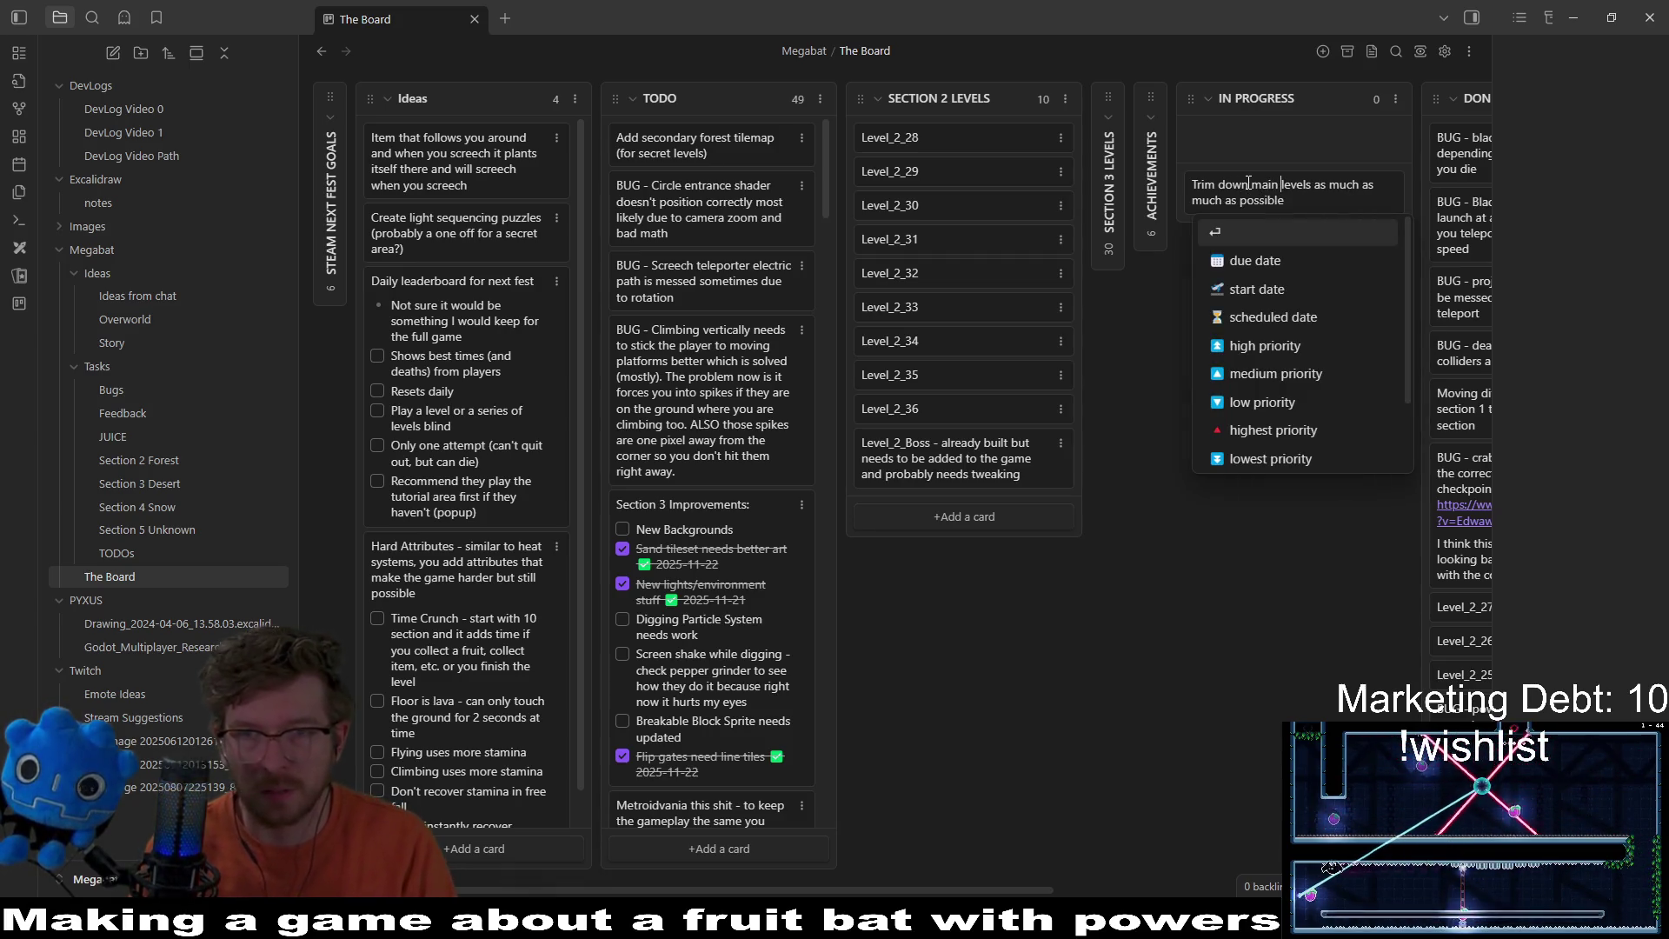
key("Down")
key("Up")
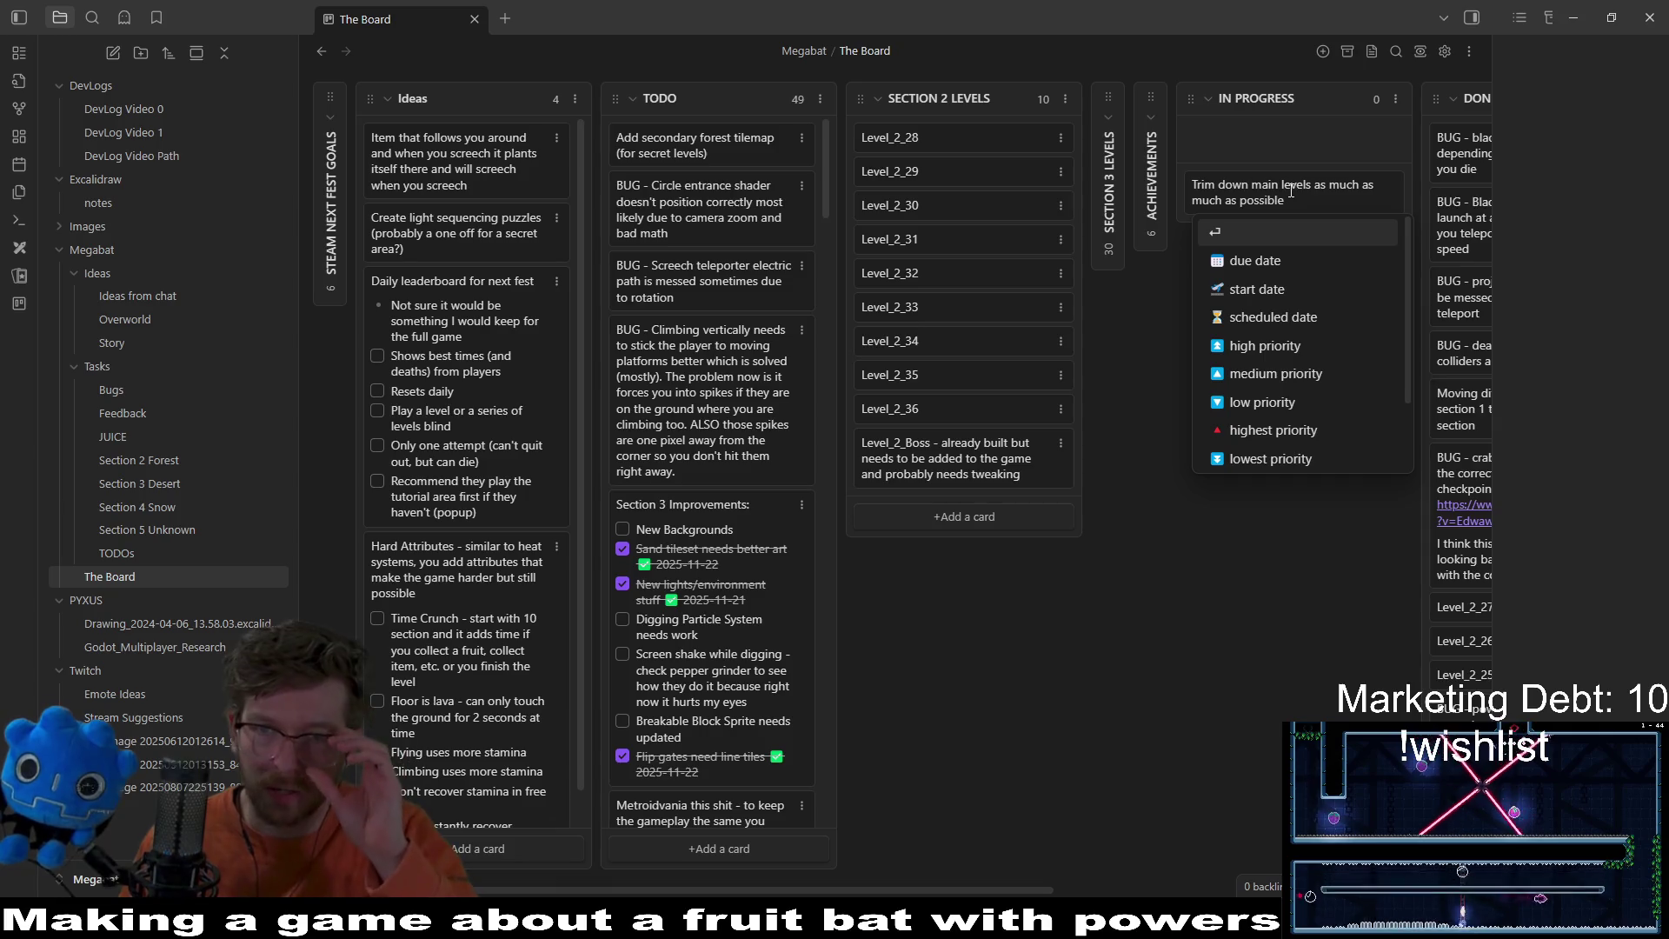
left_click(1300, 200)
left_click(1300, 199)
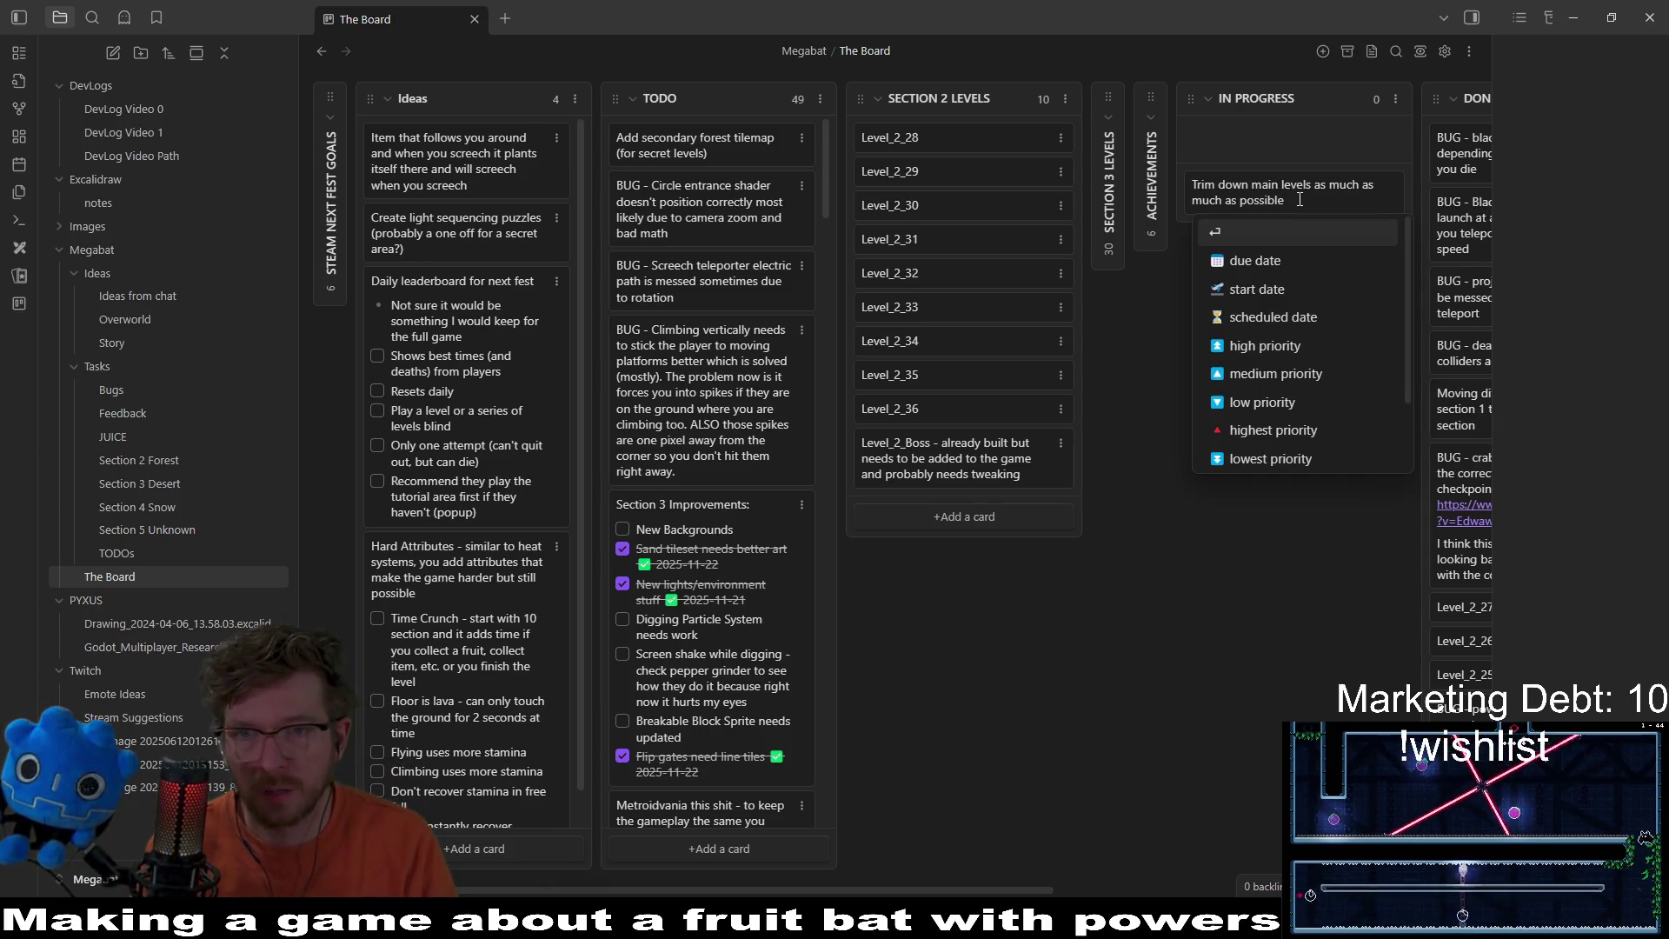
key("Escape")
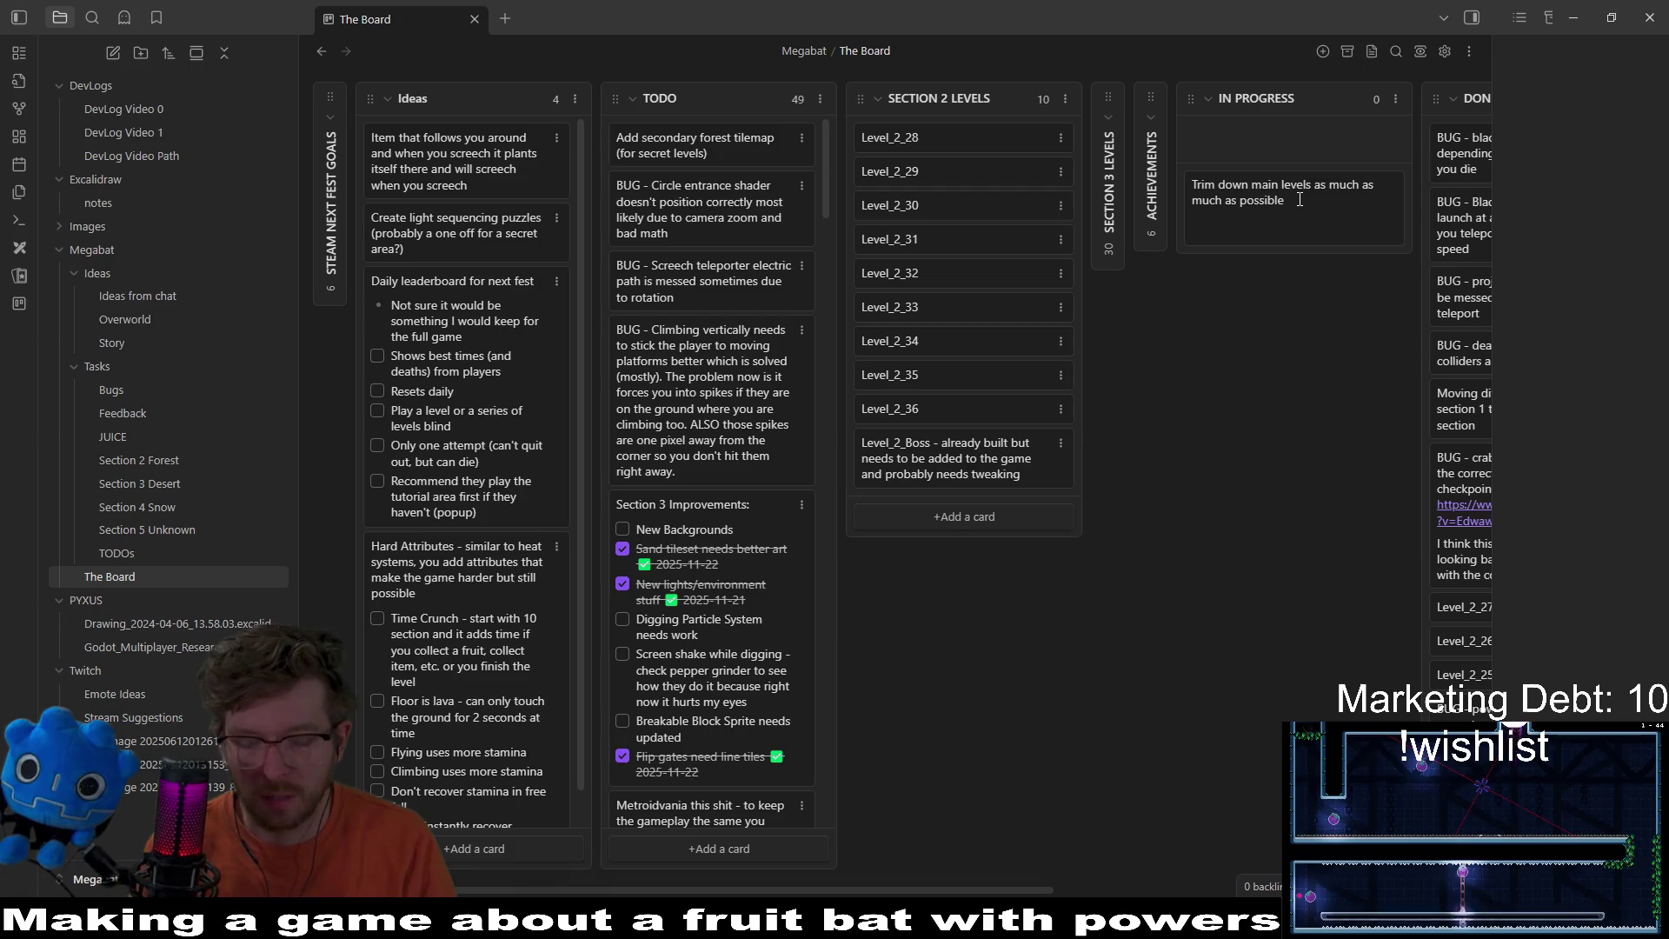
key("BackSpace")
type("20 - 30 levels MAX per se")
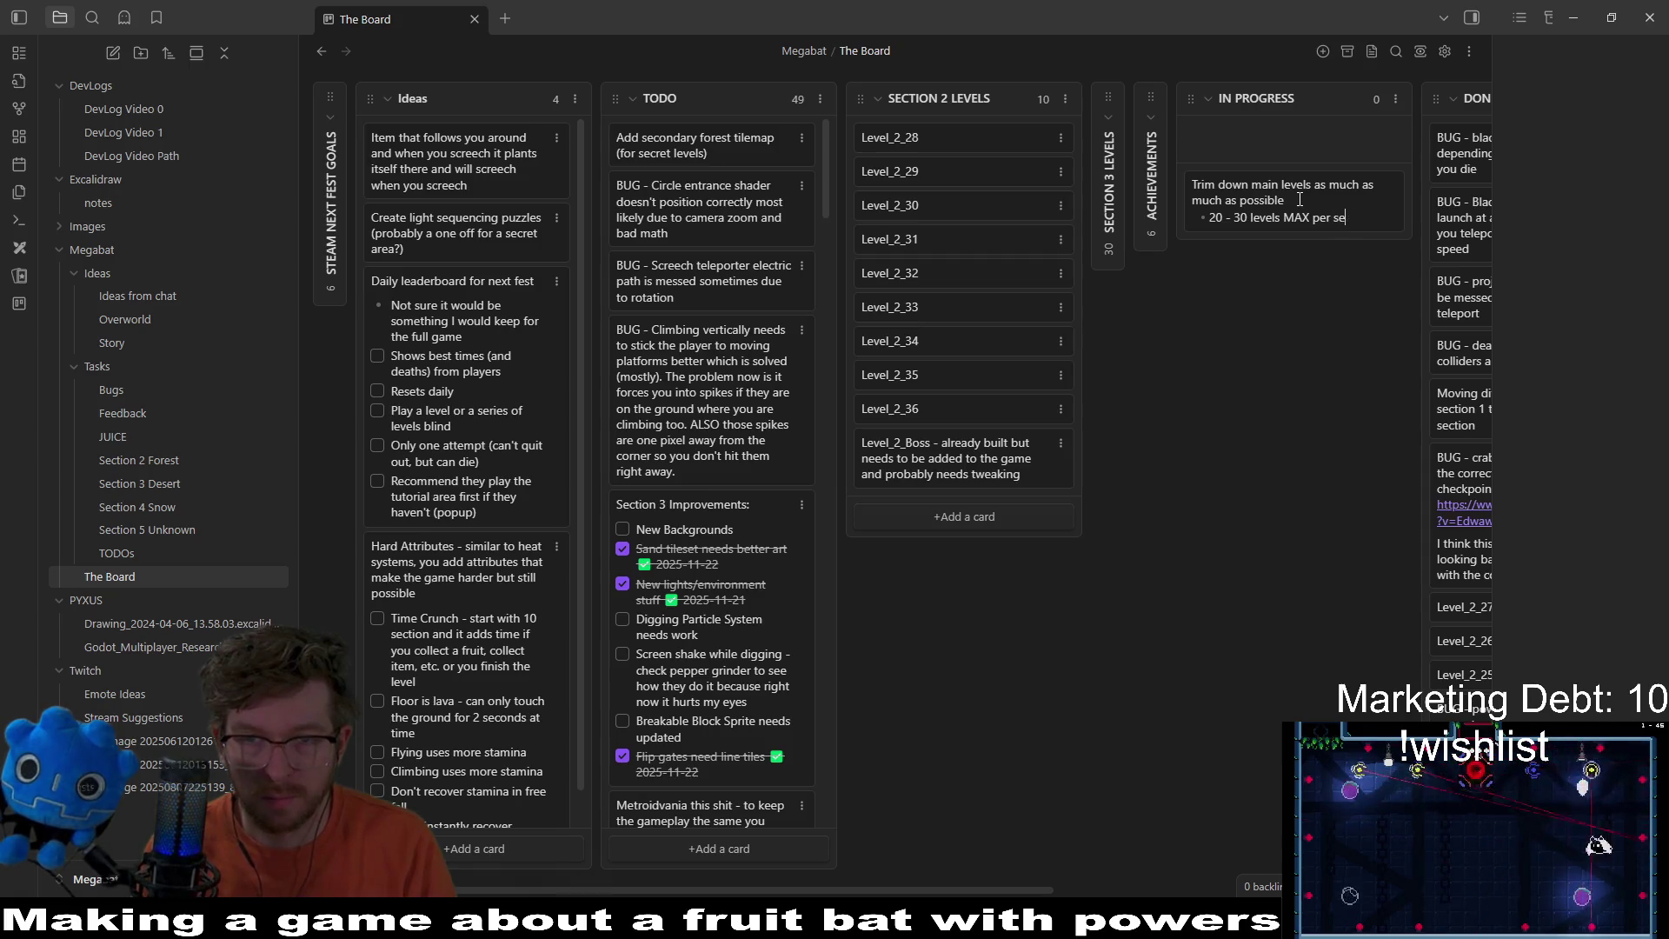
Step: Correct the first bullet to read 'main section' plus 'boss', fixing the typo
key("BackSpace")
key("BackSpace")
type("main sectio")
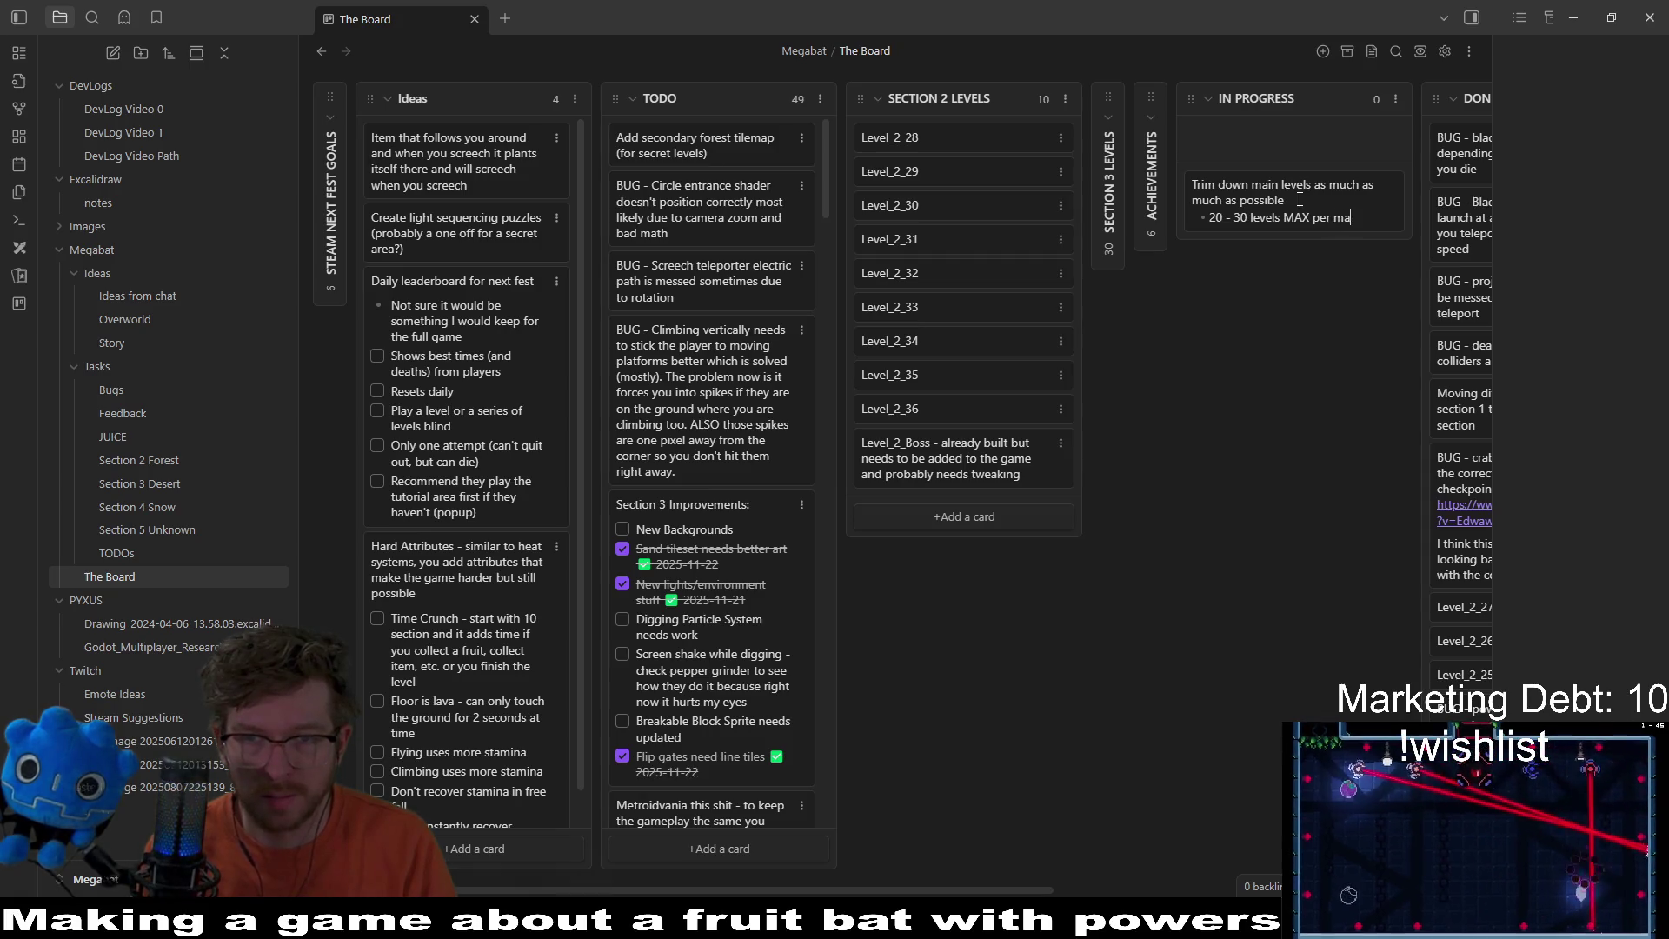
type("n")
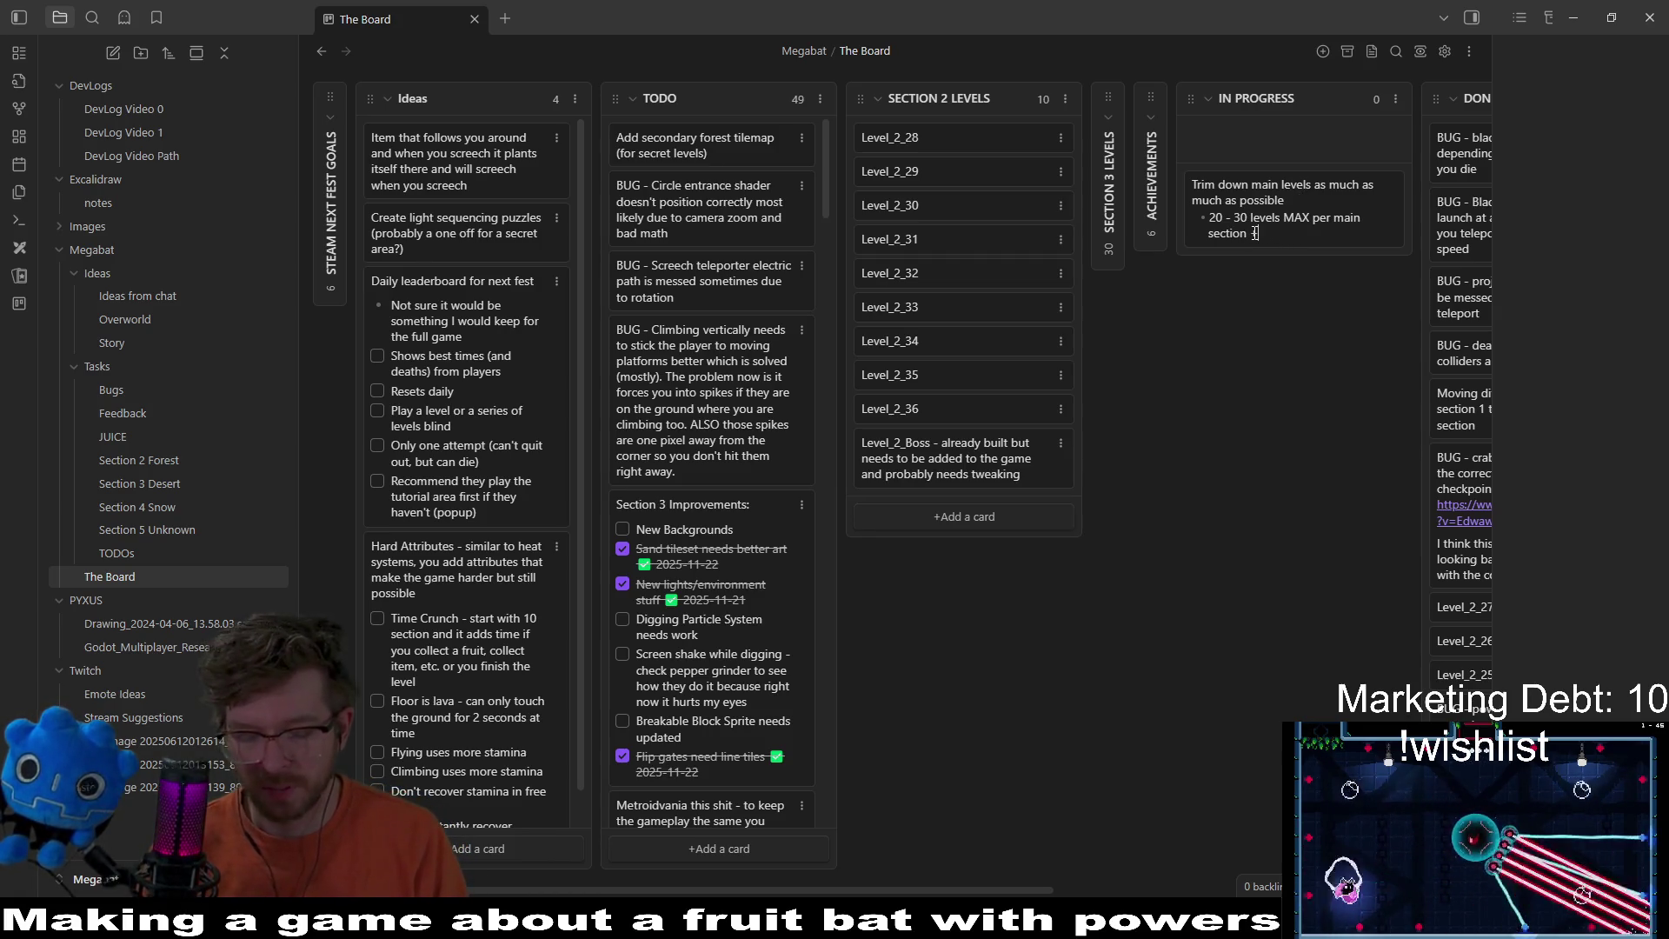
key("BackSpace")
type("ss")
key("Return")
type("Finish up")
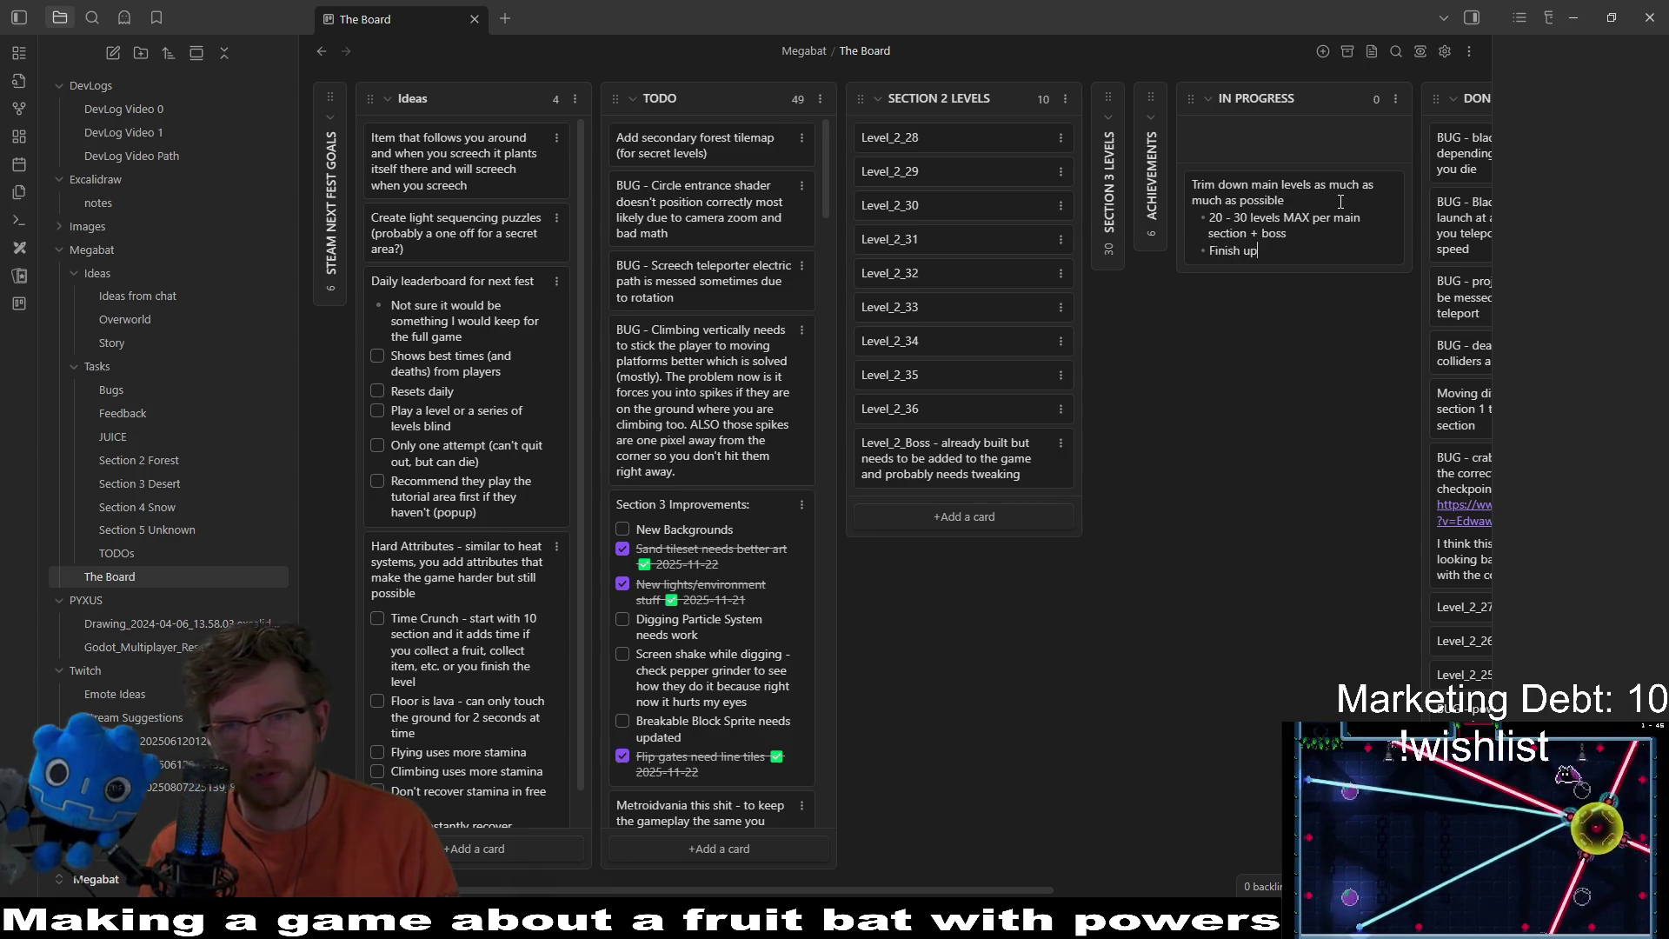
Step: Add bullets for finishing Boss #2, polishing section 3, and evaluating where we are at, then save the card
type("Boss")
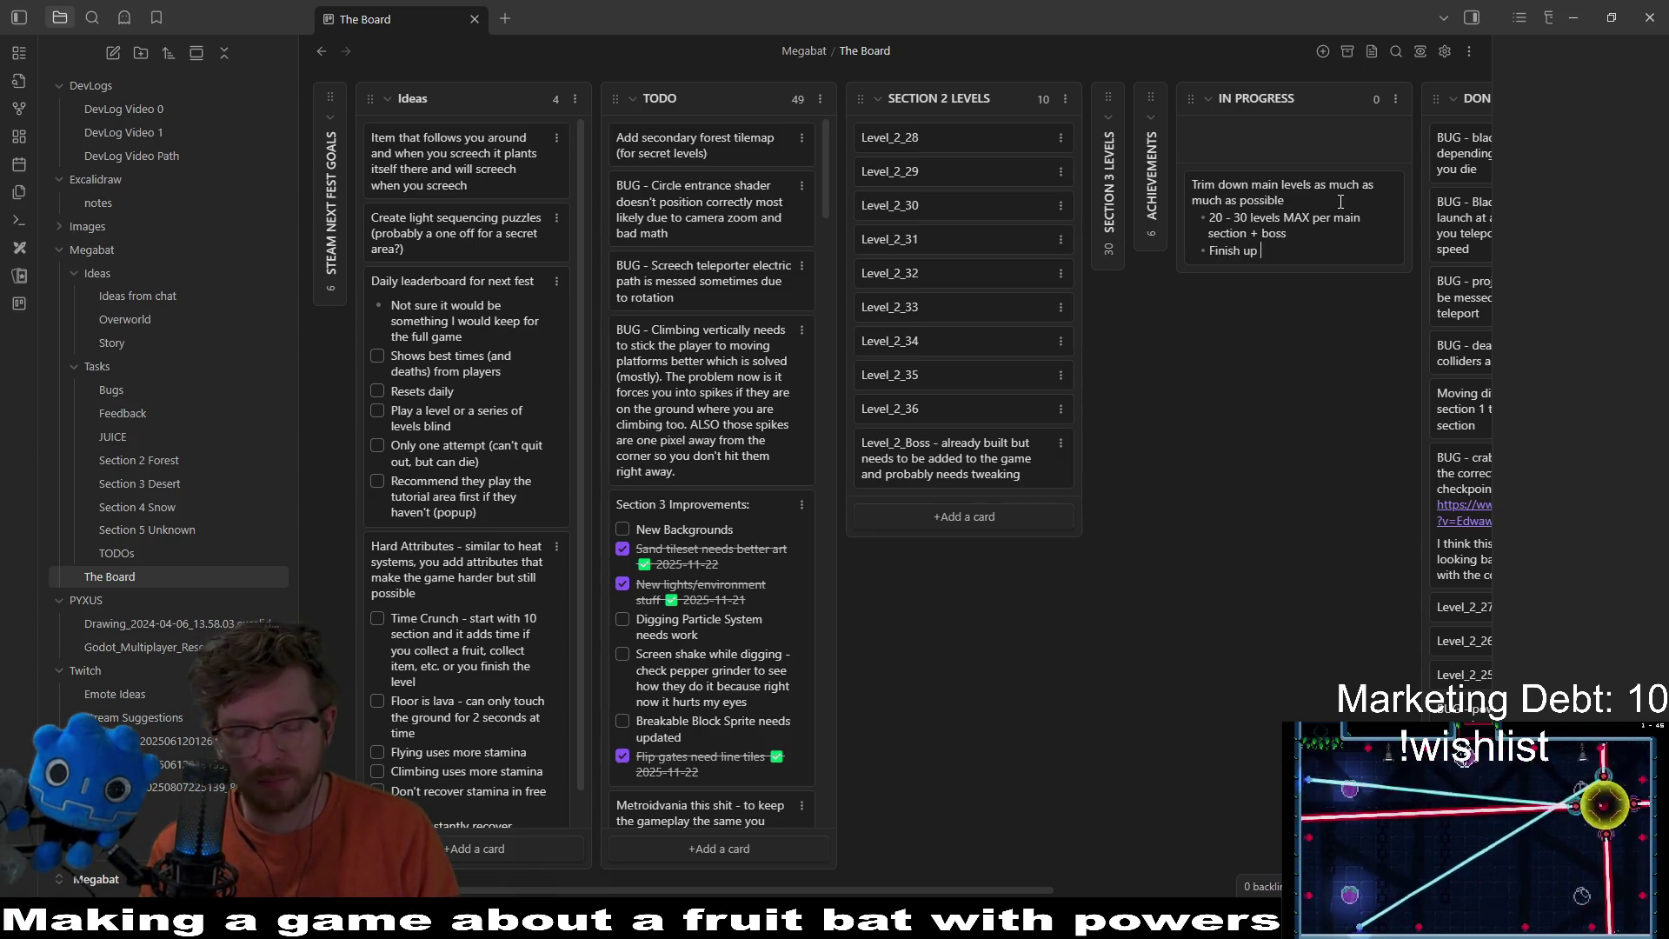
type(" #2 ")
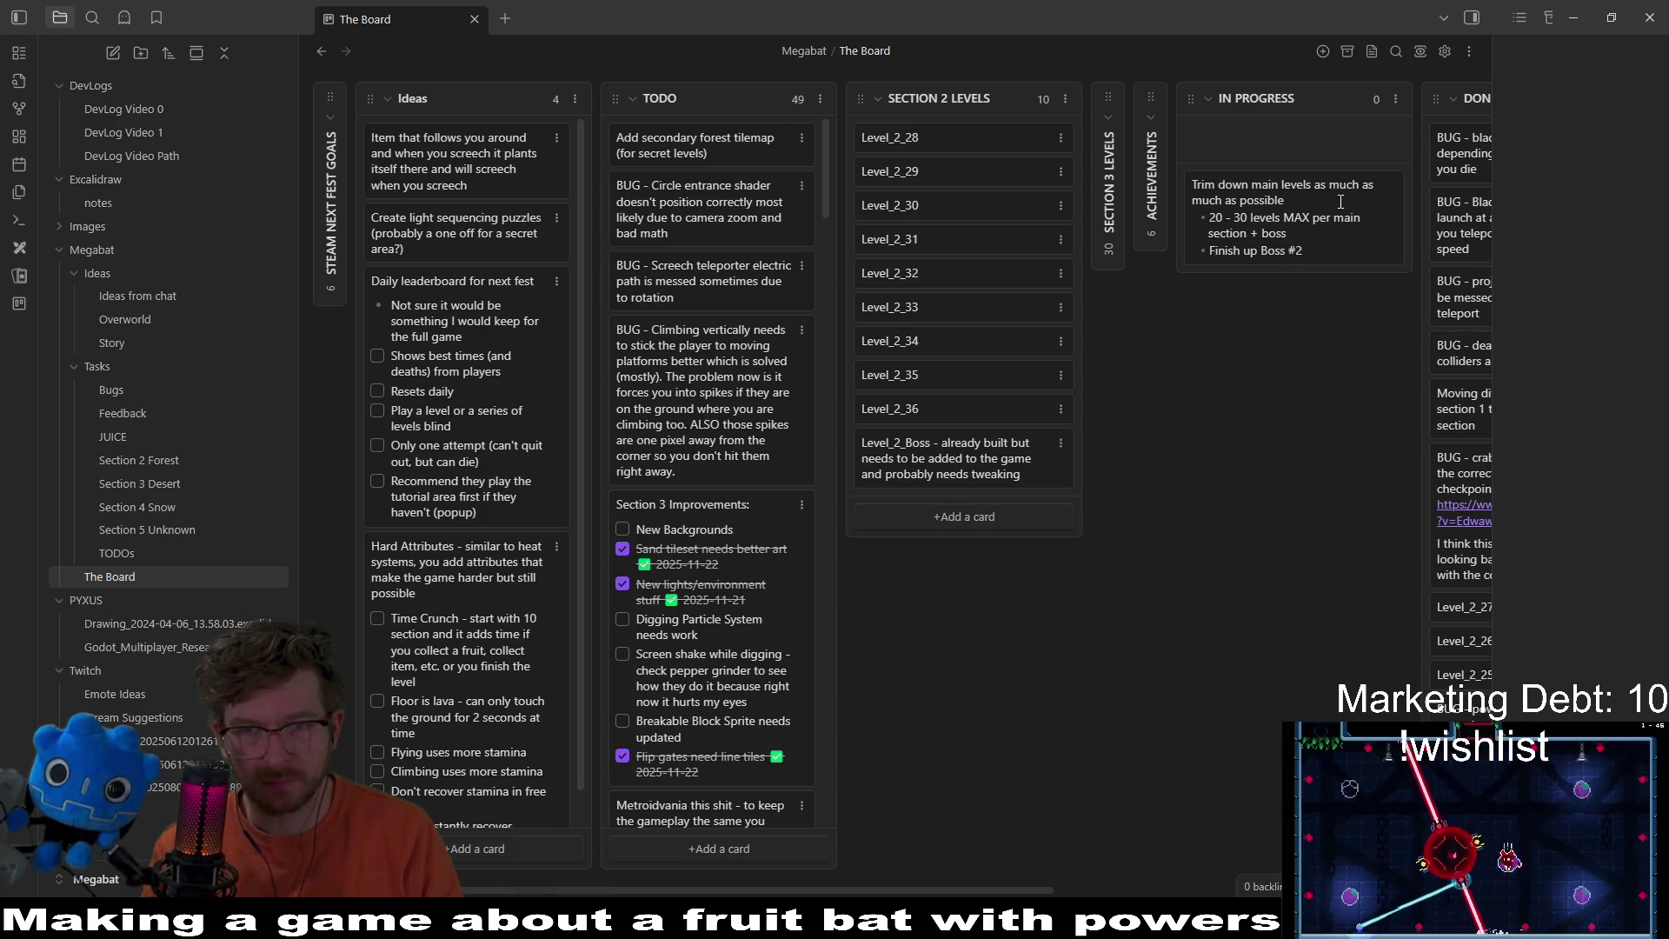
type("b")
key("BackSpace")
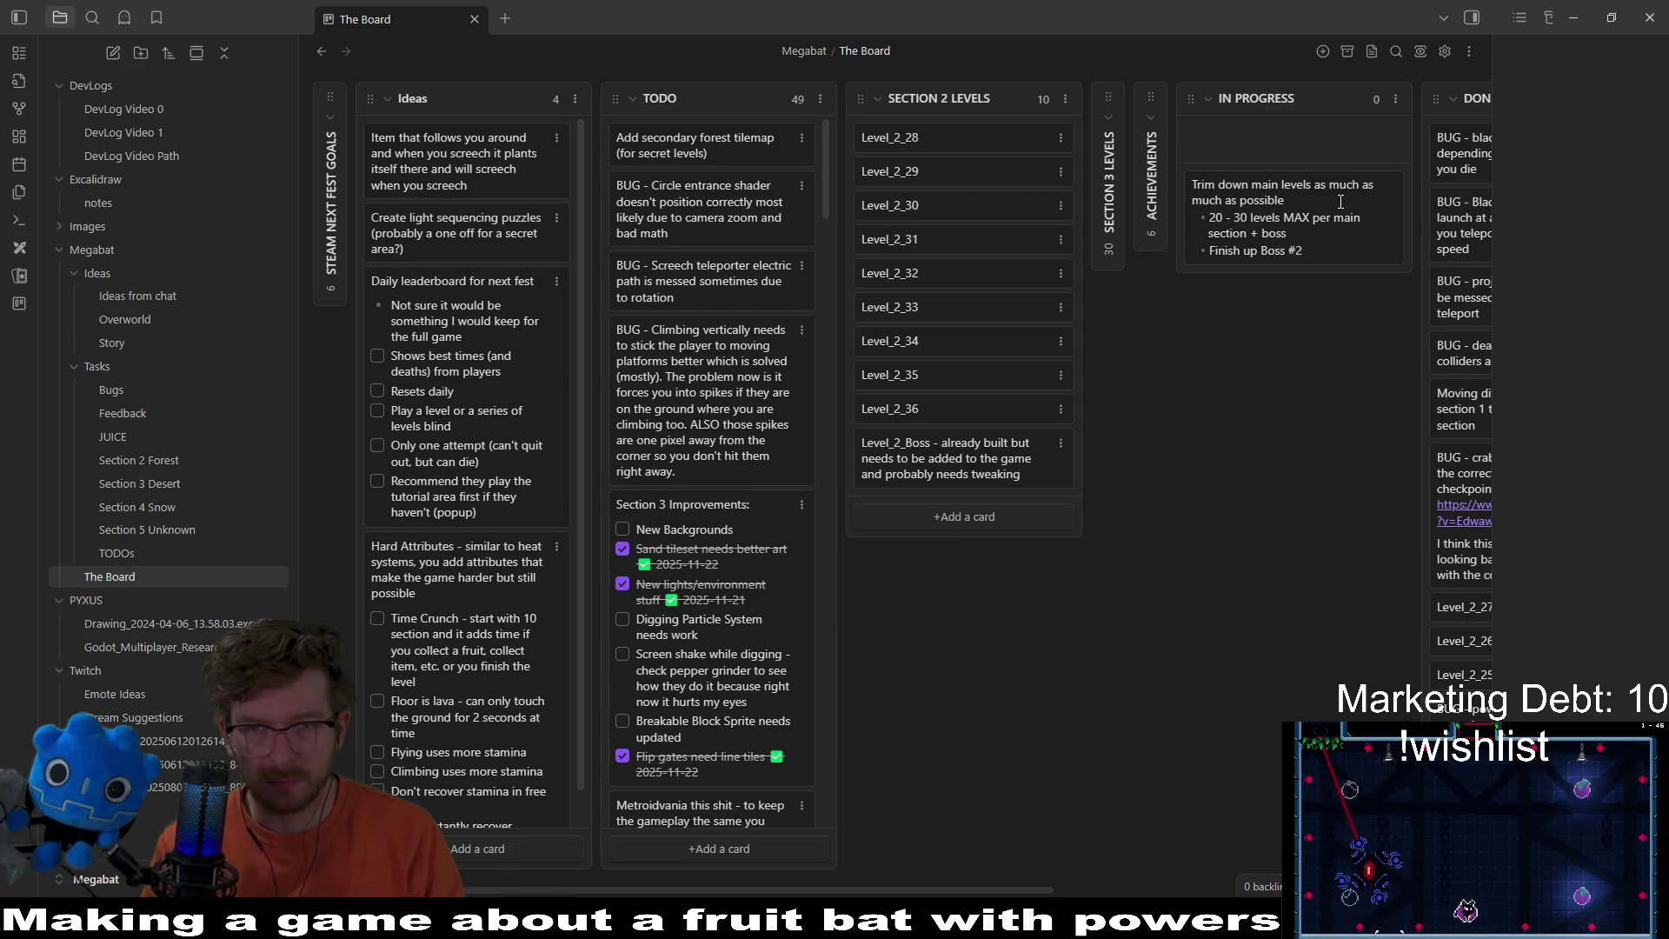
key("Return")
type("Start")
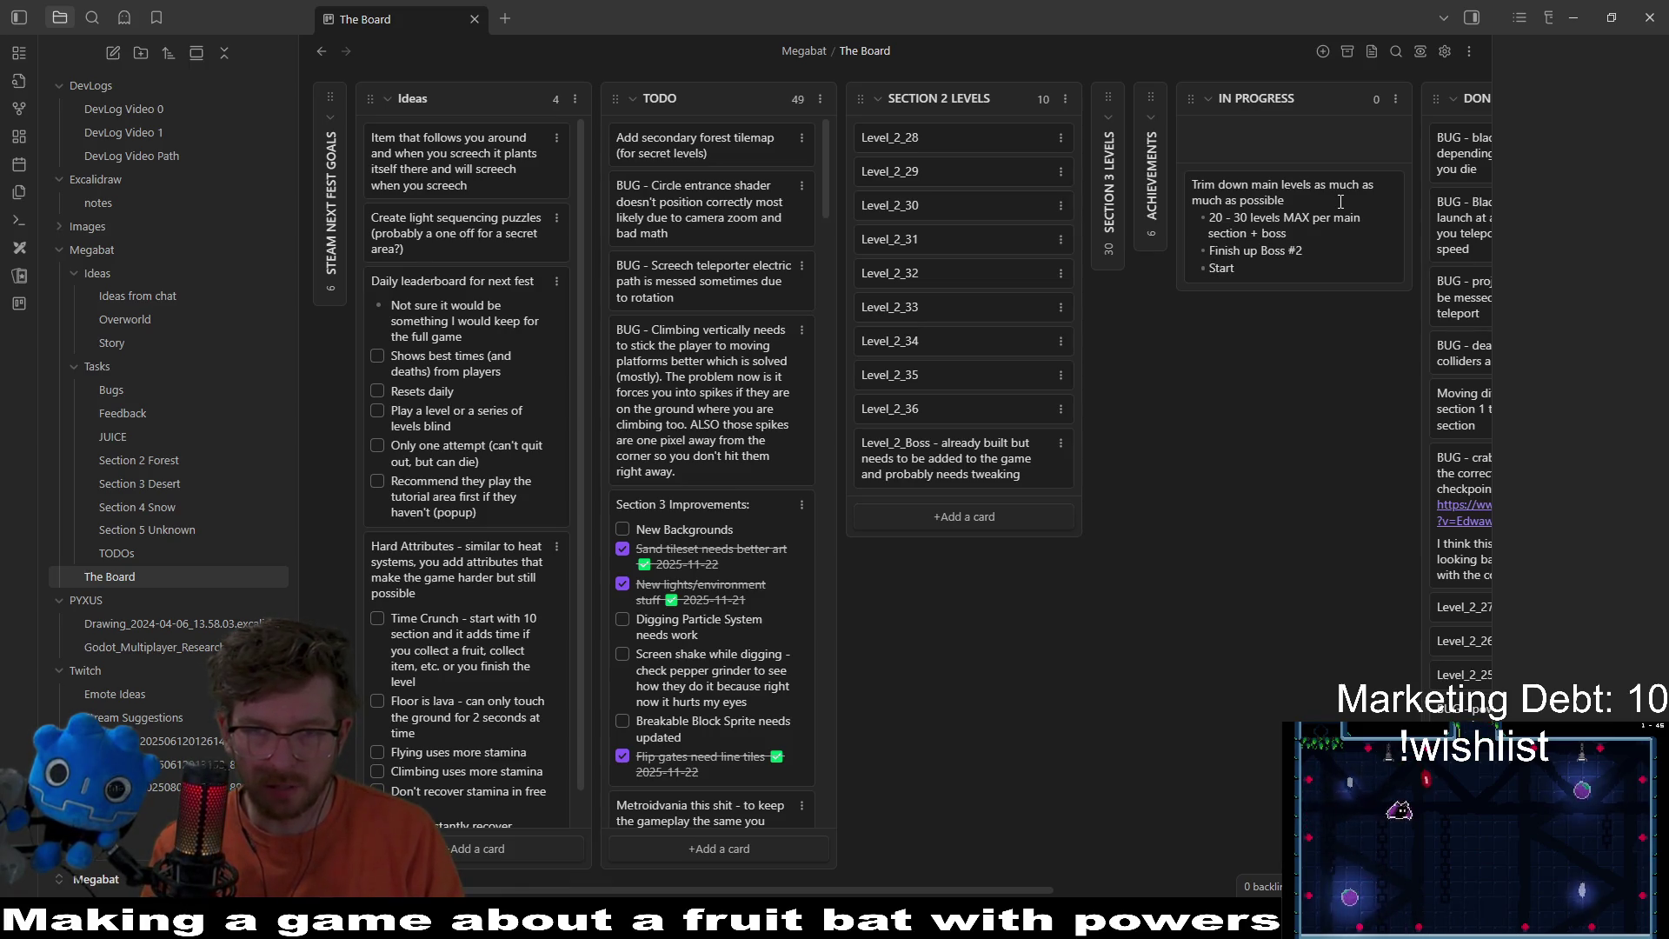
key("ctrl+BackSpace")
type("G")
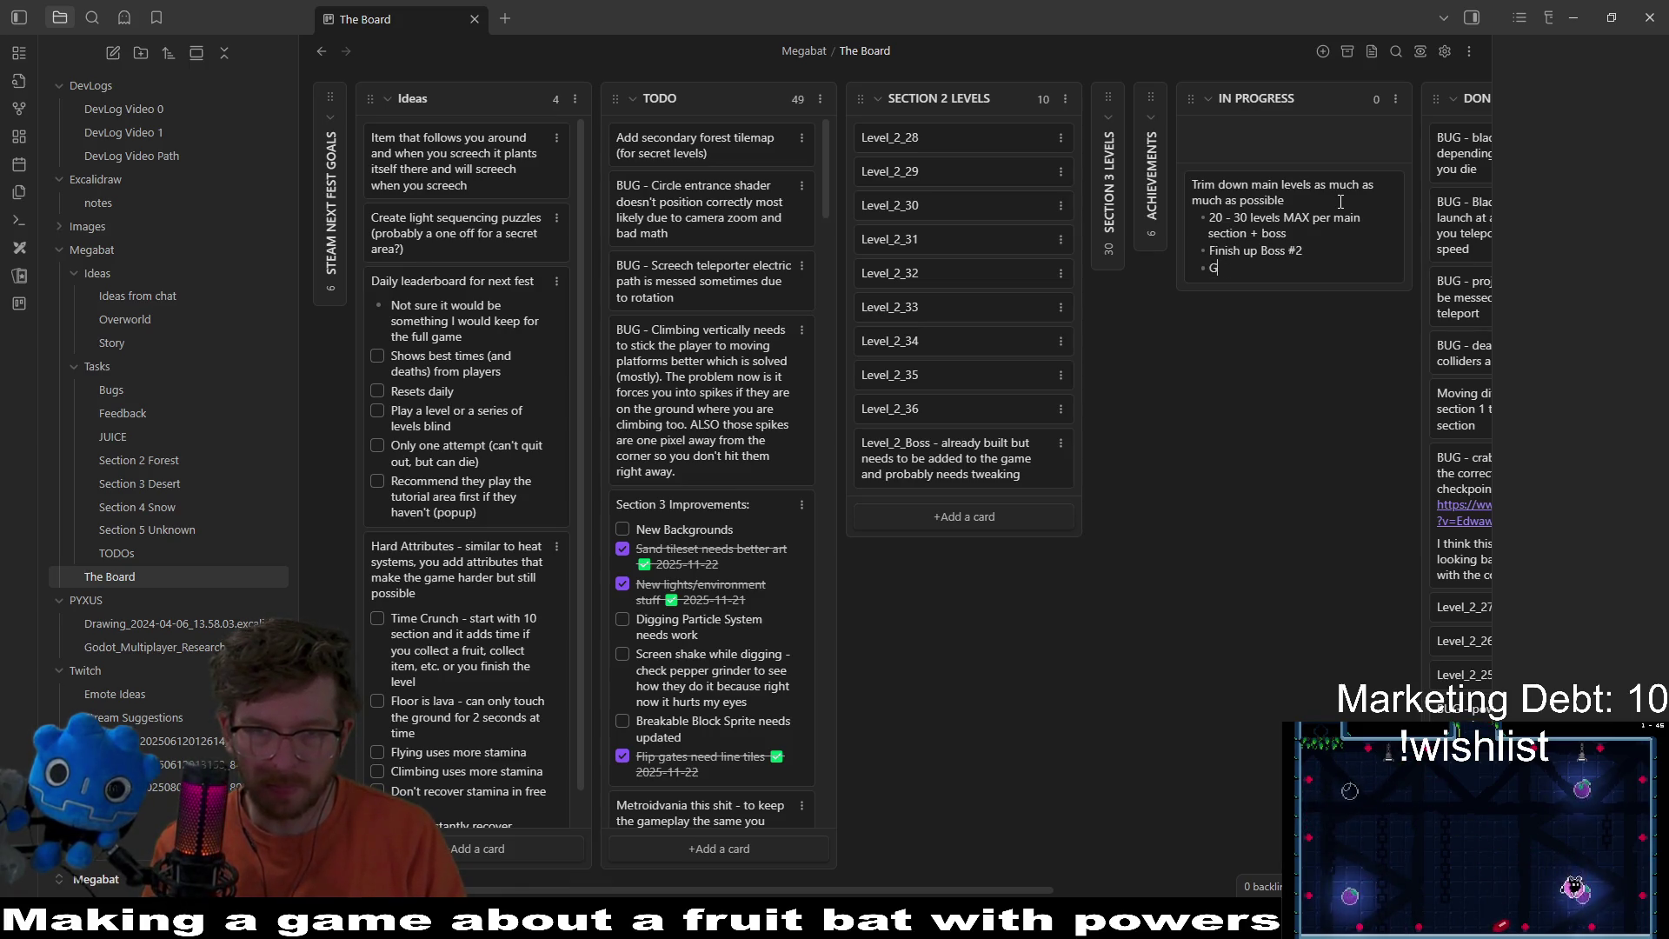
type("et levels and po")
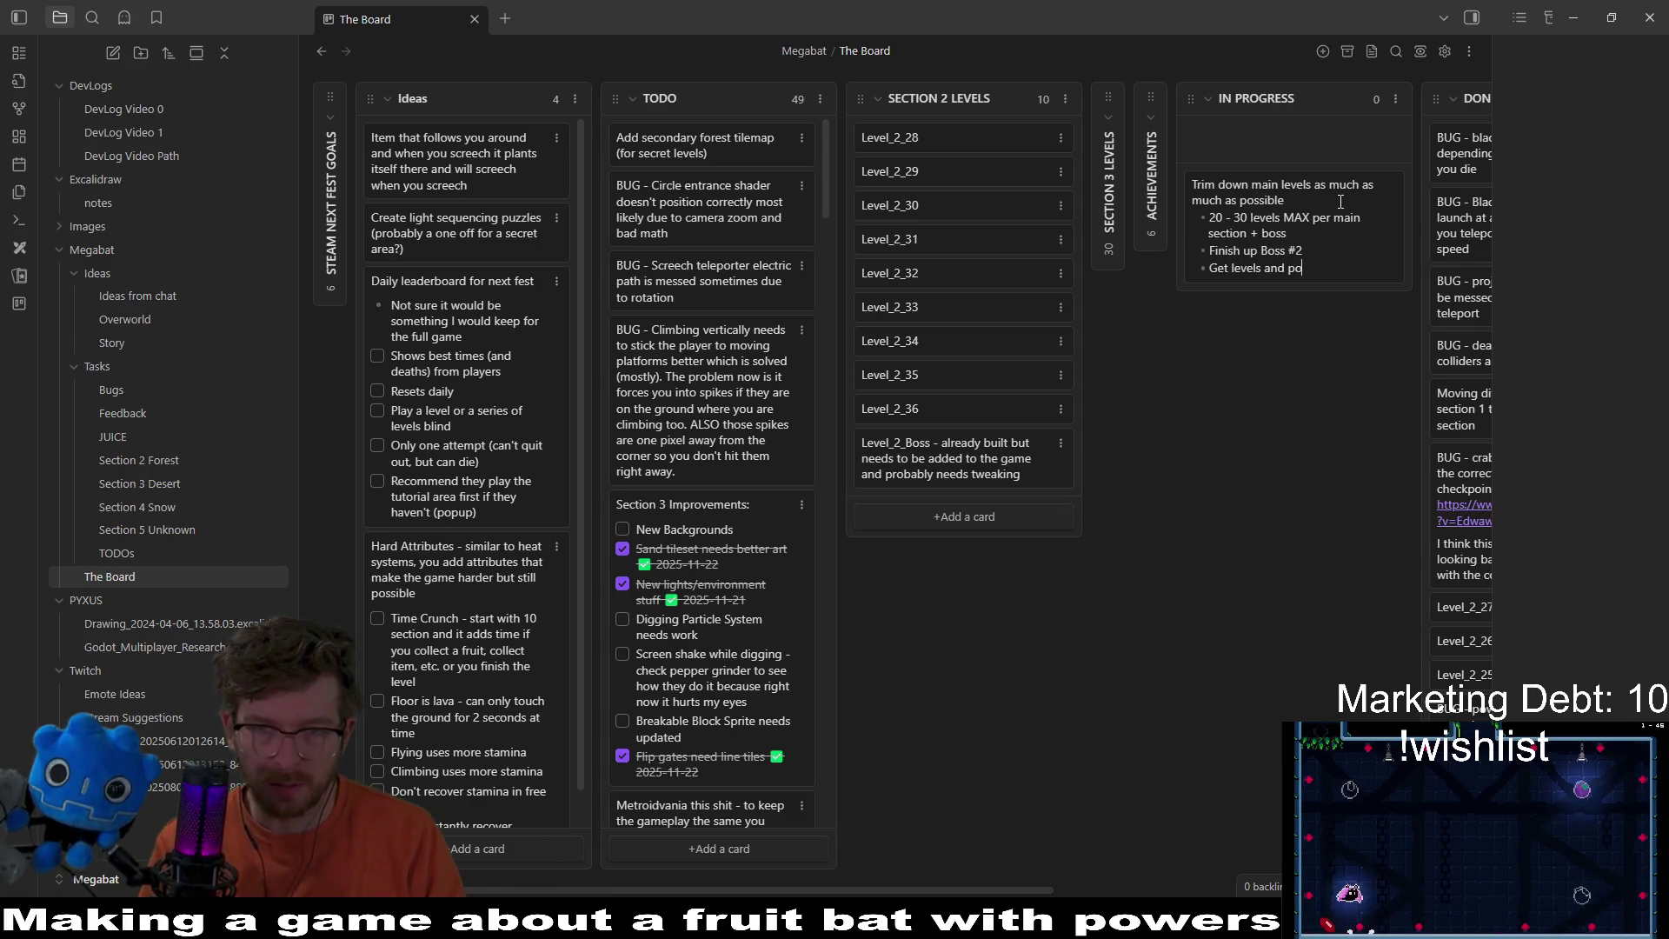
type("ction 3")
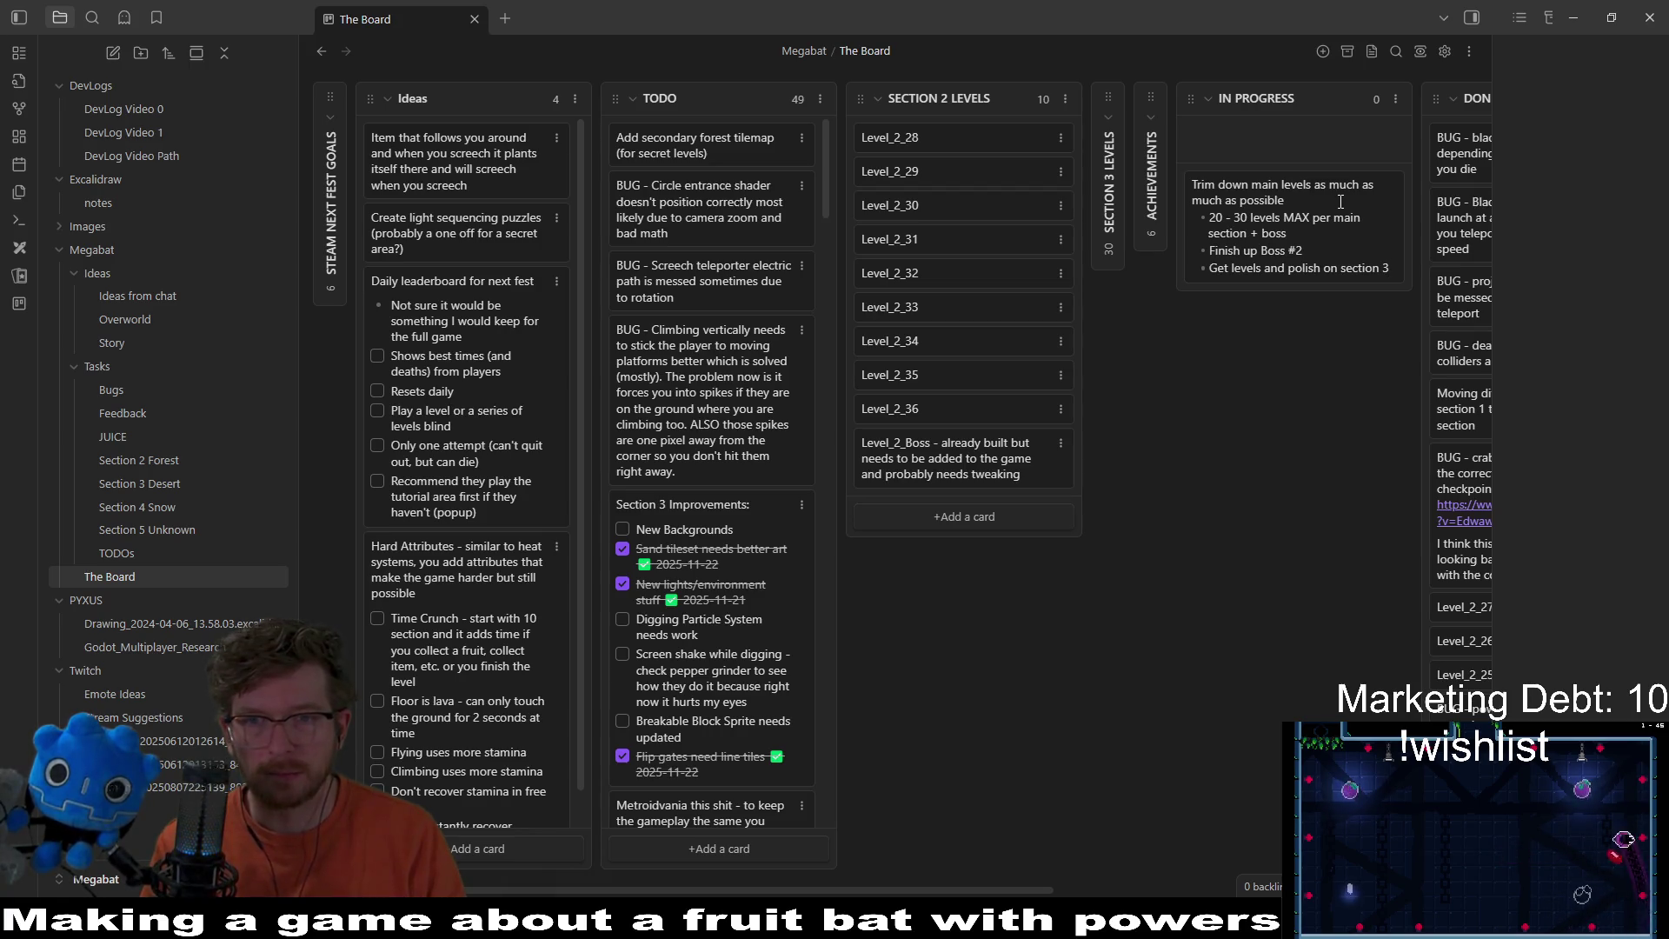
key("Return")
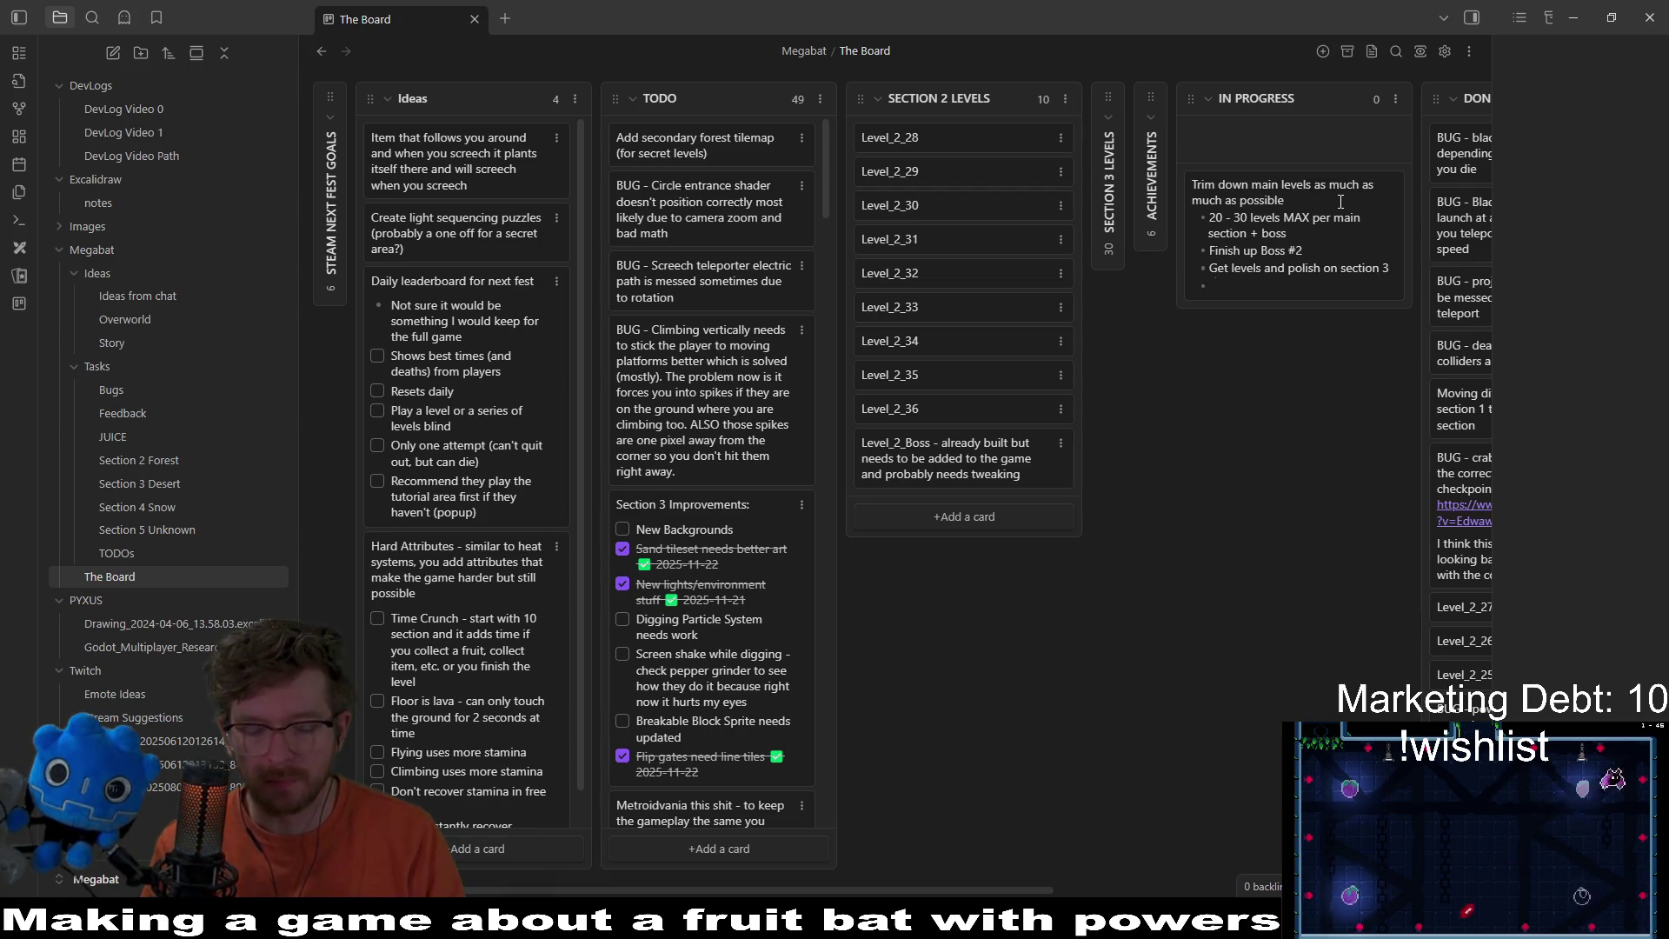
type("Then evate")
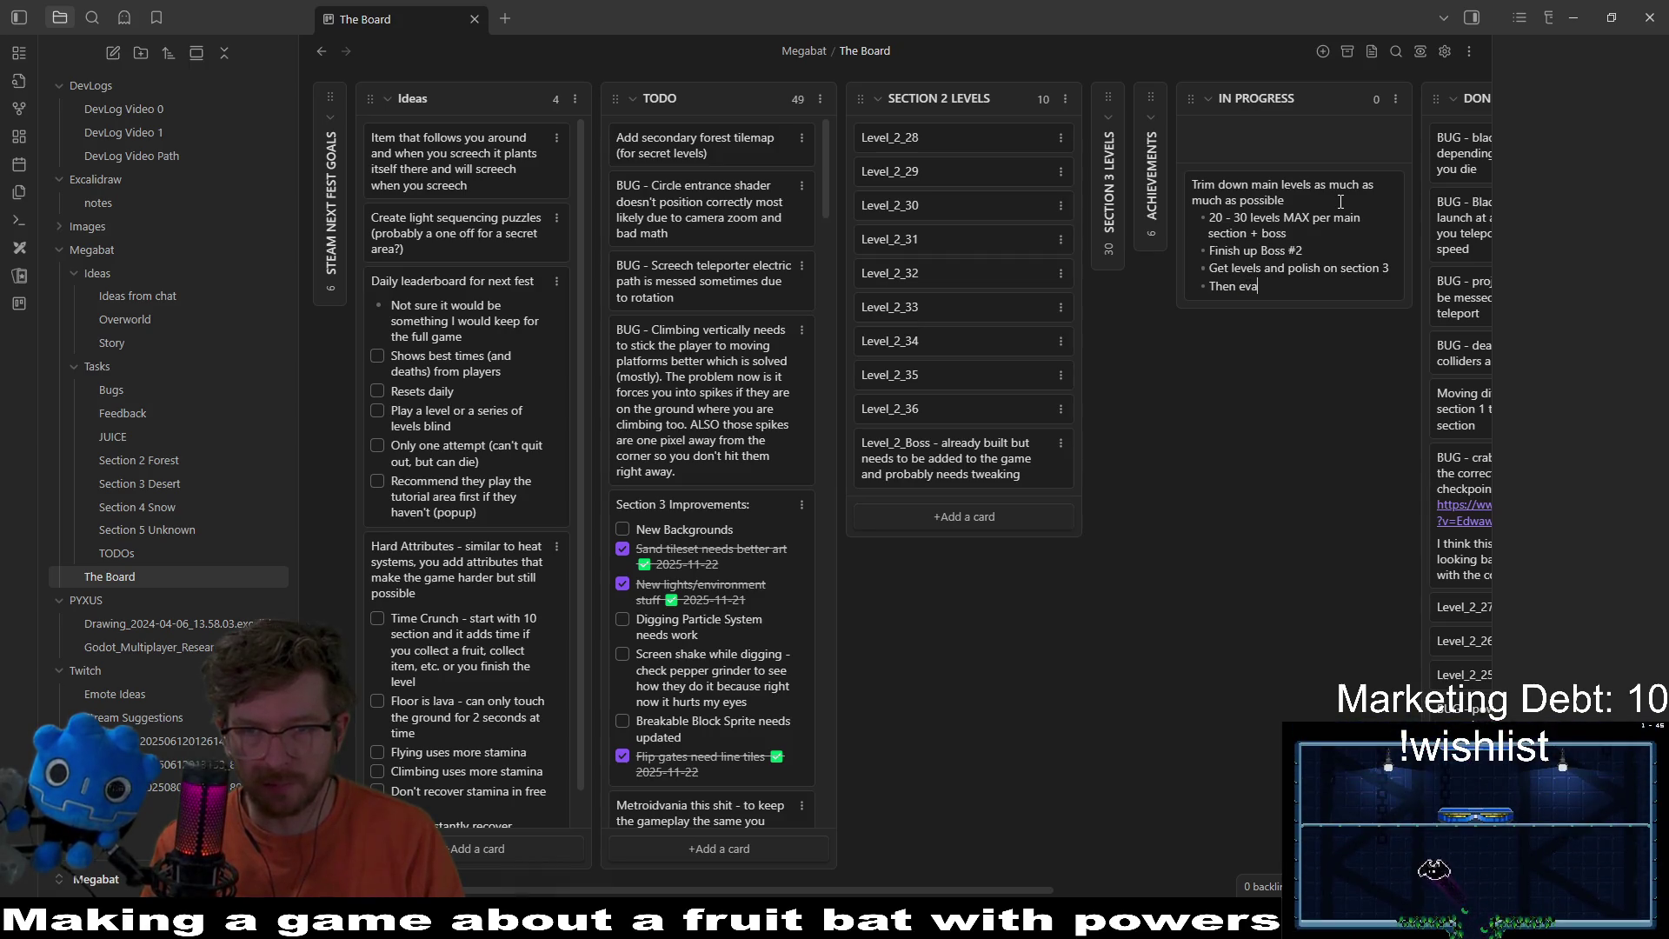
type(" where we are at")
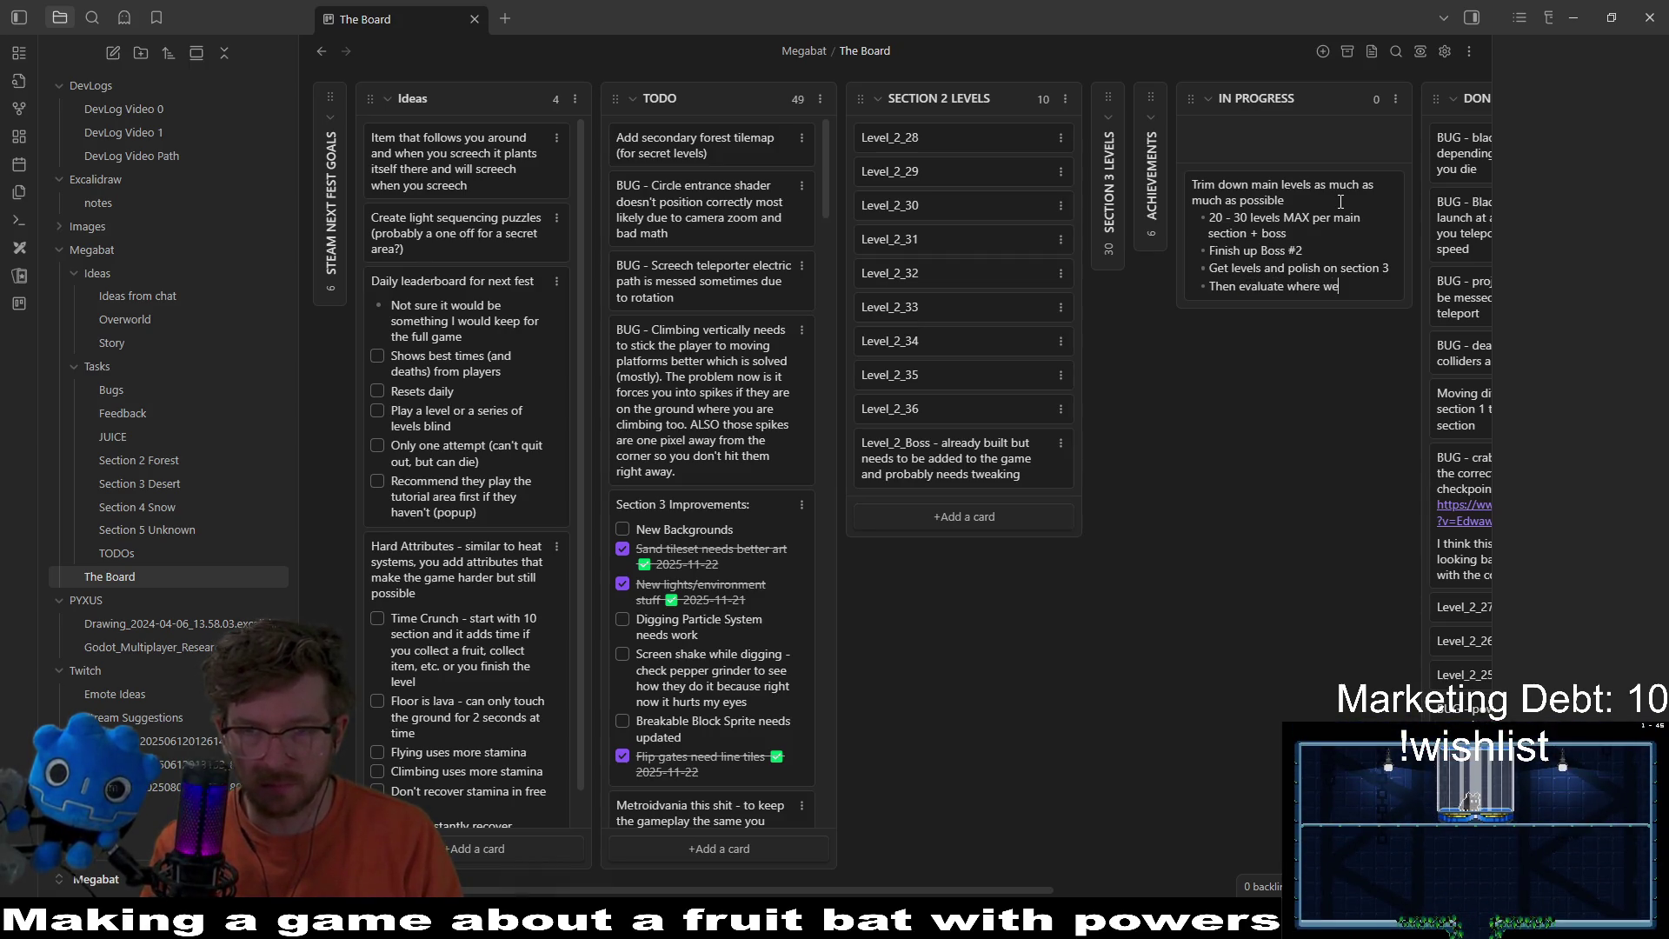
key("Return")
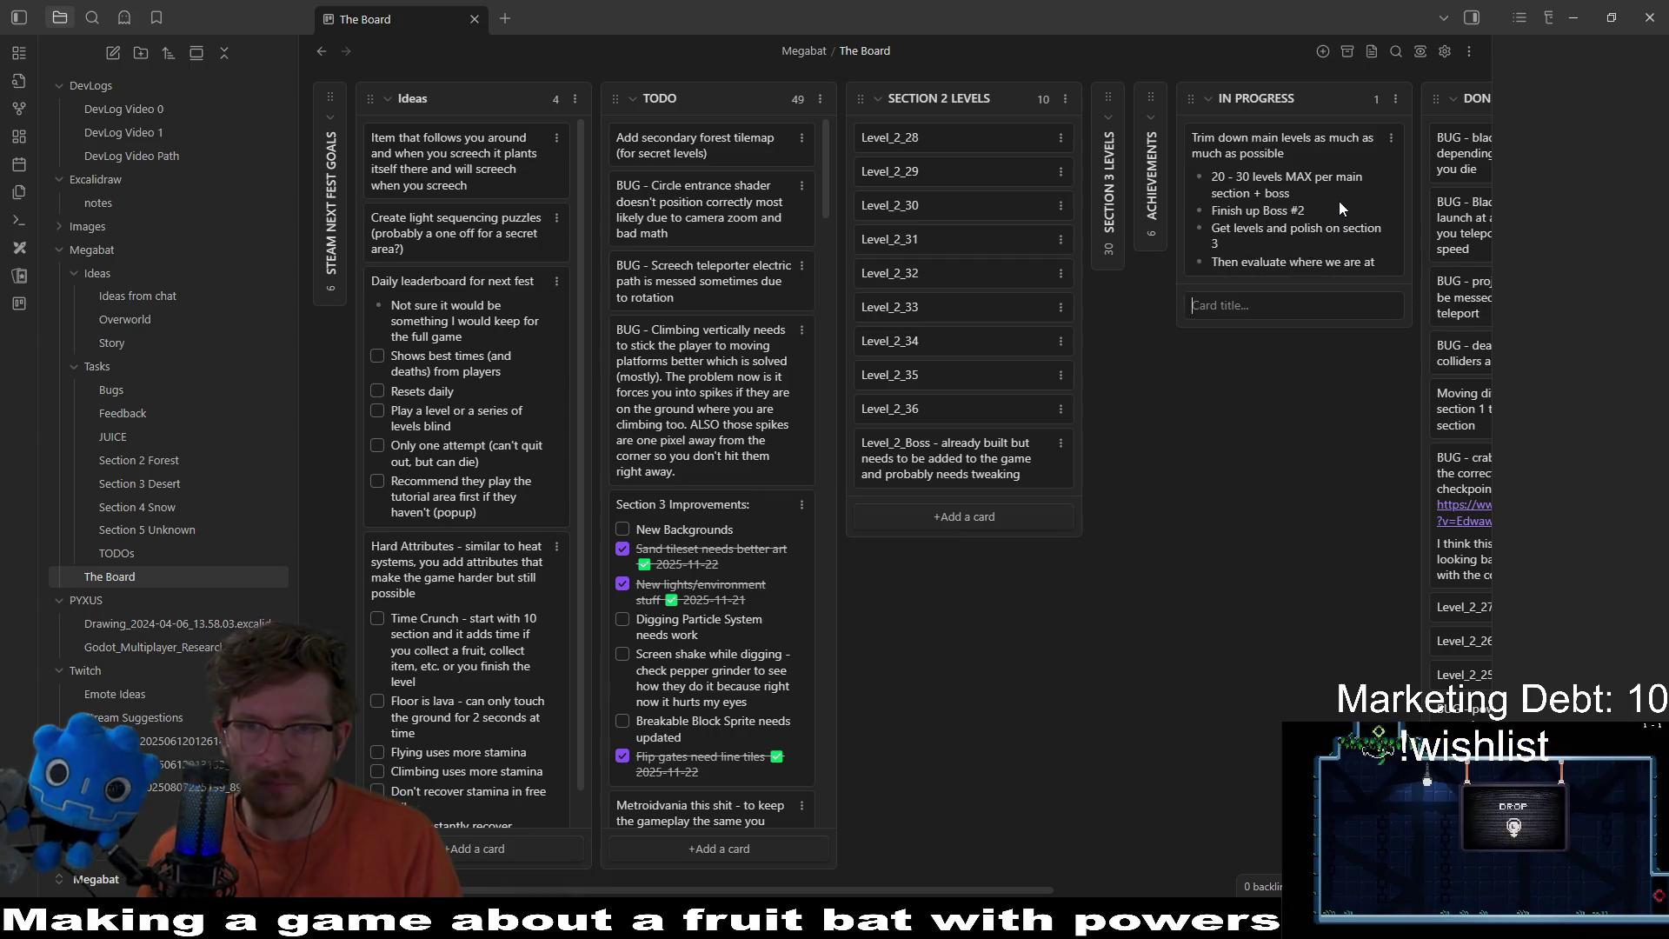
Step: Start a '[' checkbox marker on the In Progress card's plan
double_click(1250, 196)
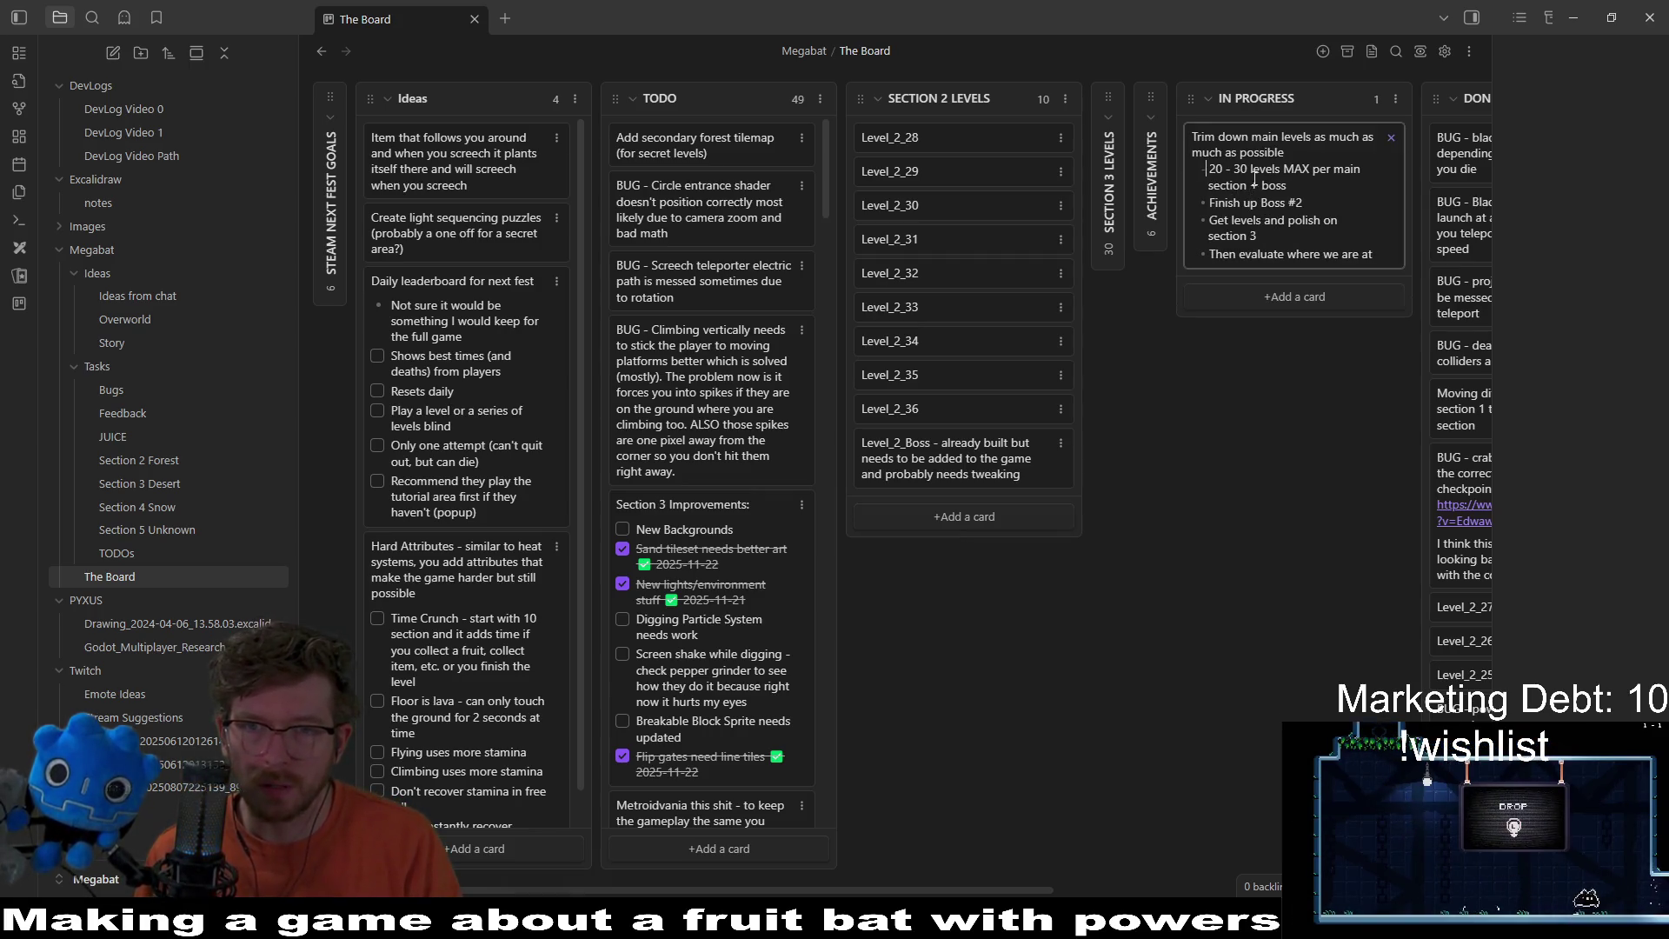
type("[")
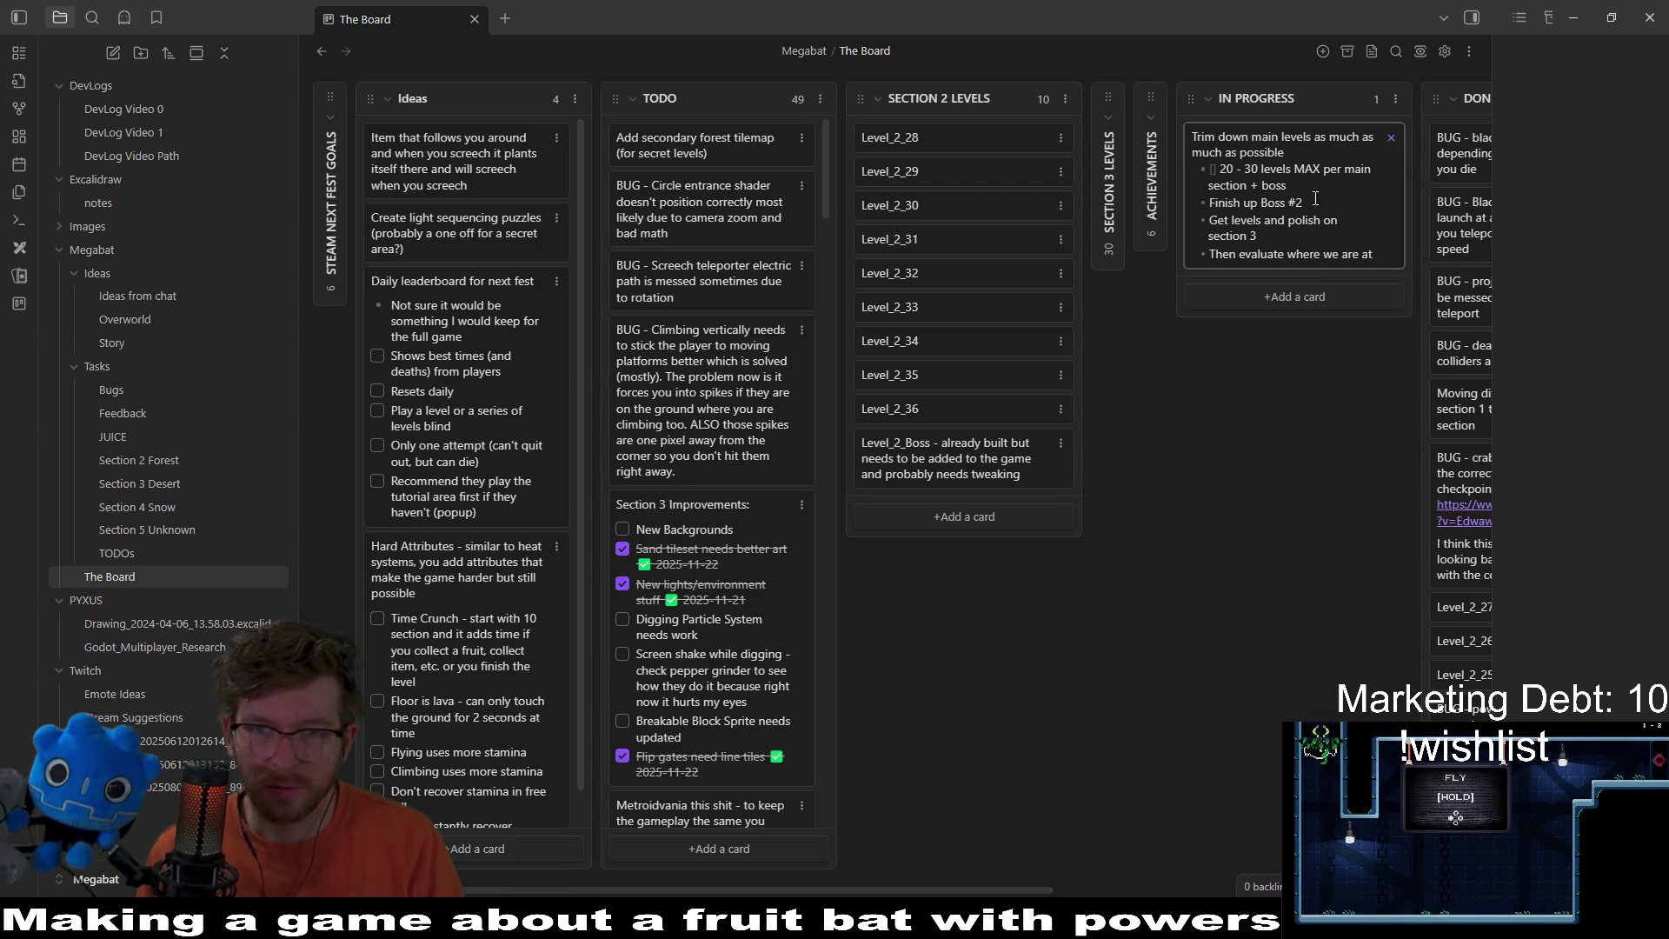
key("BackSpace")
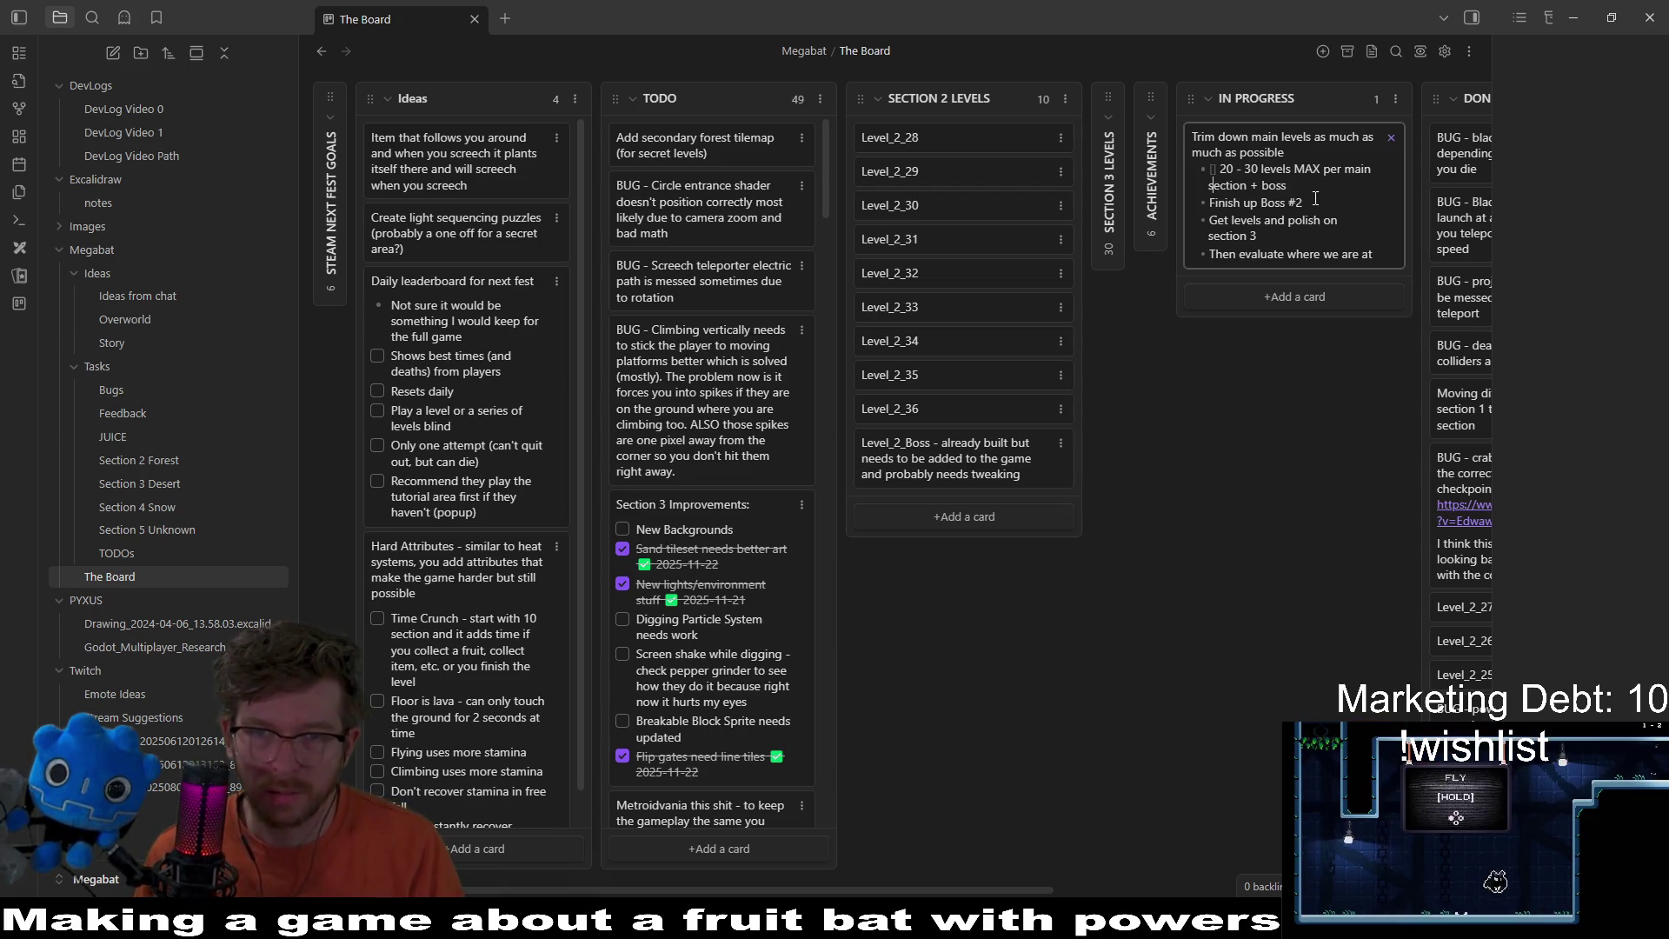
type("[")
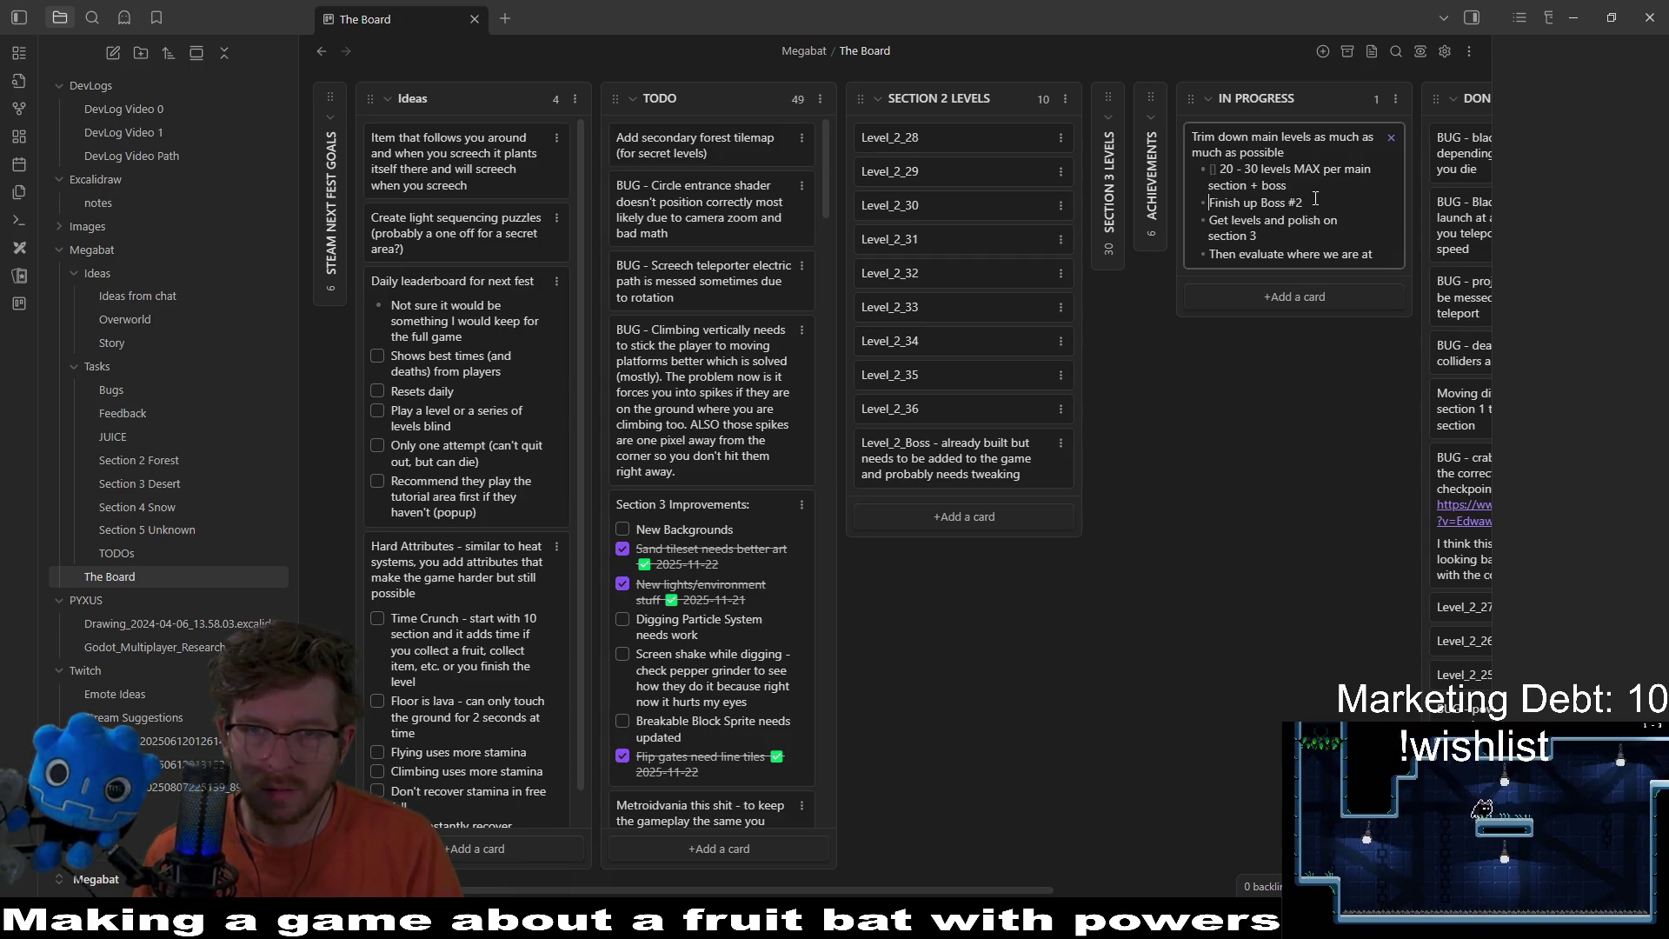
key("Escape")
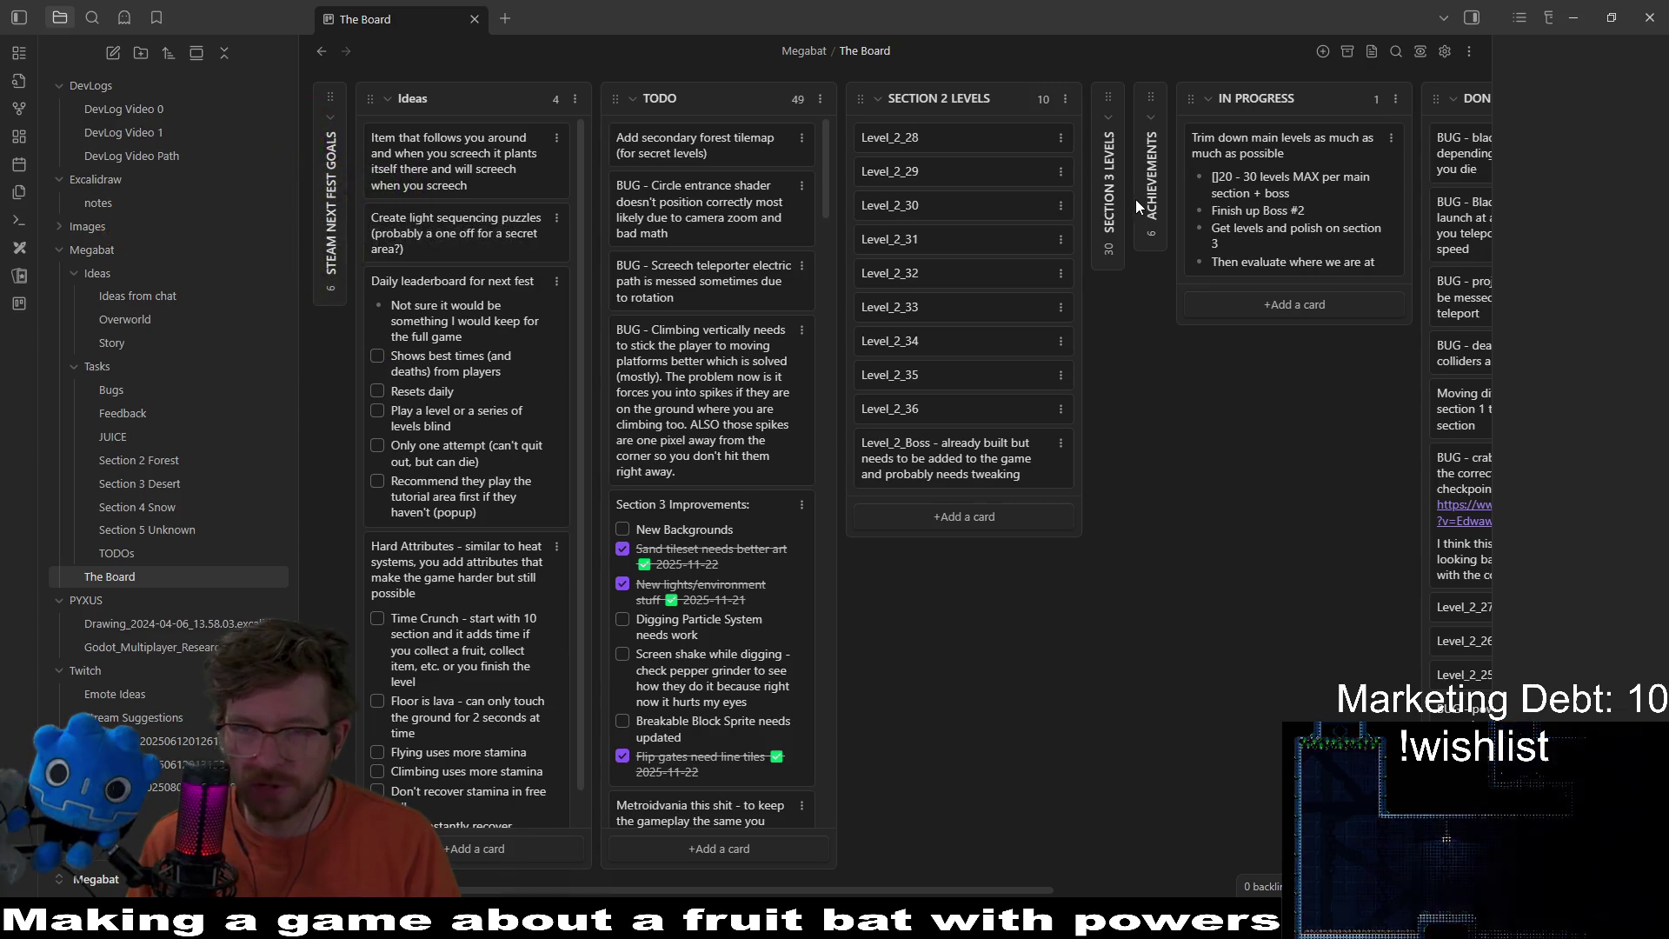
Step: Add '[ ]' checkboxes to the 'Finish up Boss #2' and 'Then evaluate where we are at' lines
left_click(1259, 174)
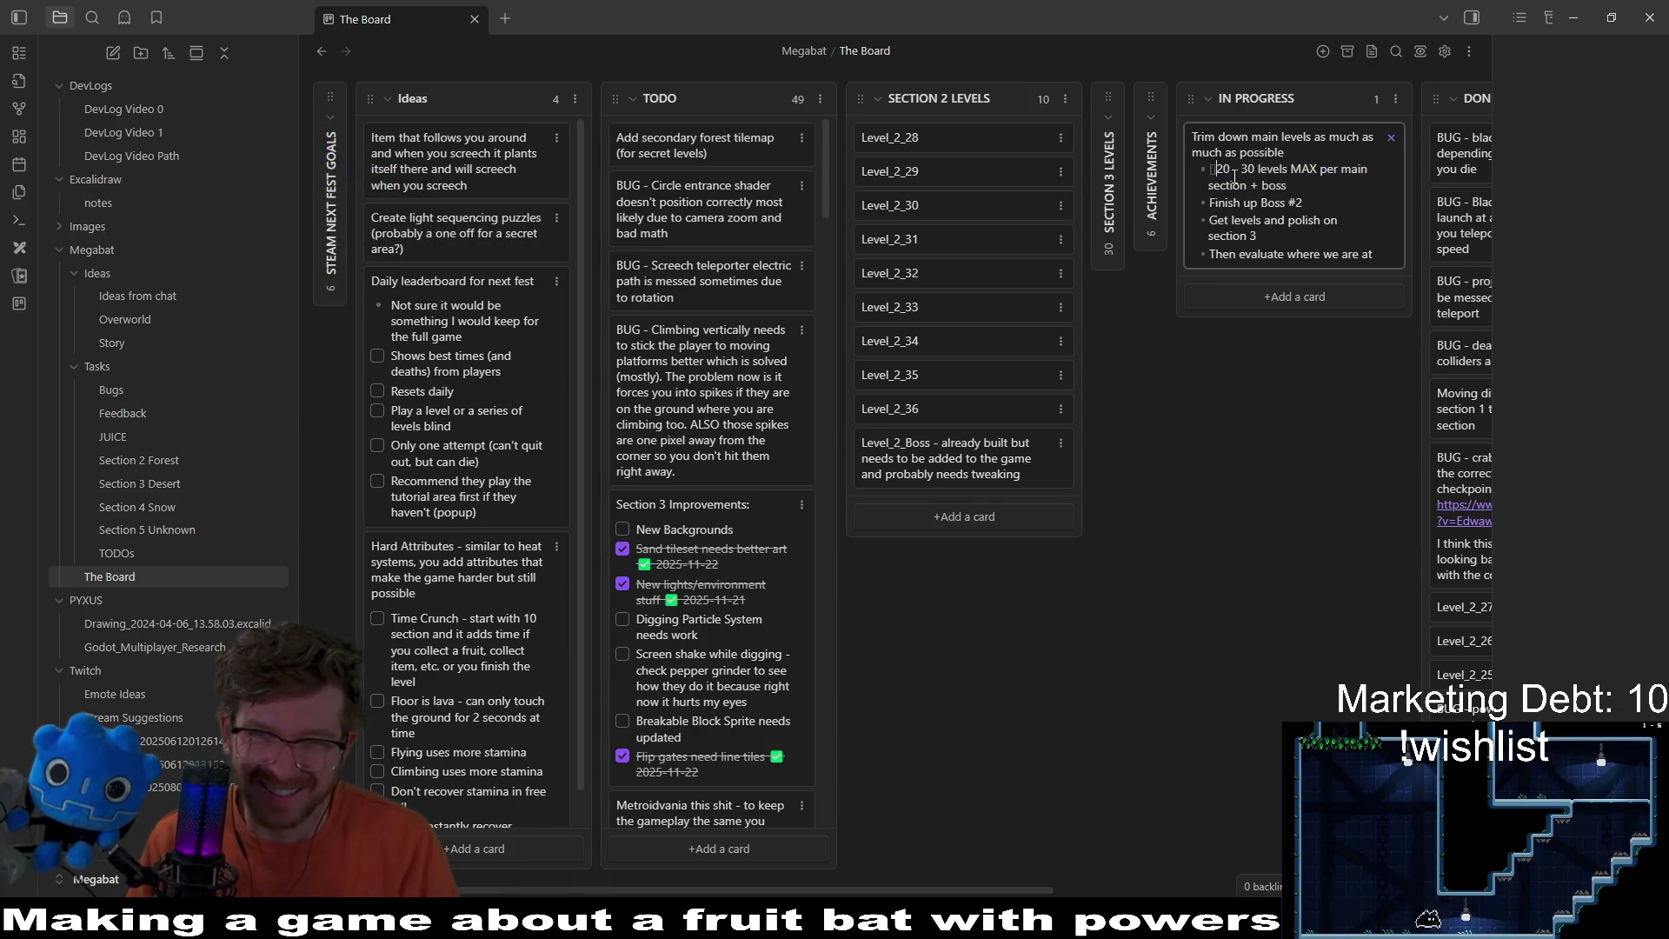
key("BackSpace")
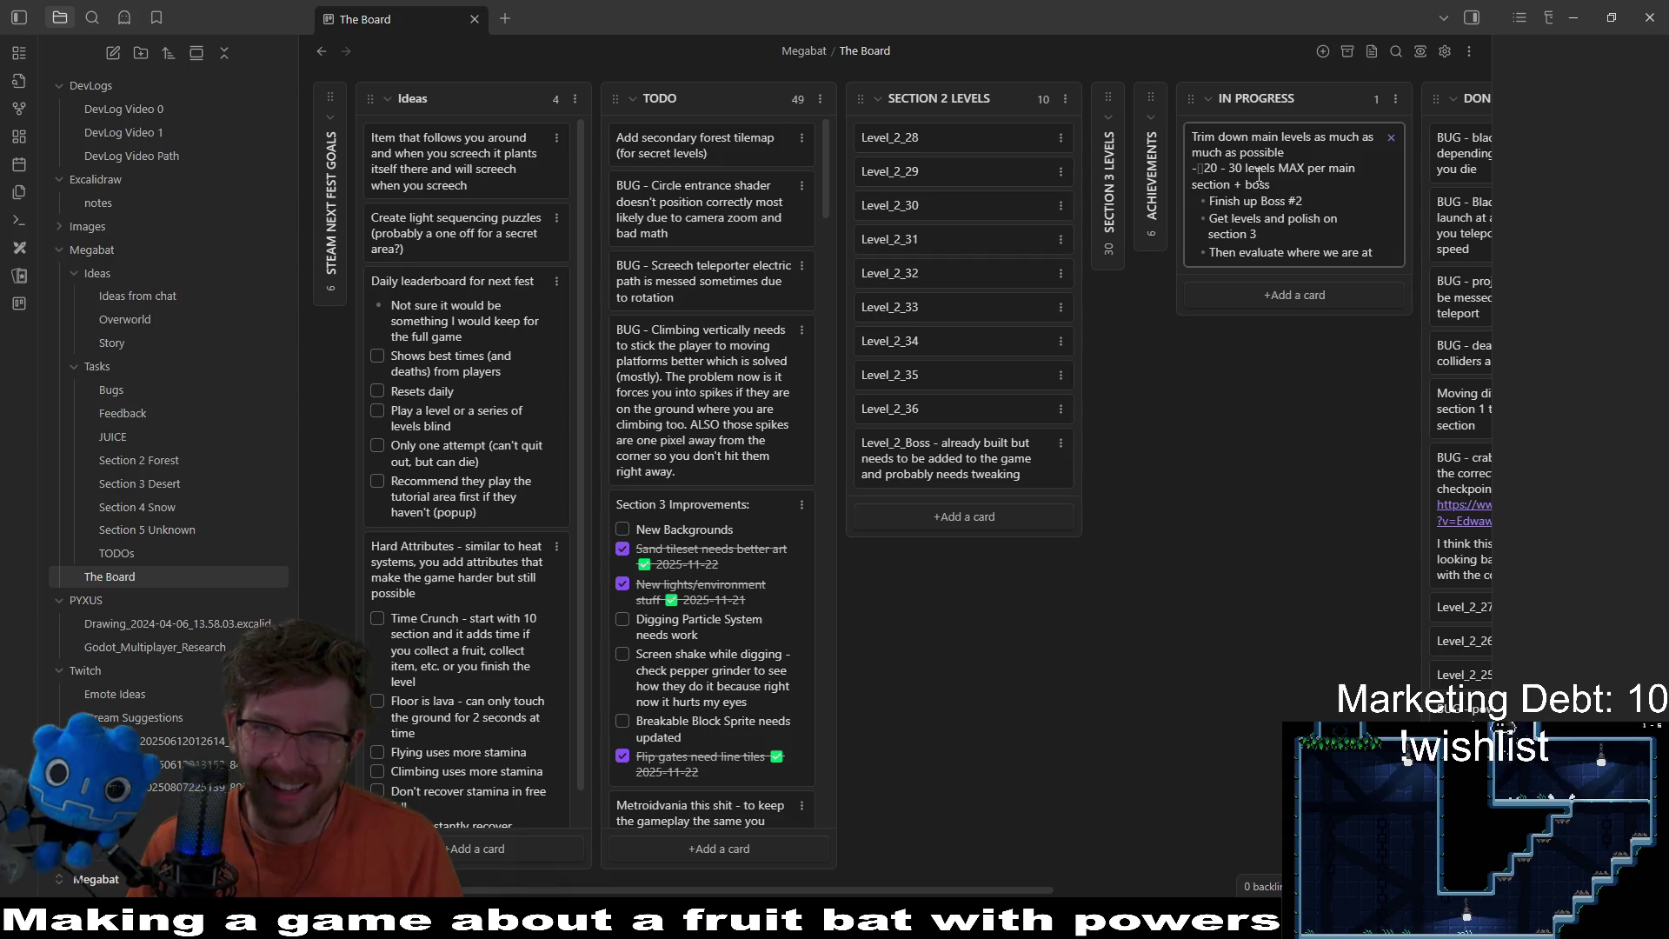
key("Tab")
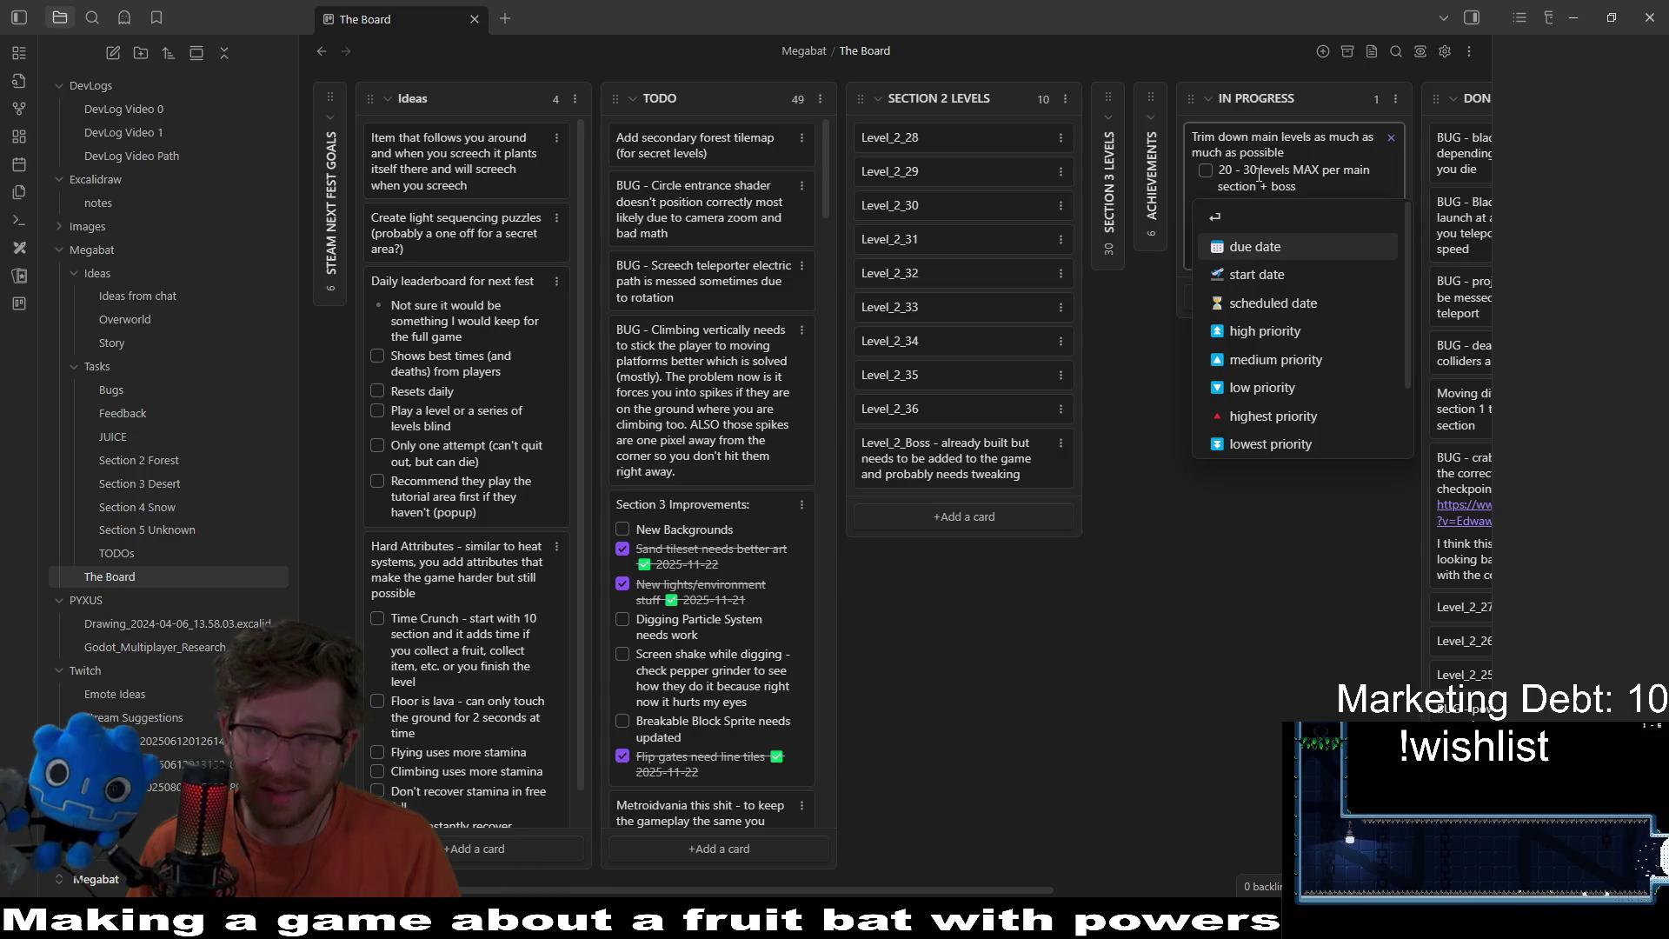
key("Escape")
key("Escape")
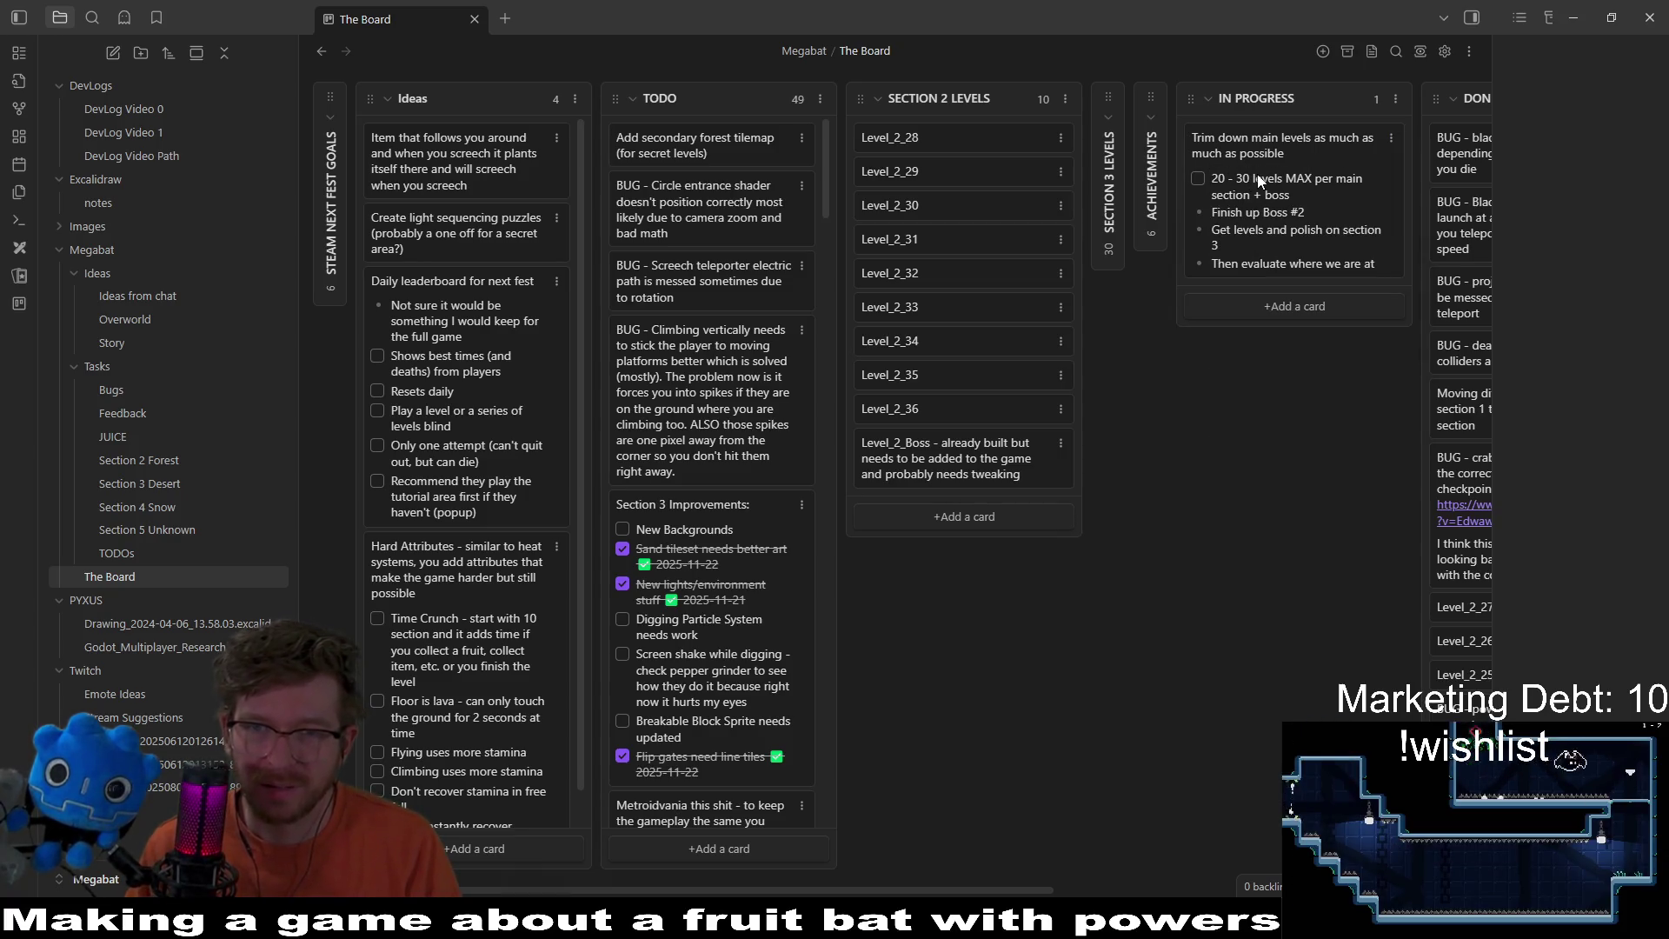
left_click(1206, 207)
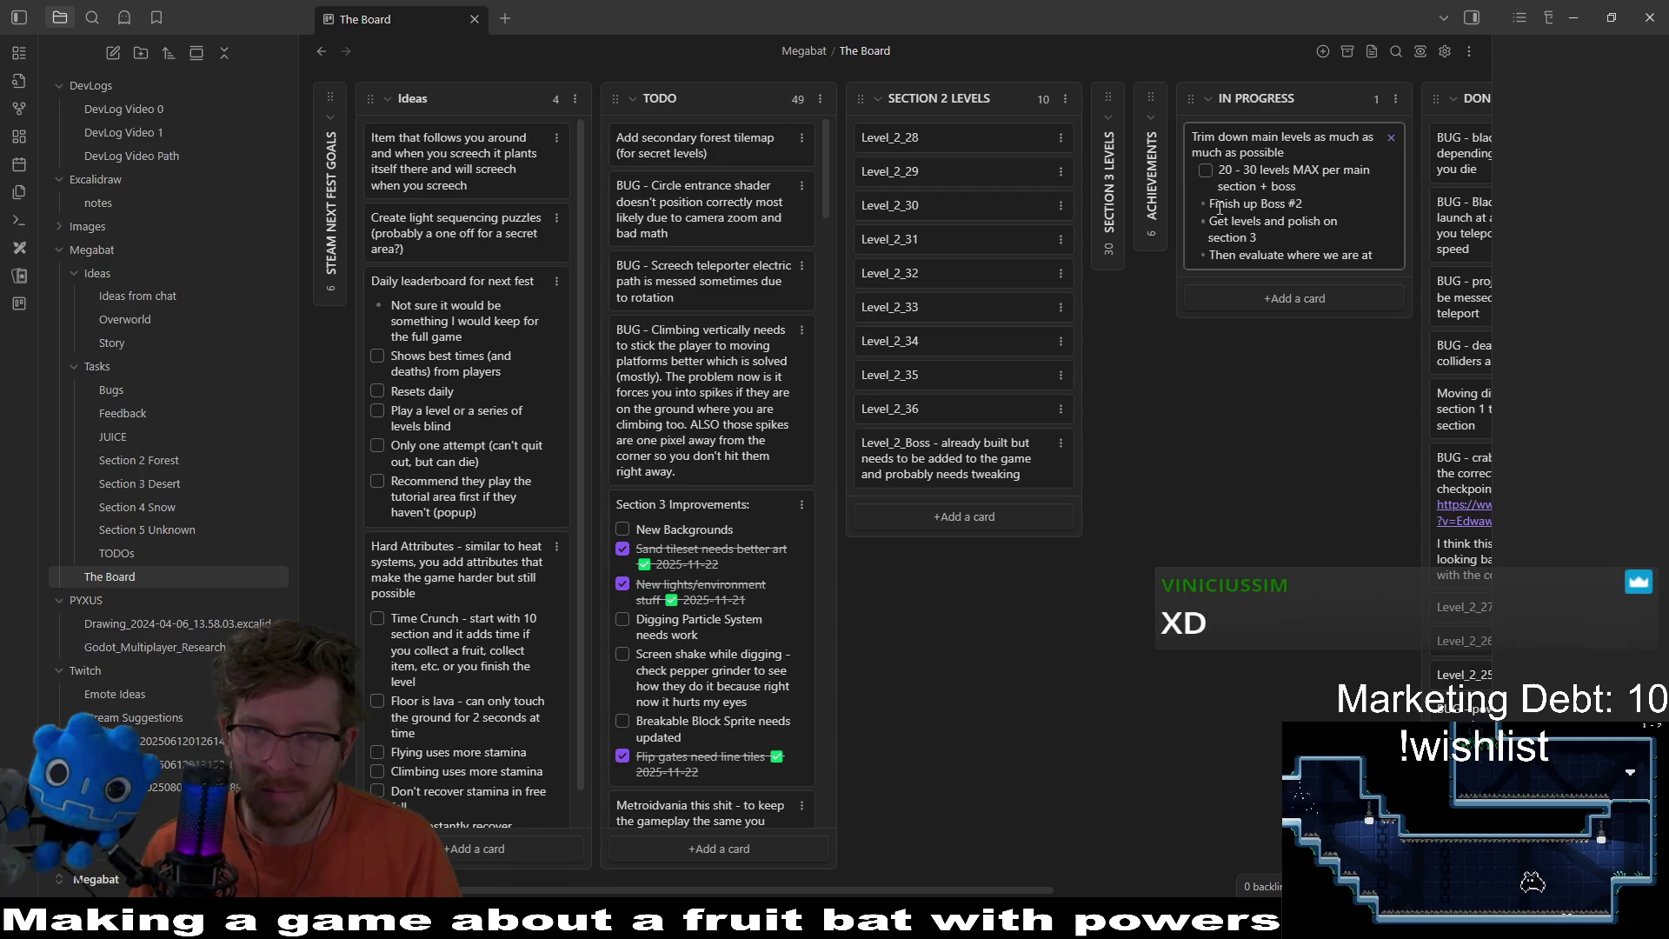
type("[")
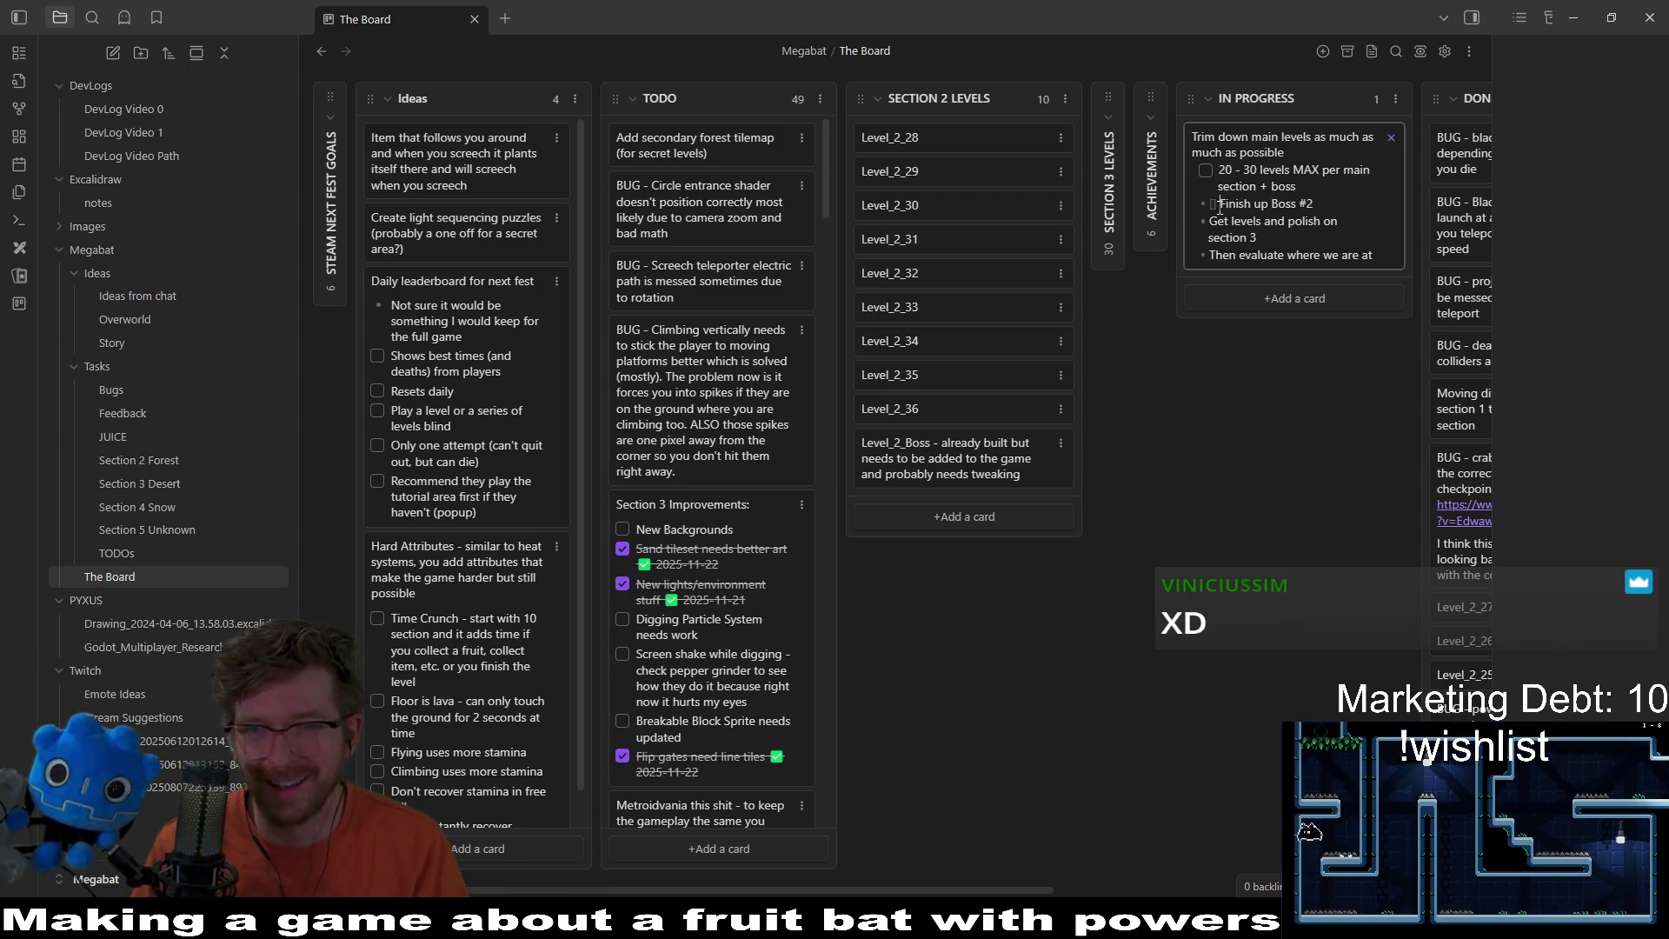
type(" ]")
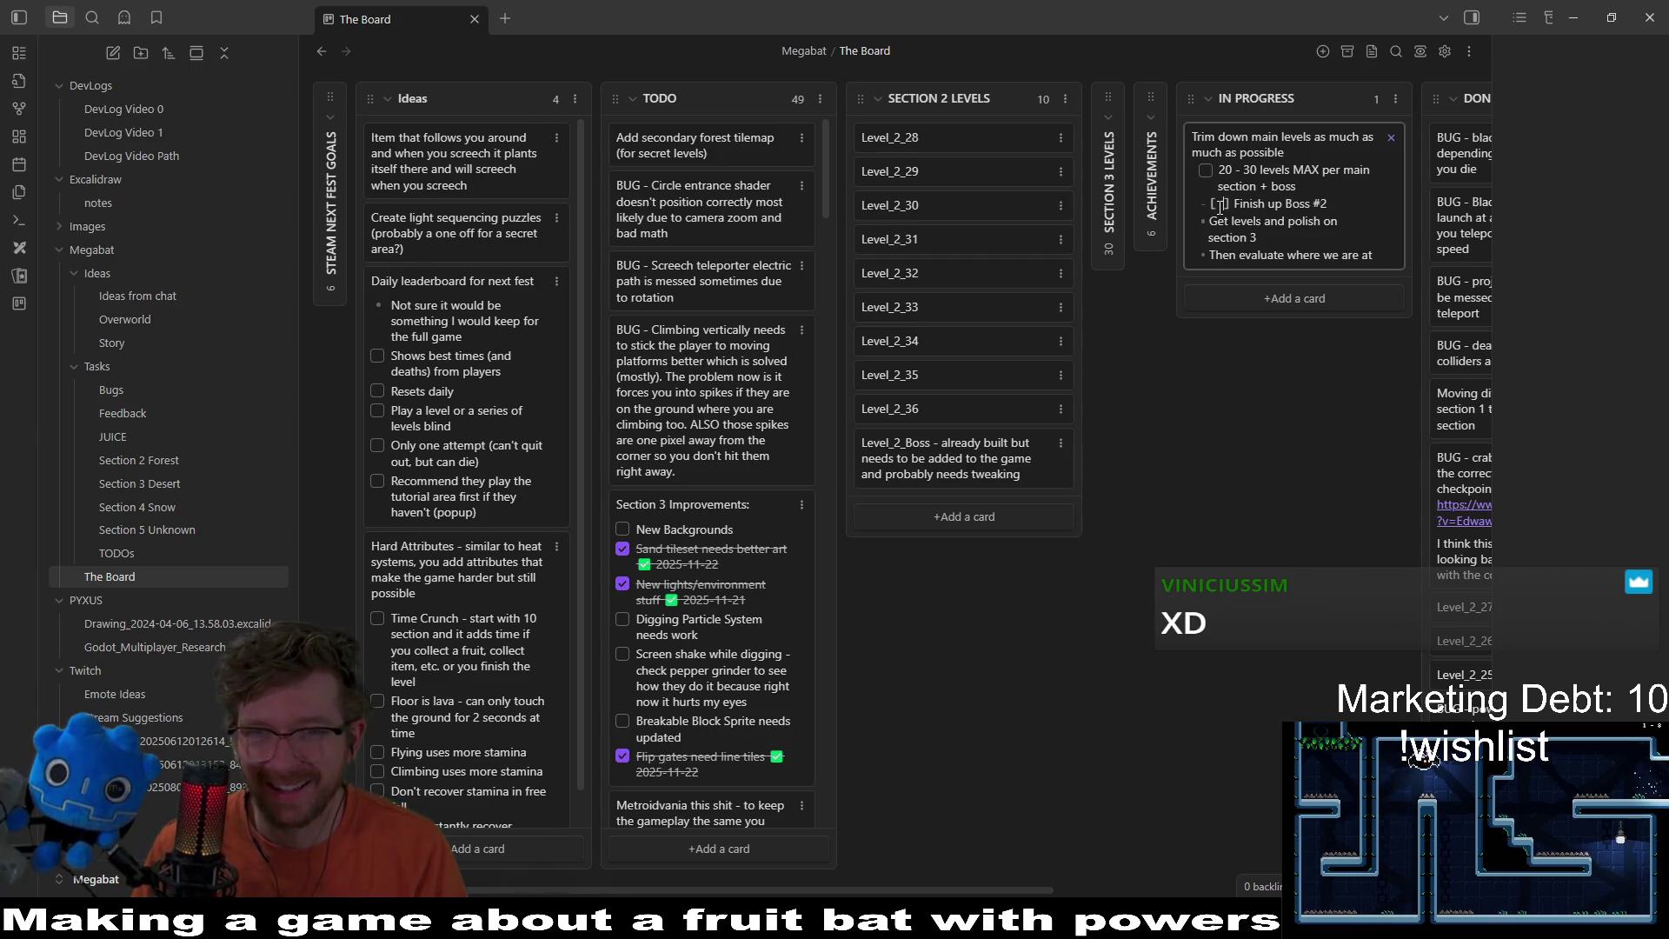
key("Down")
type("[ ]")
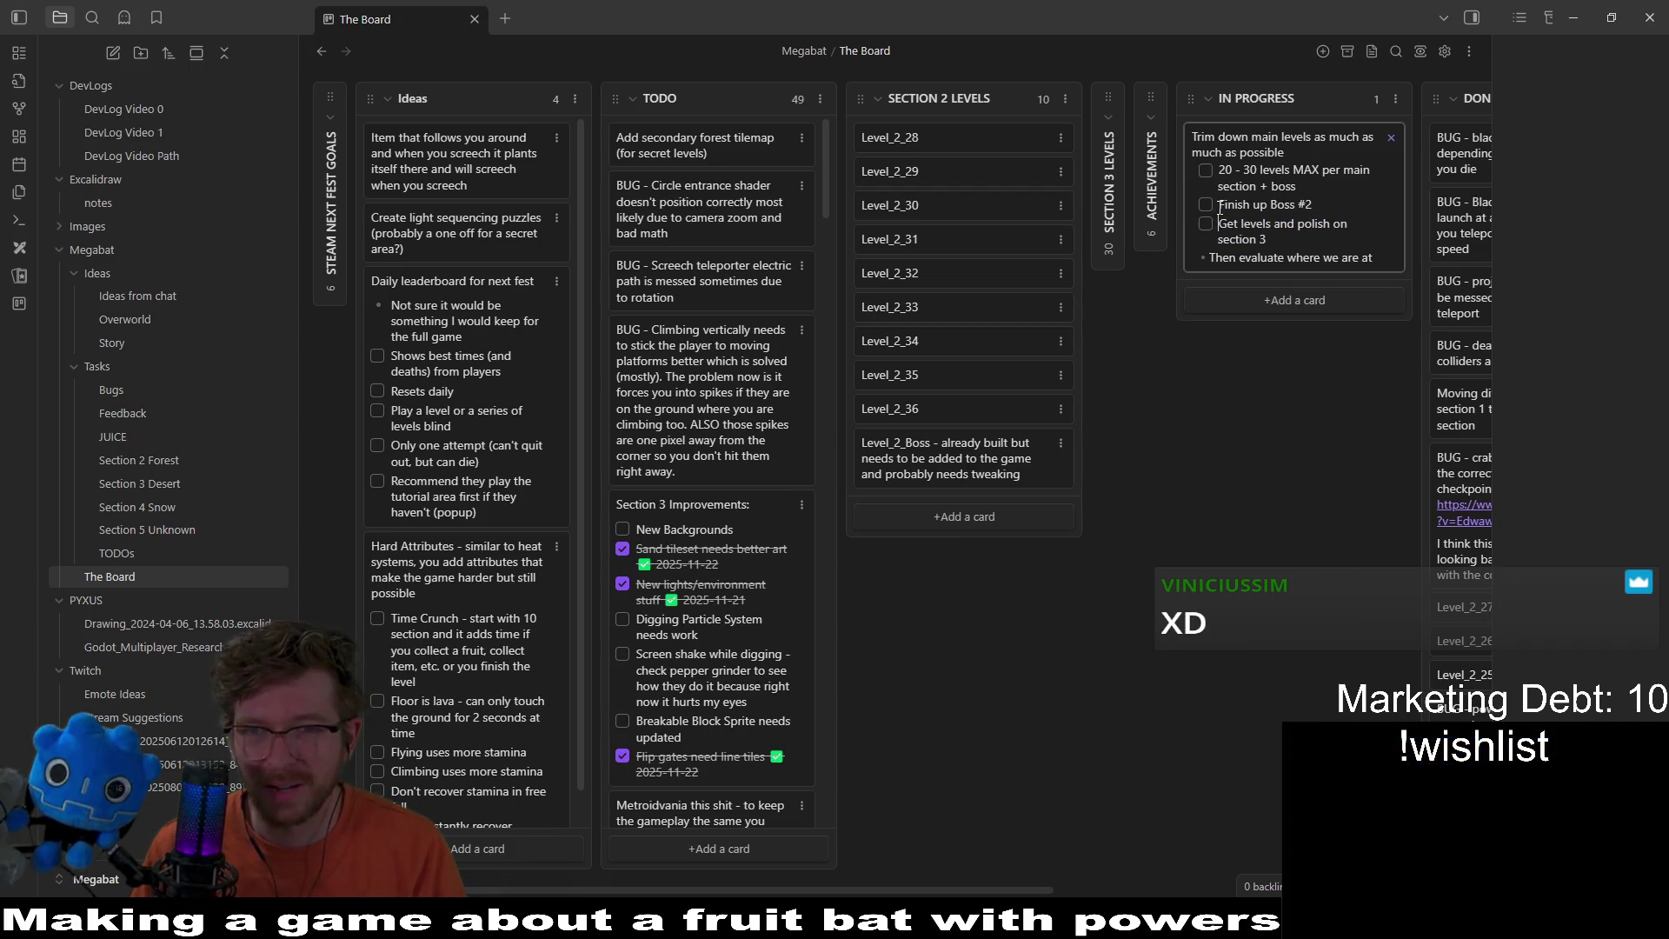
key("Escape")
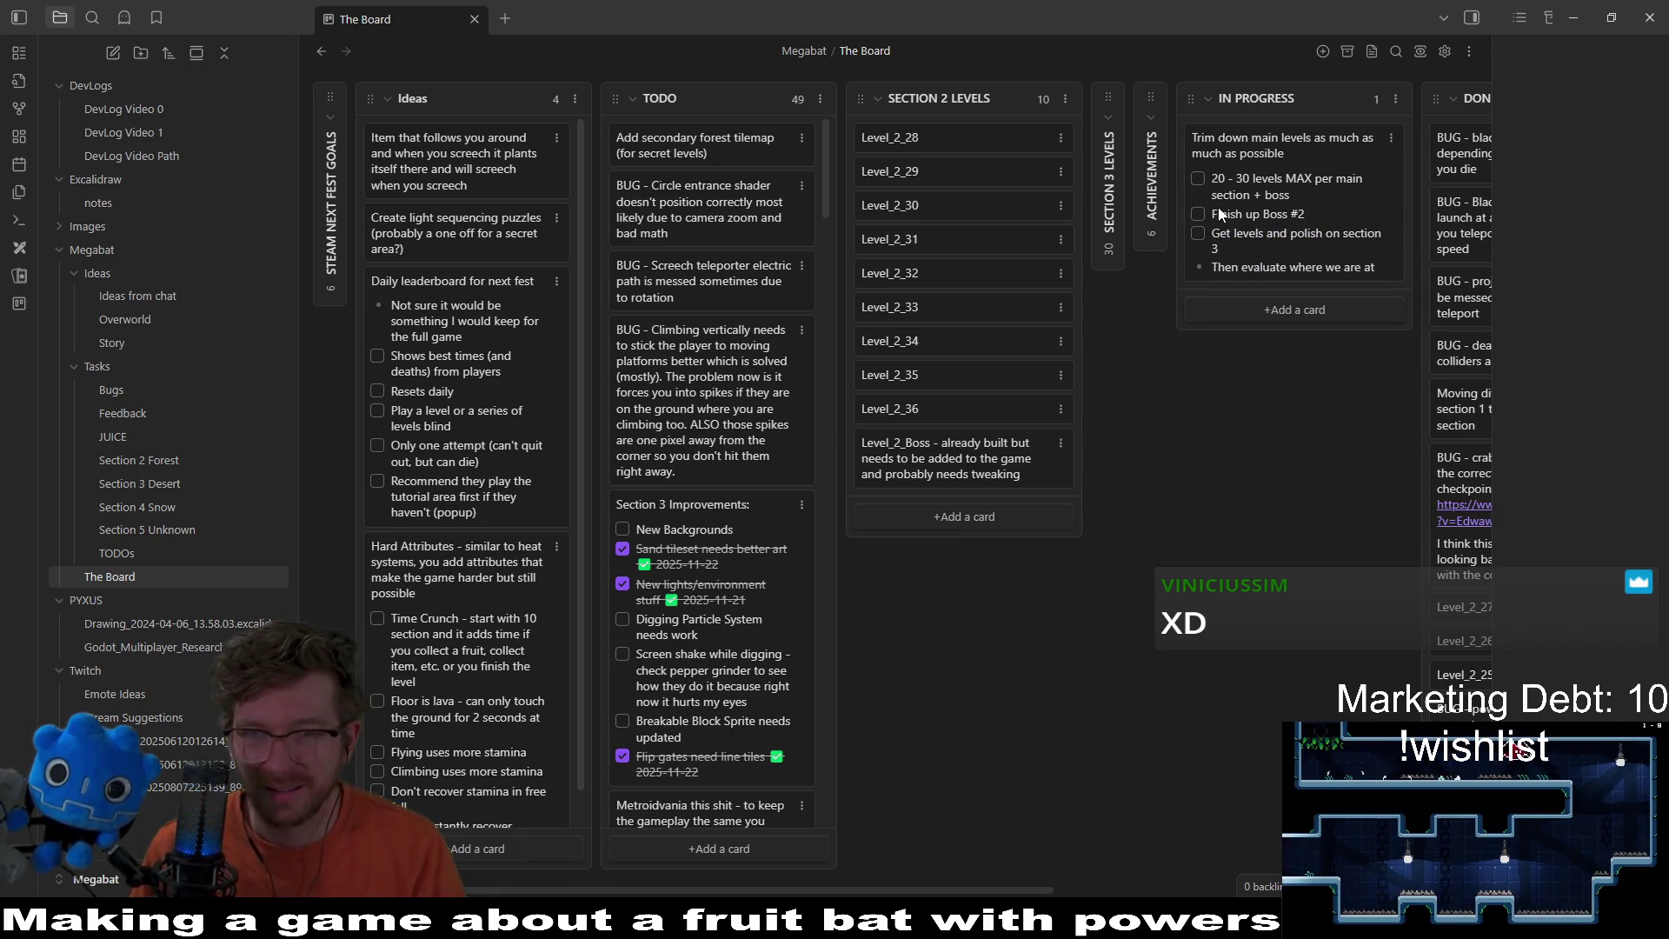
left_click(1218, 207)
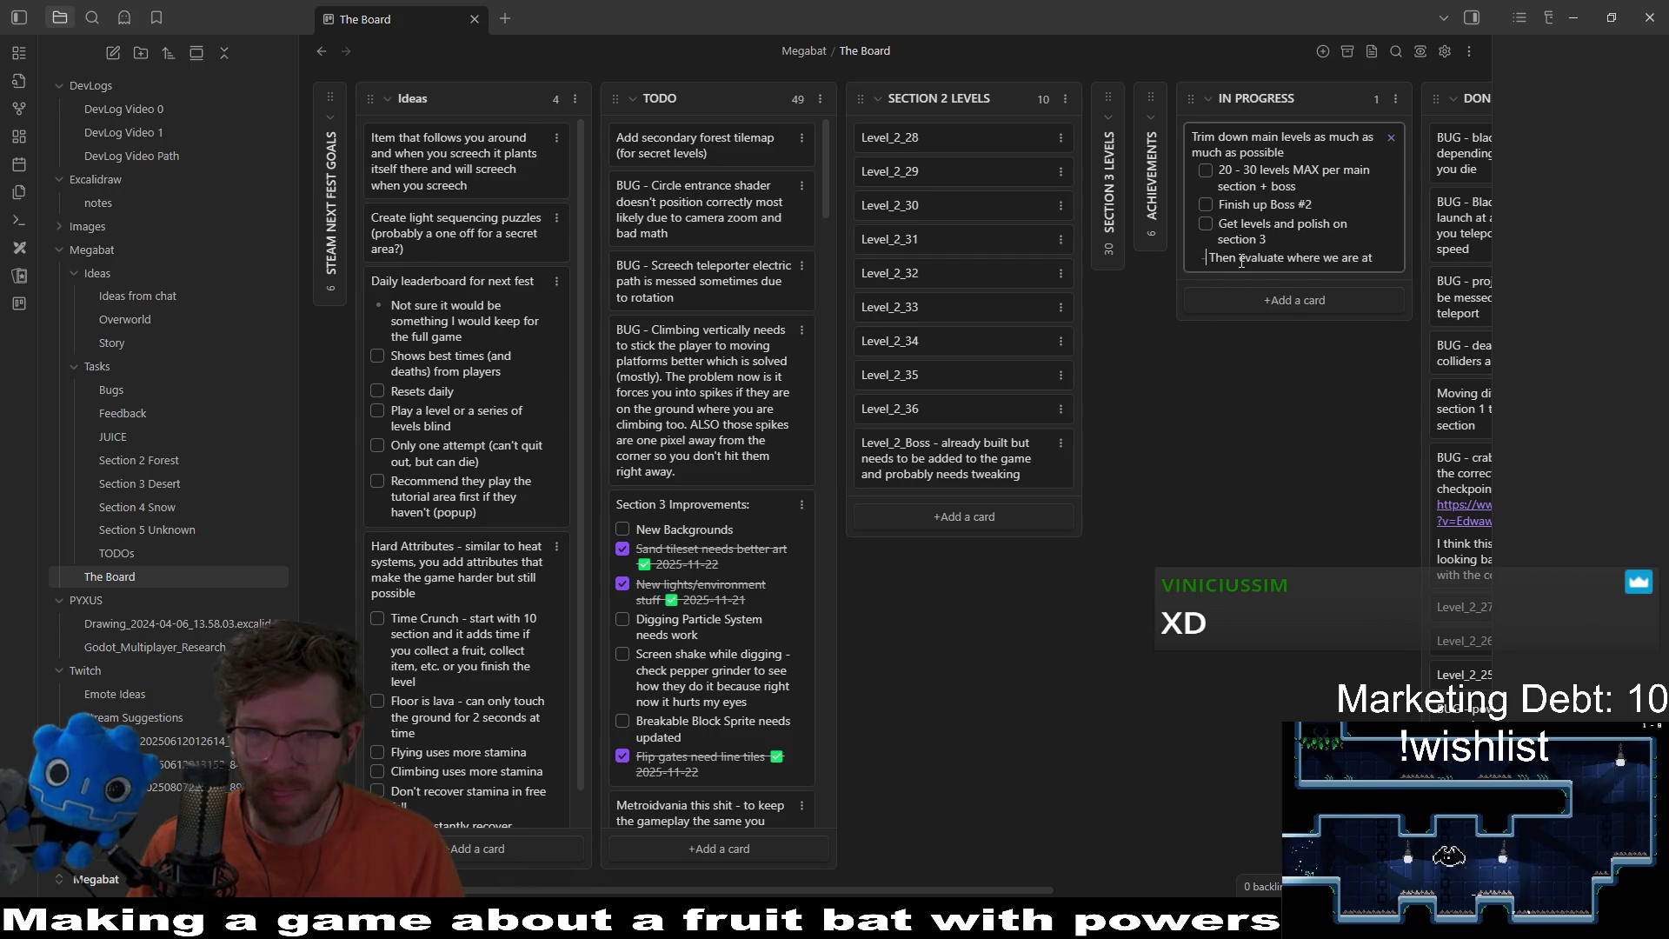
type("[ ]")
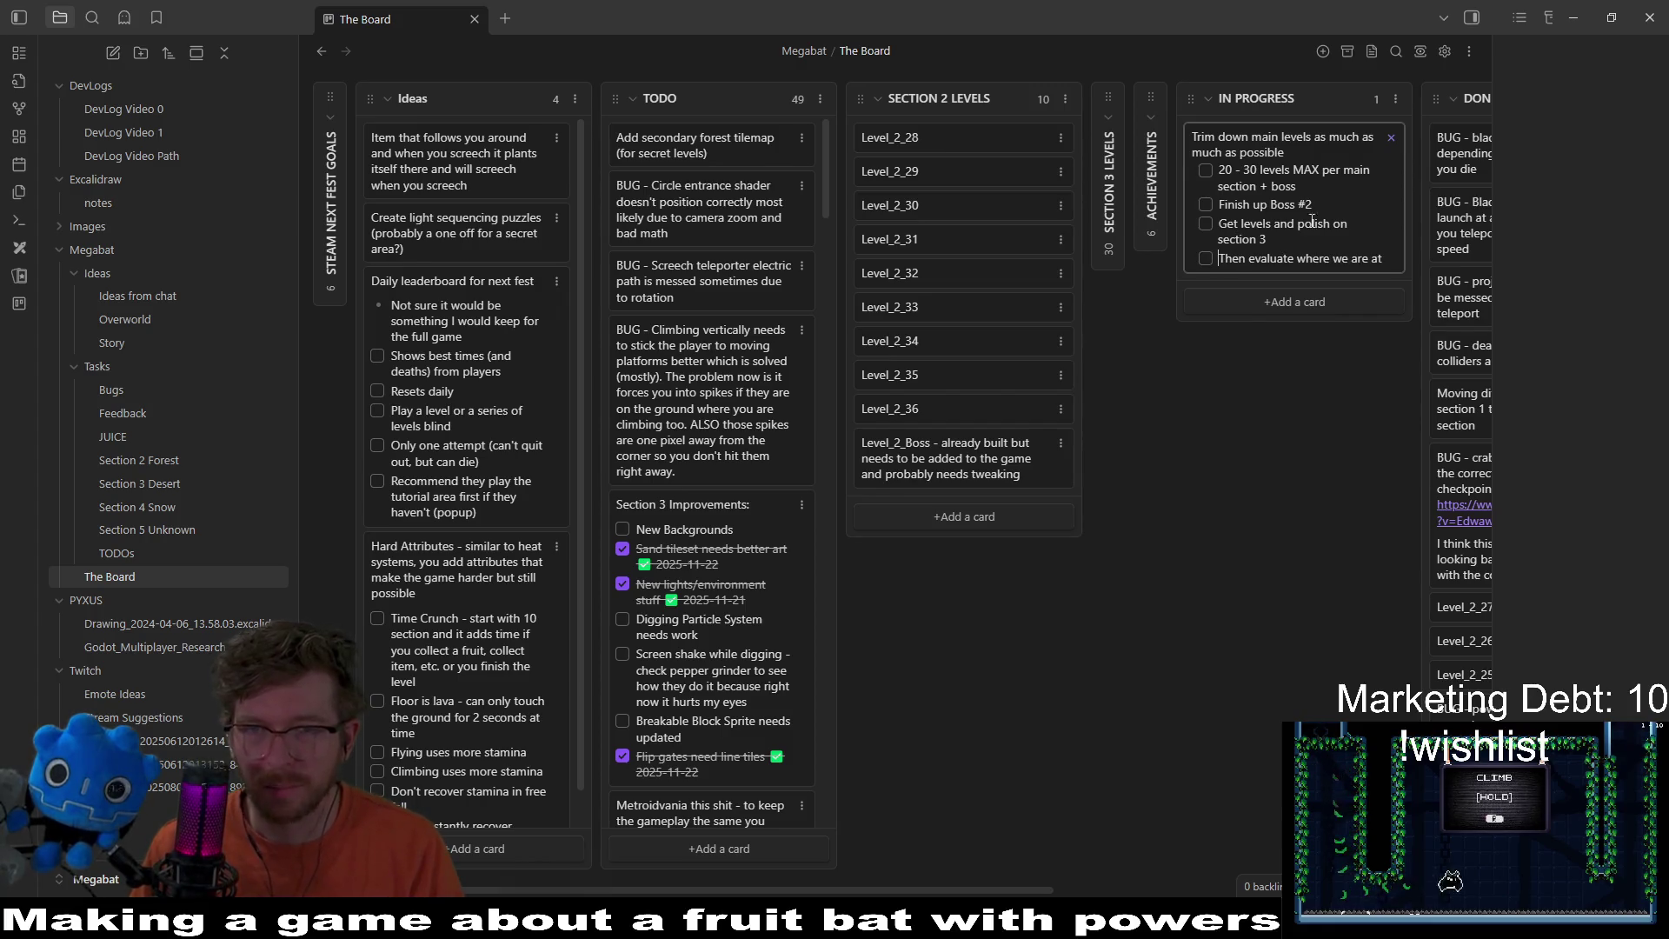
left_click_drag(1026, 893, 1107, 866)
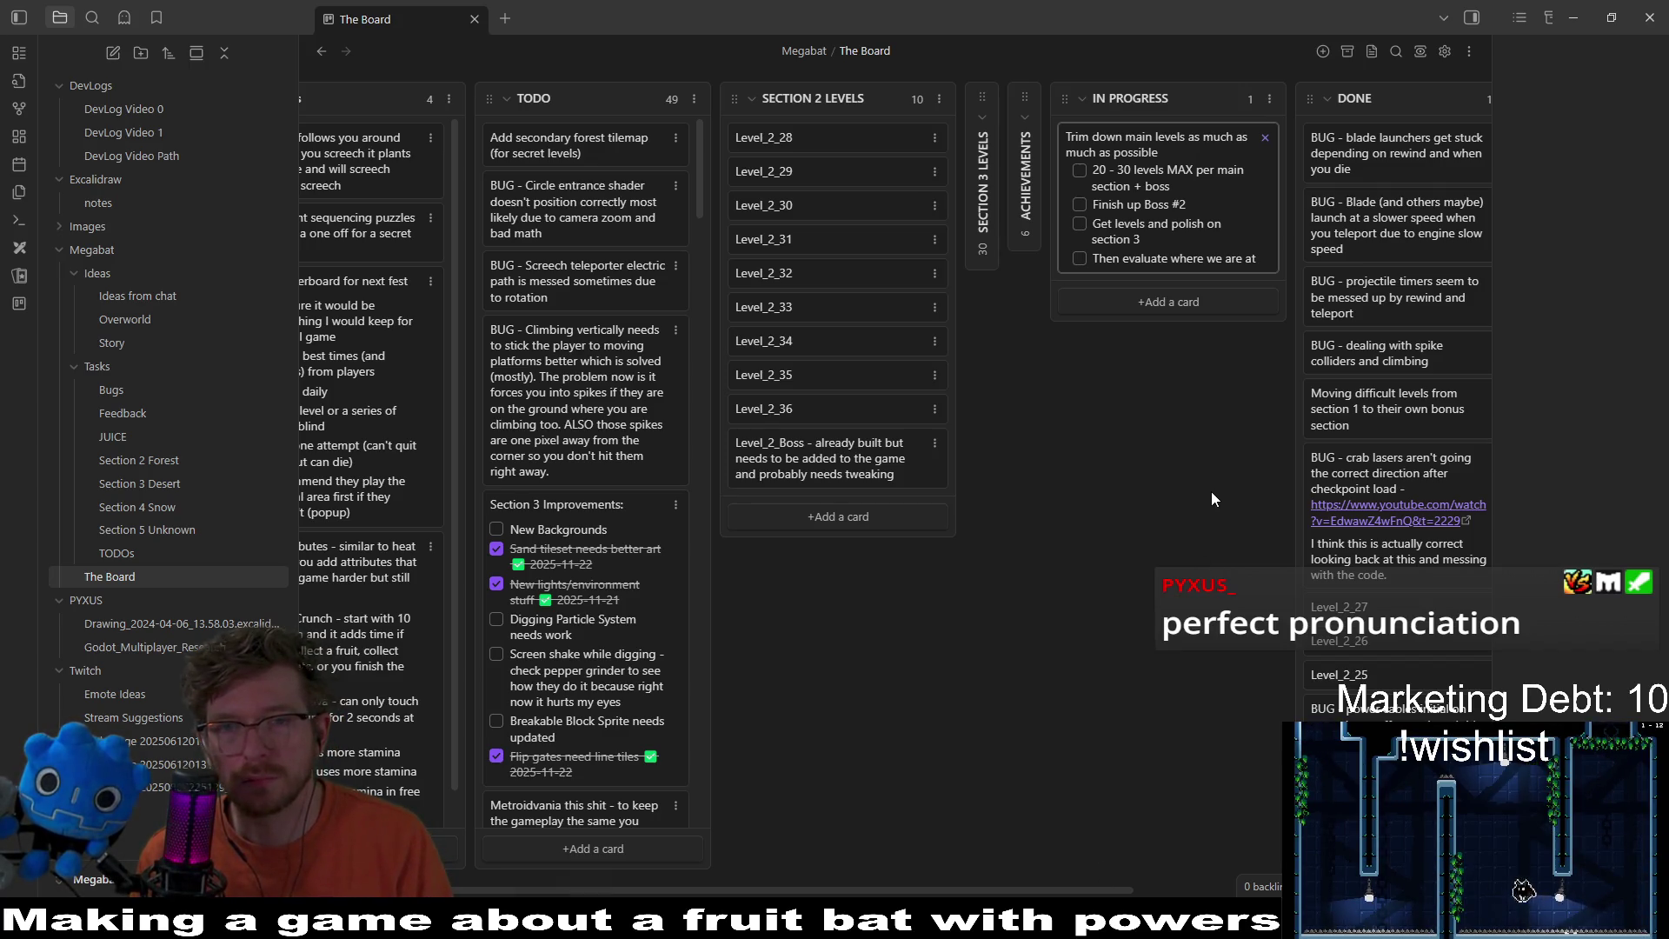
Step: Insert the task 'Mark levels that can be extra bonus sections' below 'section + boss'
left_click(1166, 193)
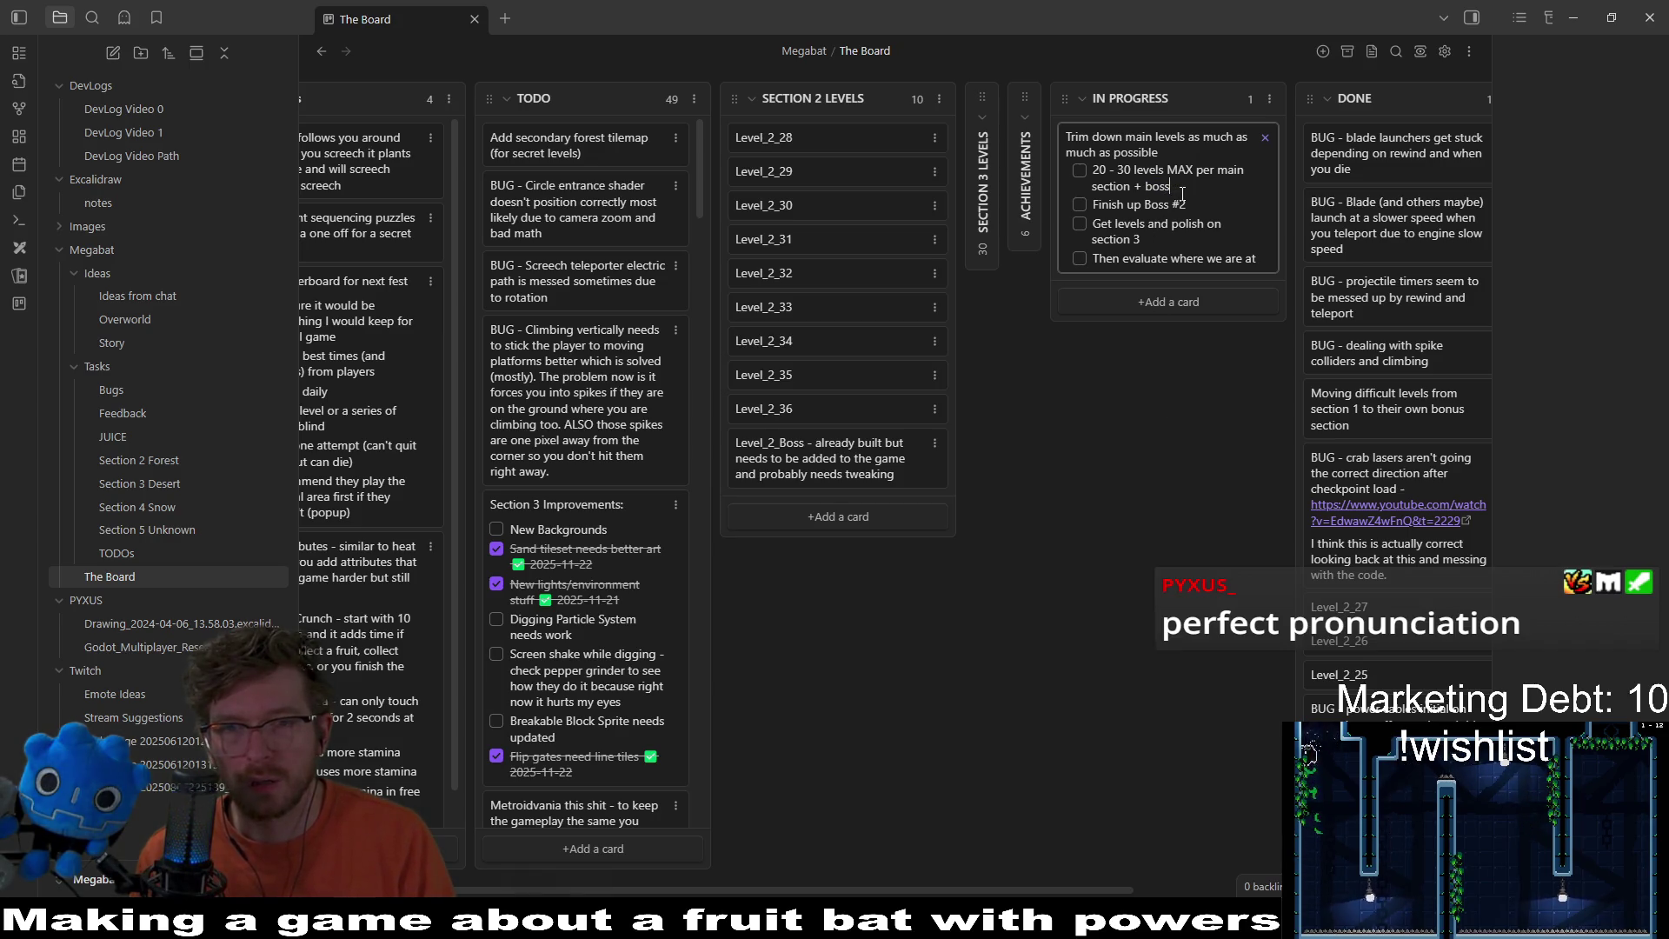
key("Return")
type("Mark levels ")
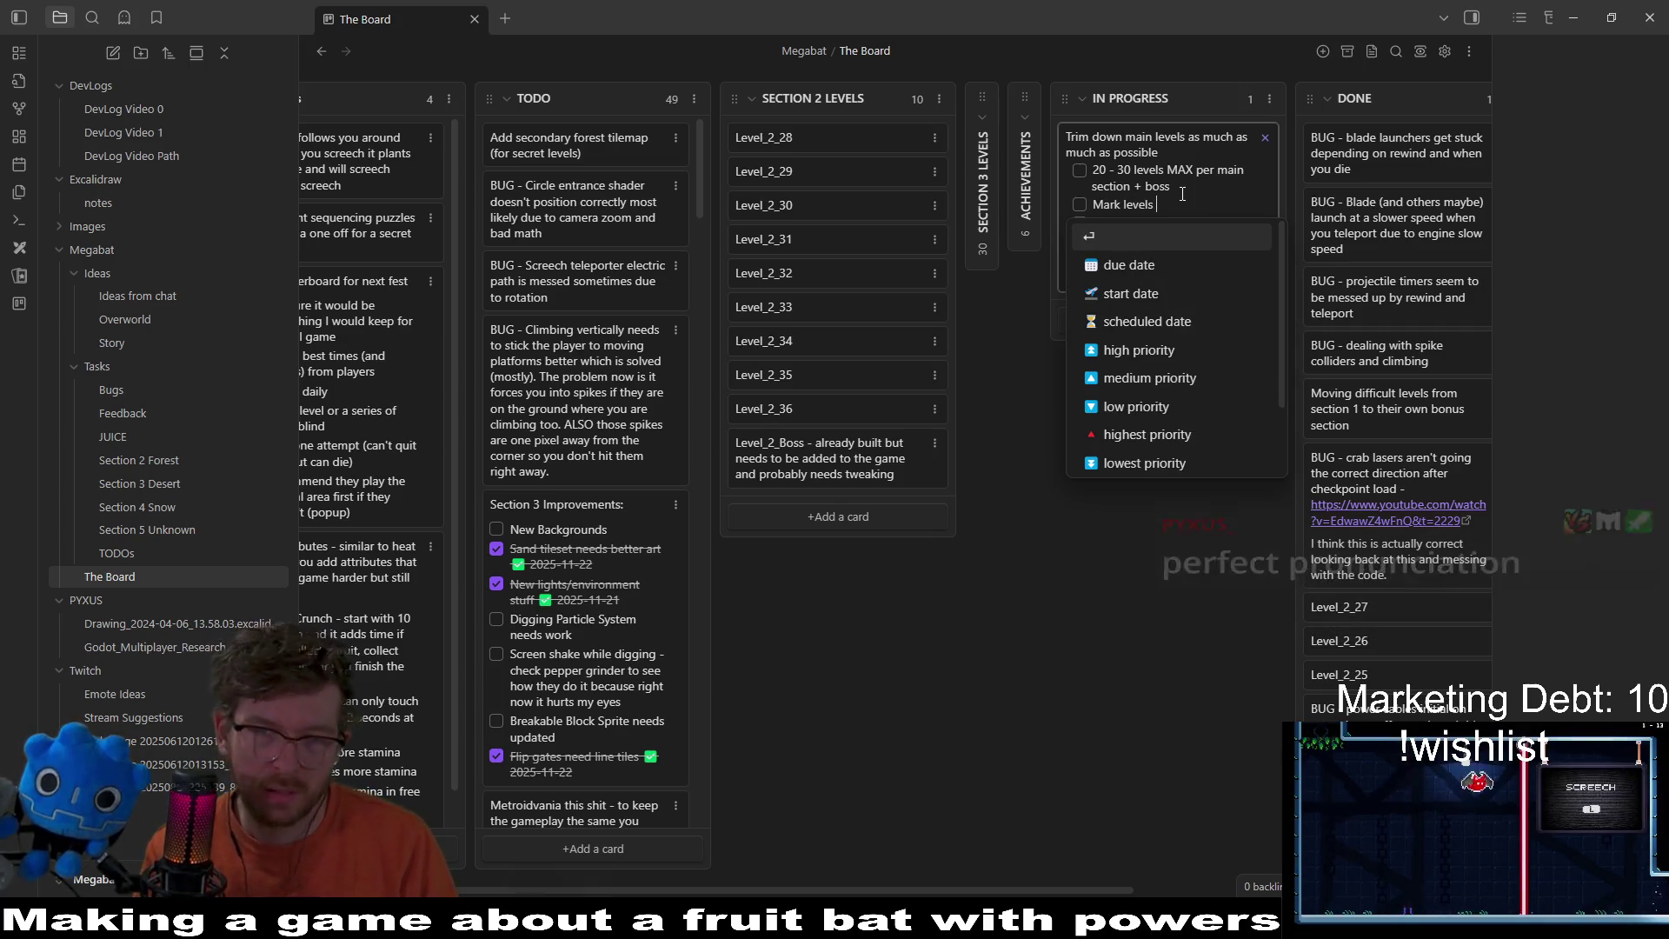
type("that can")
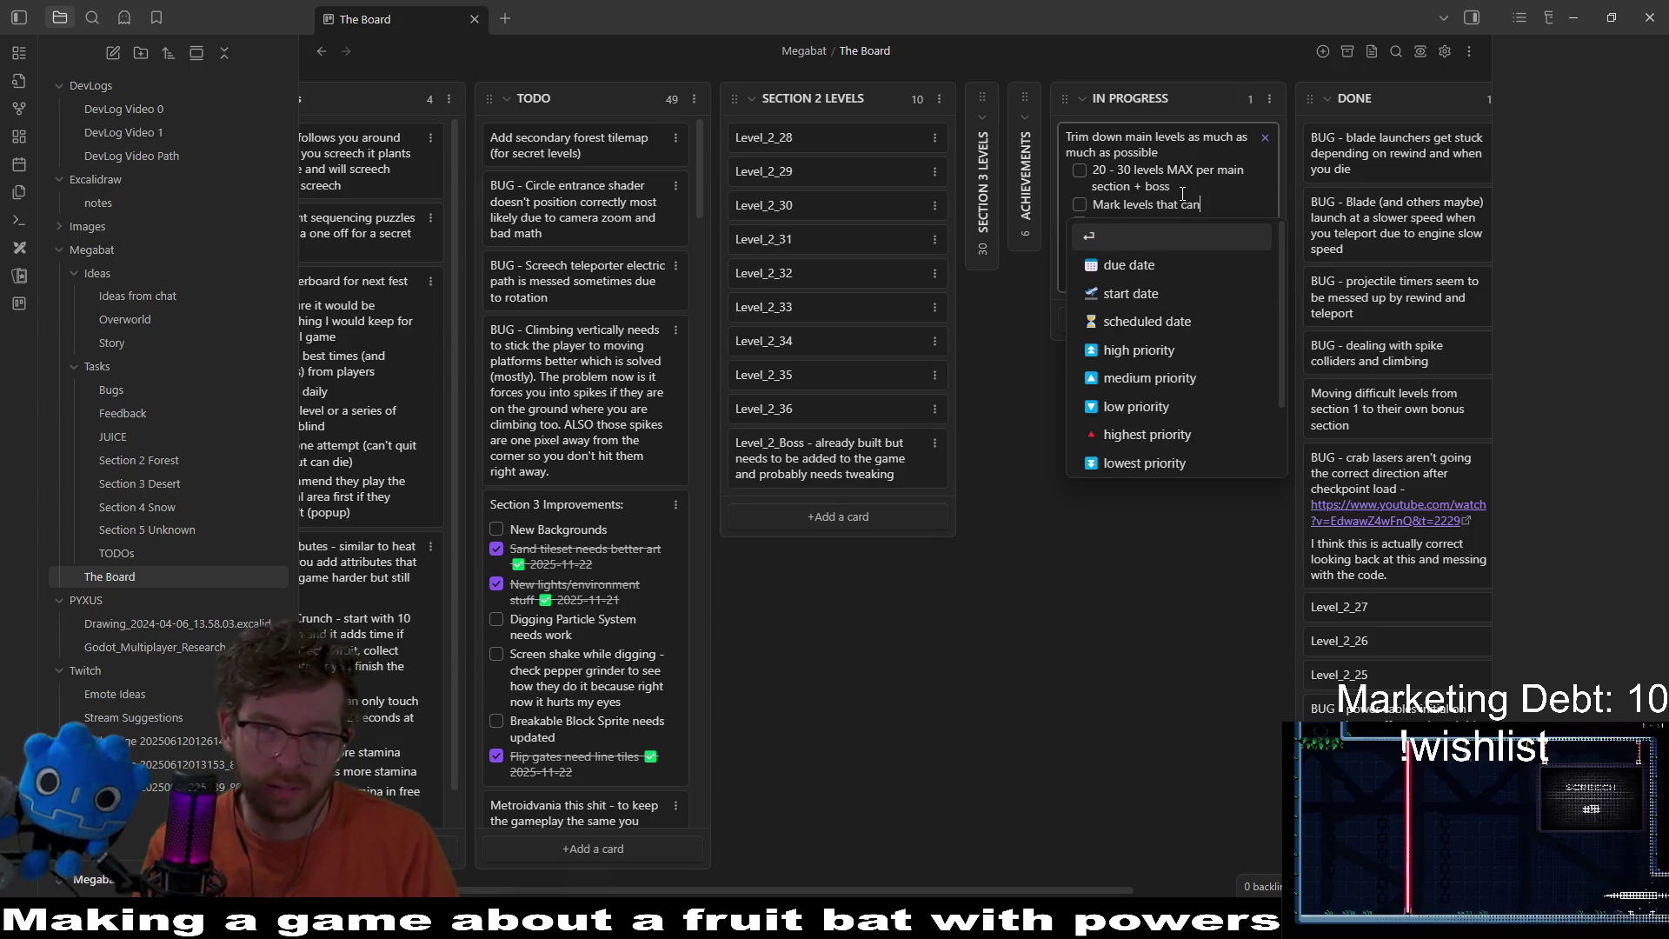
type(" be extra b")
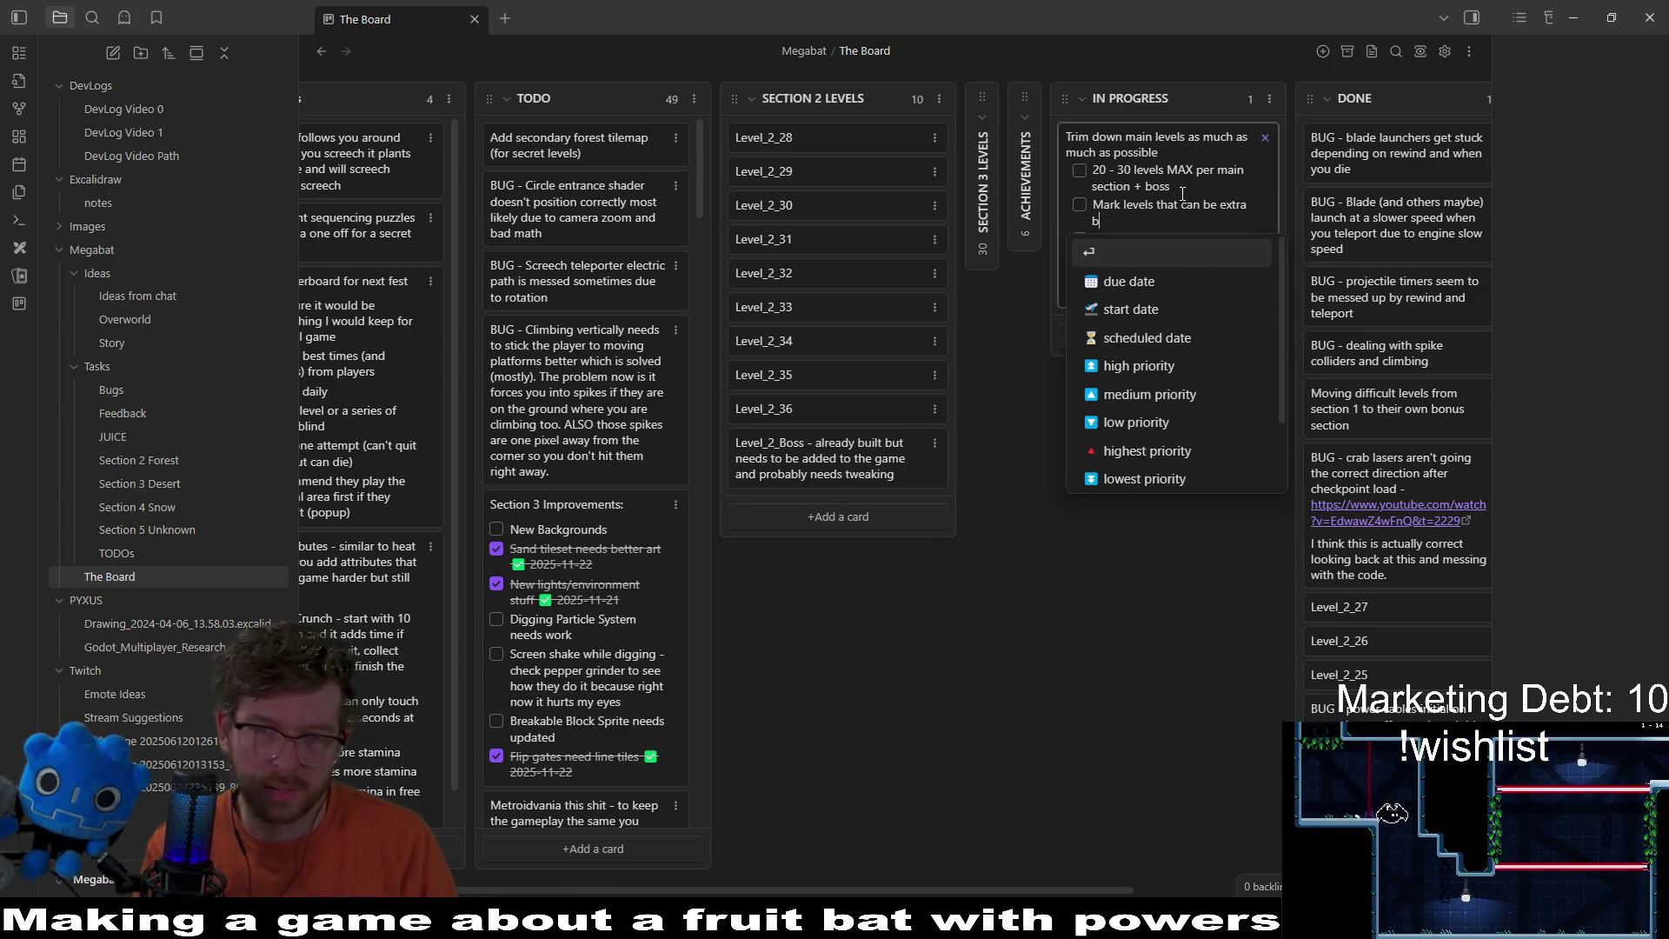
type("onus sections")
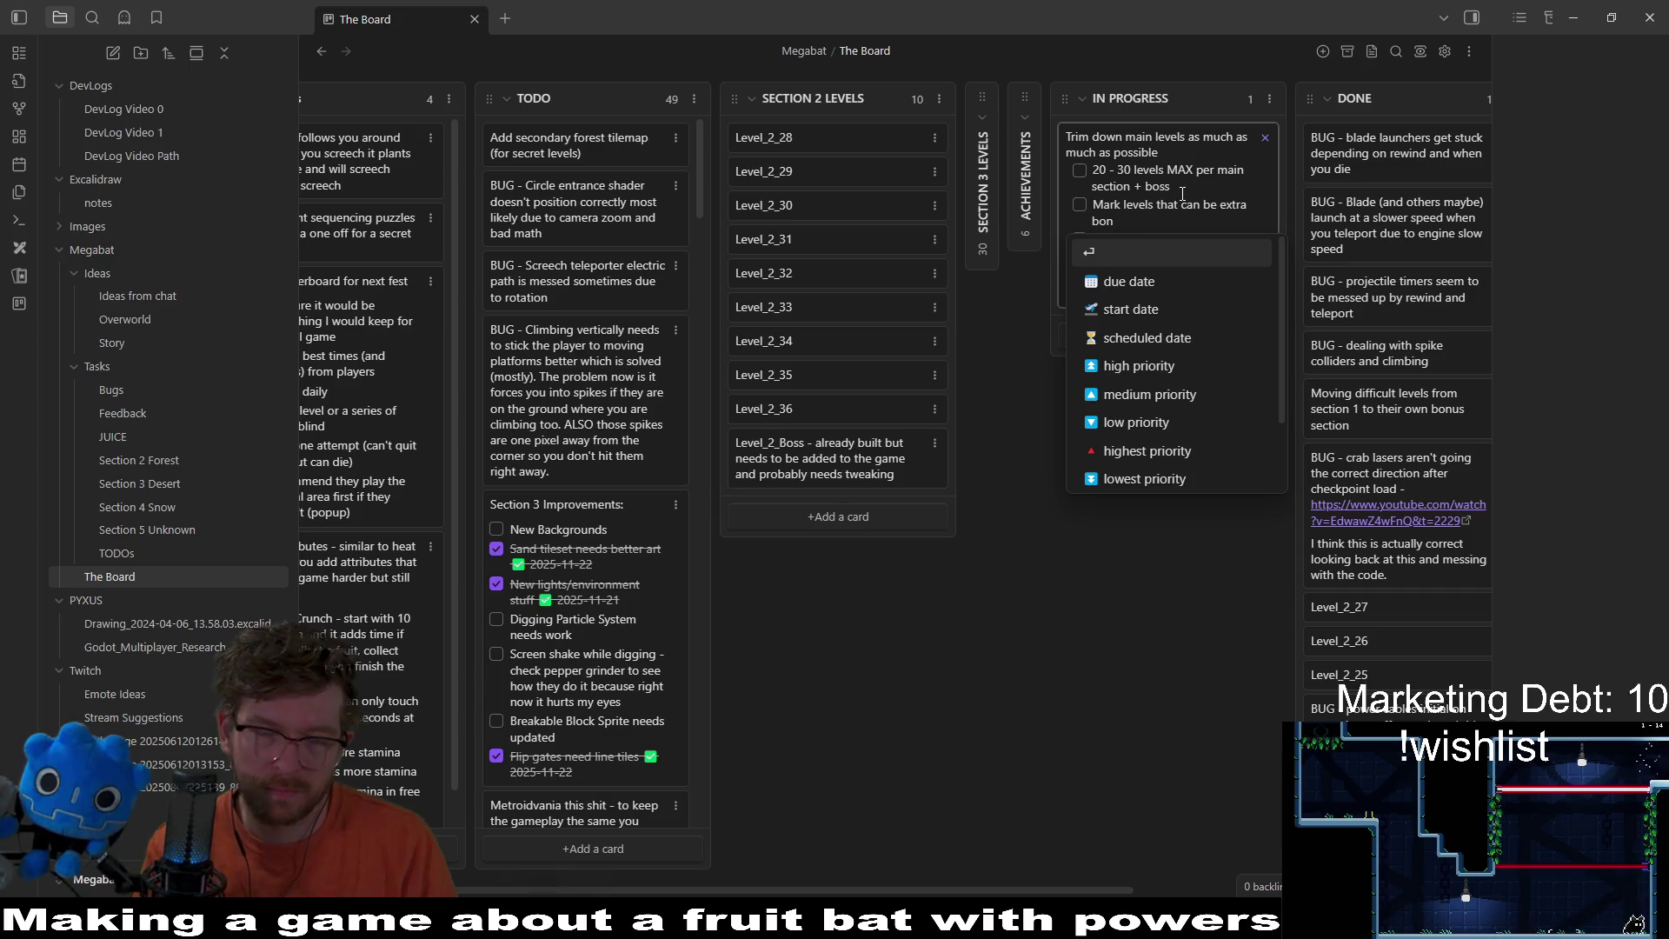
key("Return")
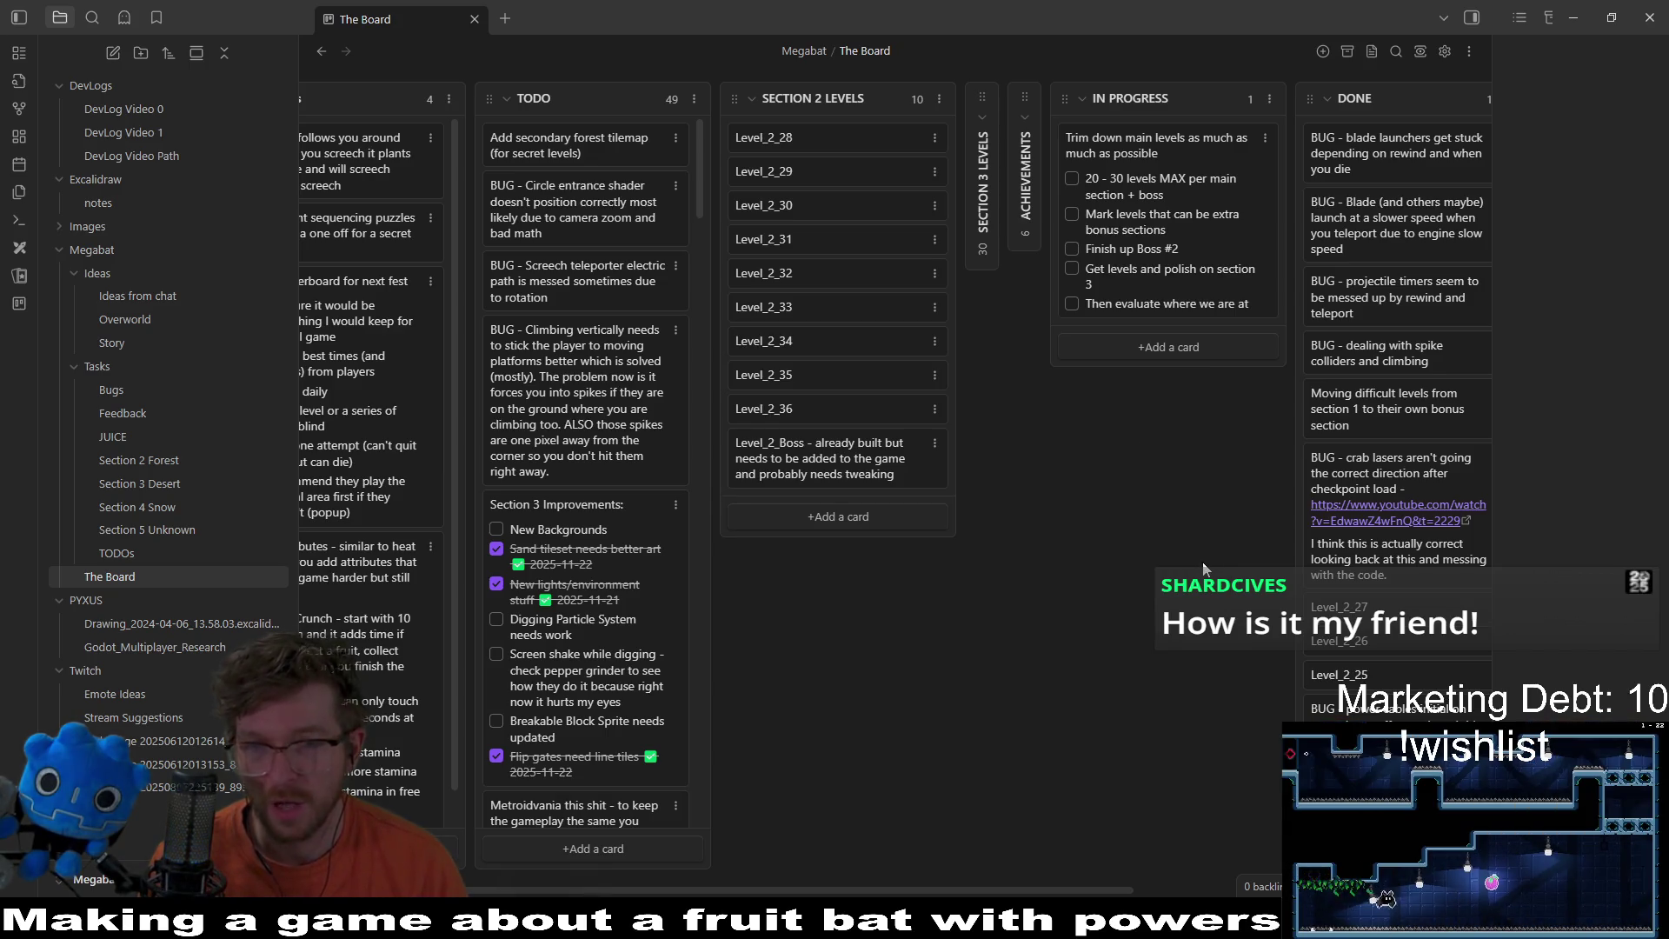
Step: Create the In Progress card 'BUG - infinite climbing in top corner'
left_click(1175, 351)
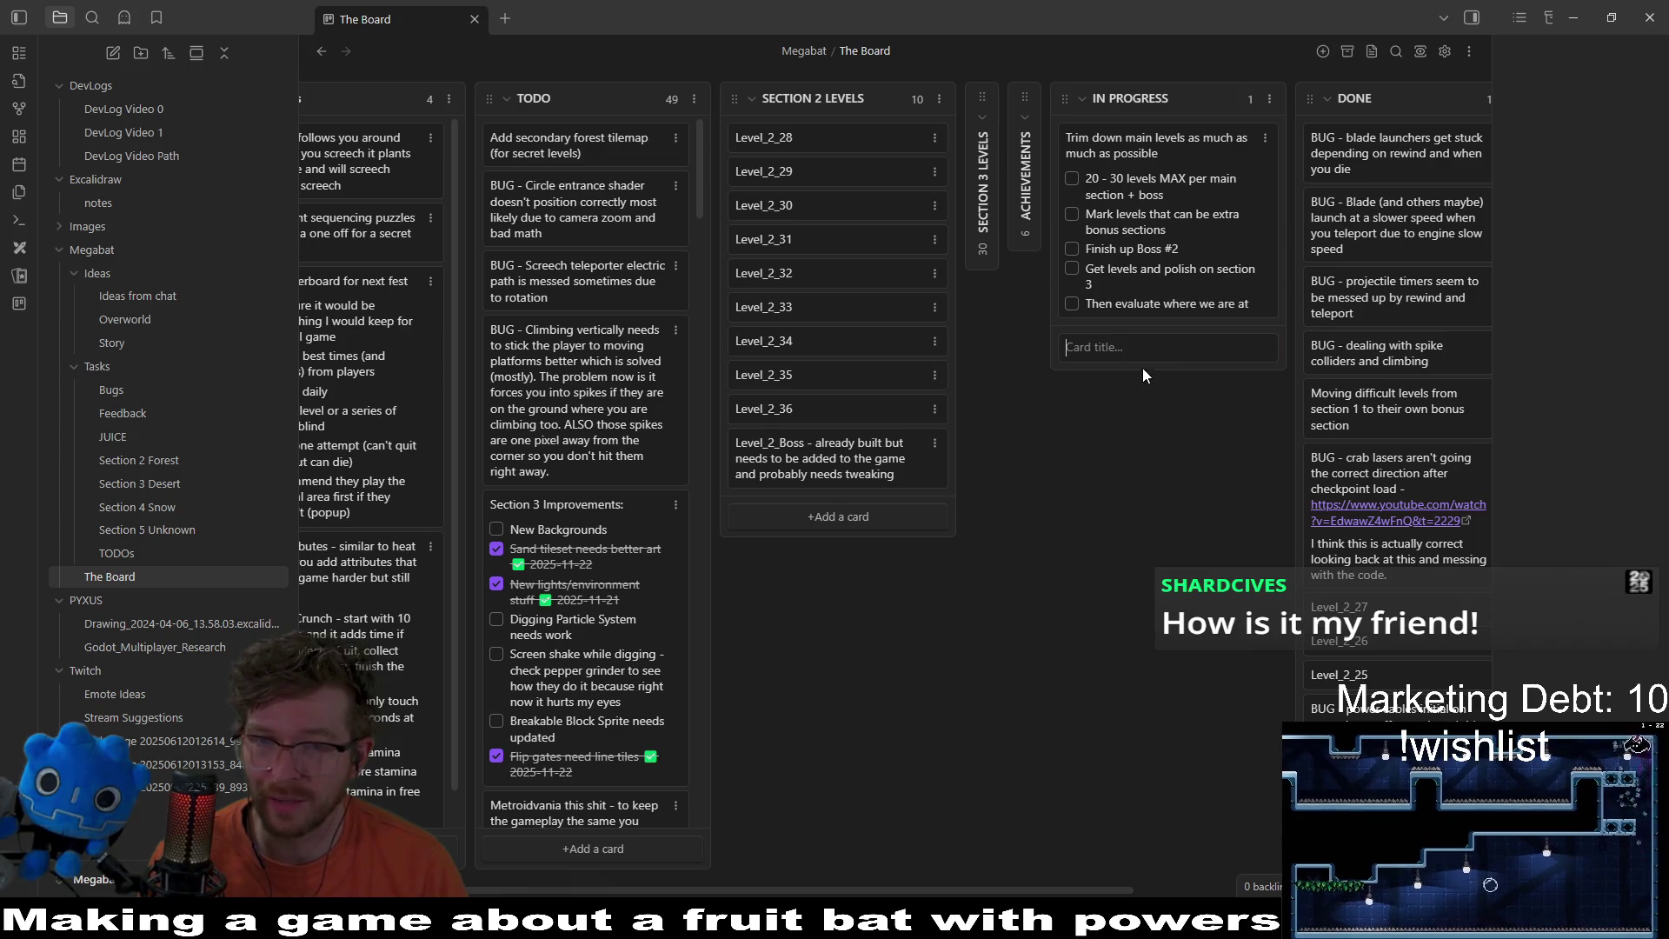
type("BUG ")
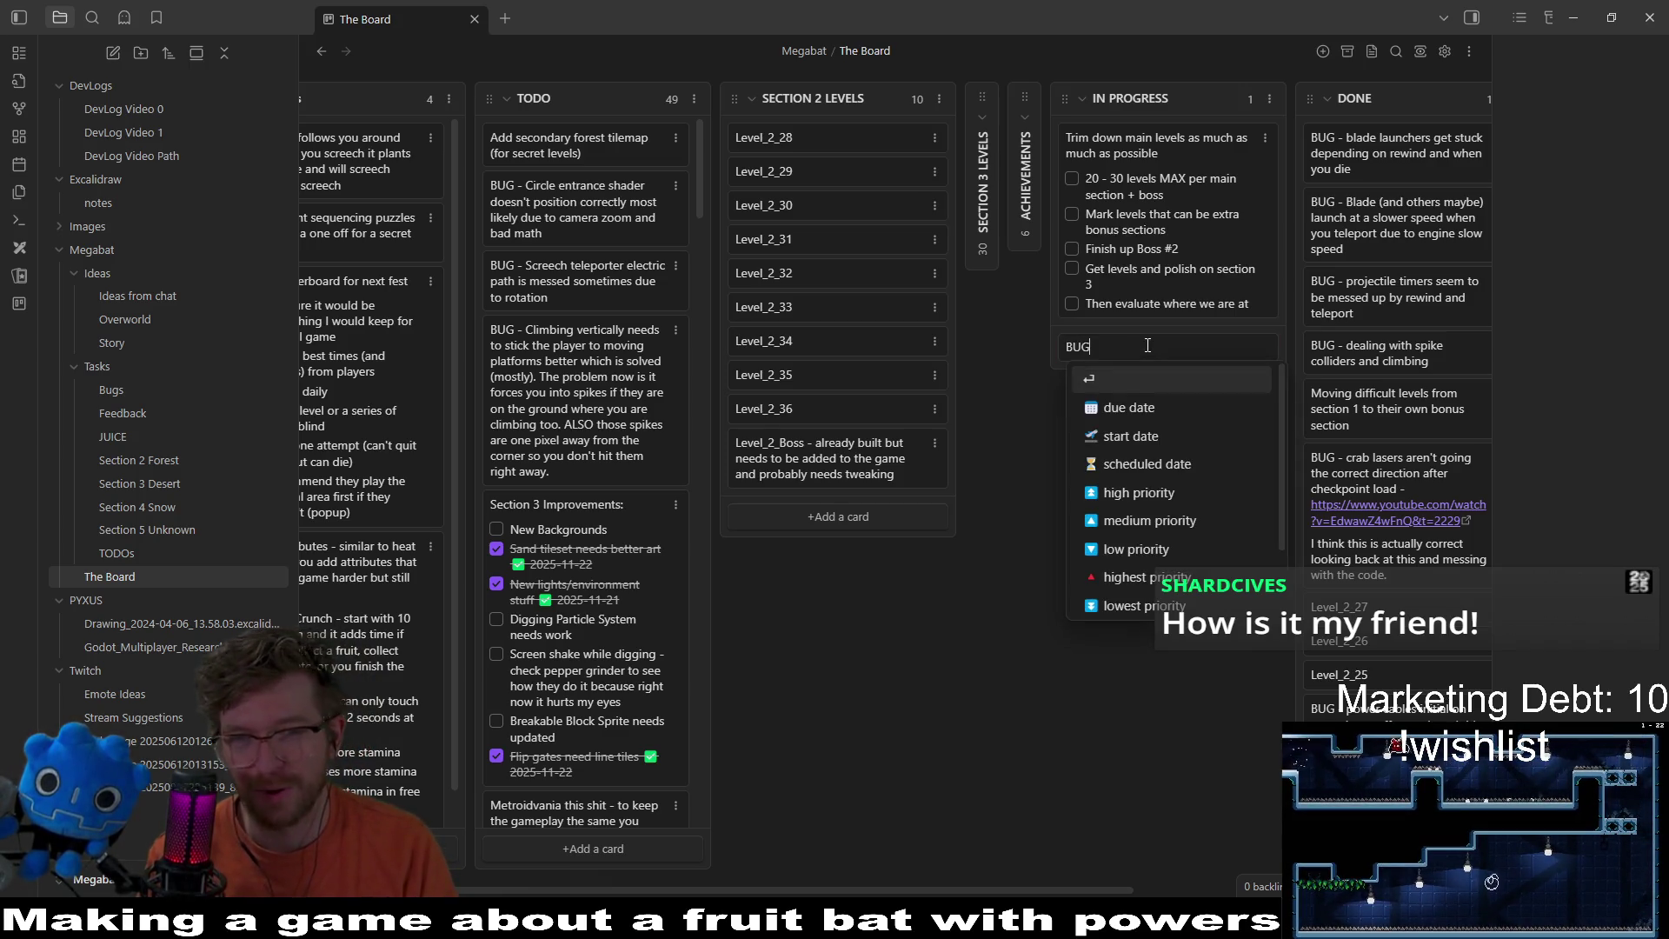
type("-")
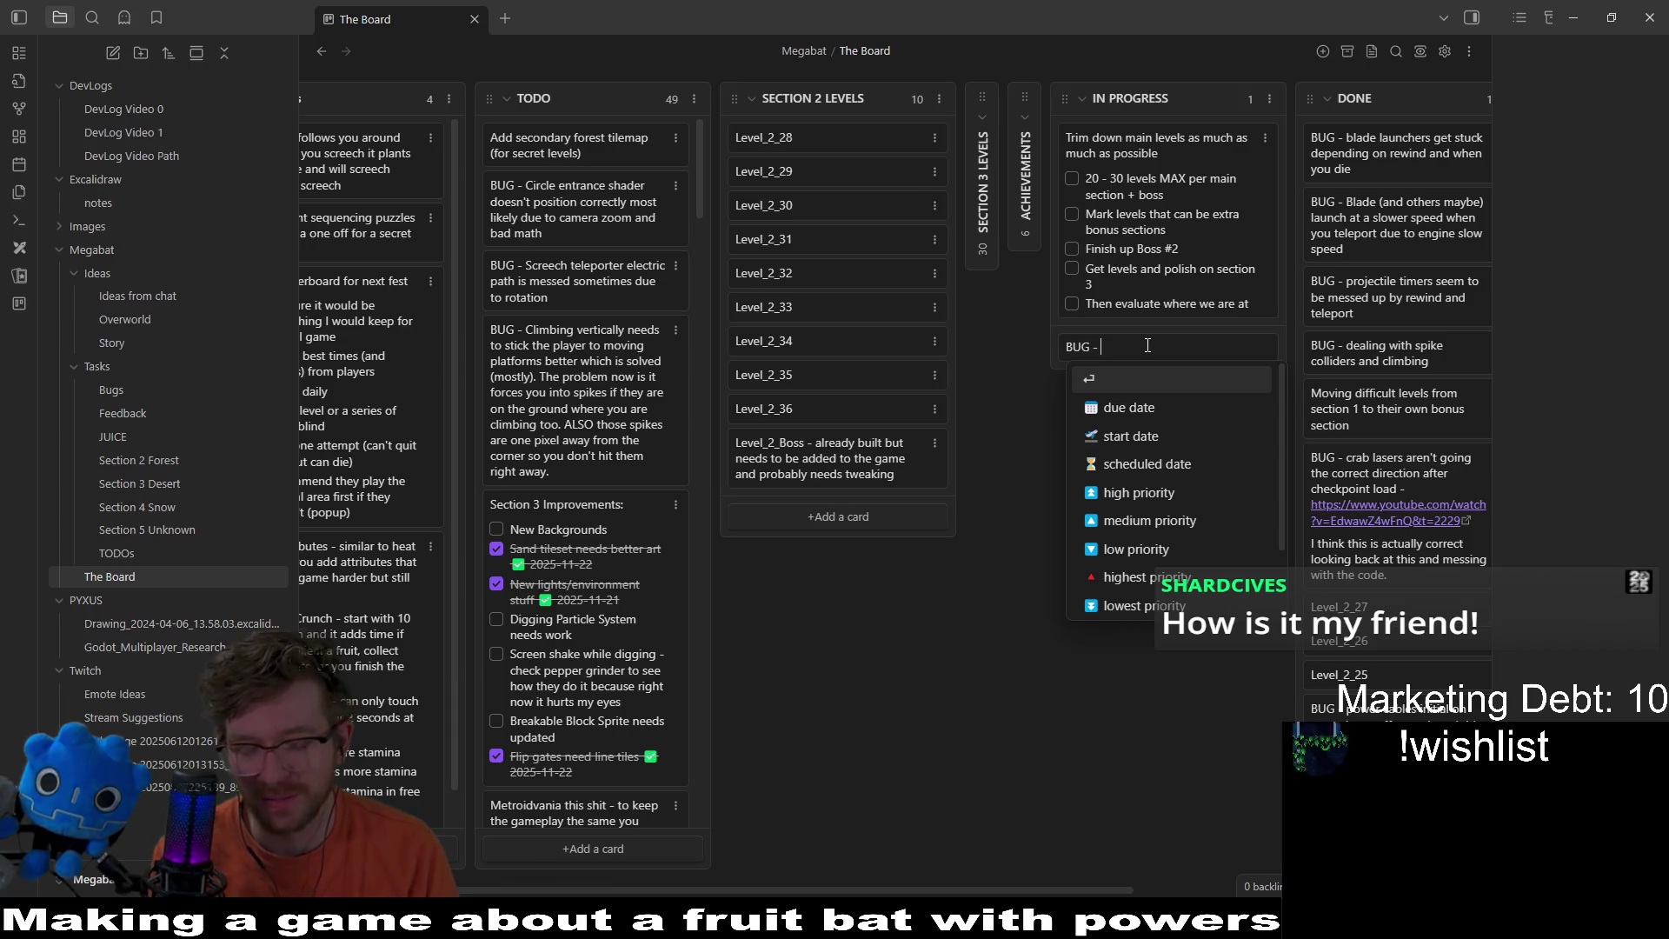
type(" infinite ")
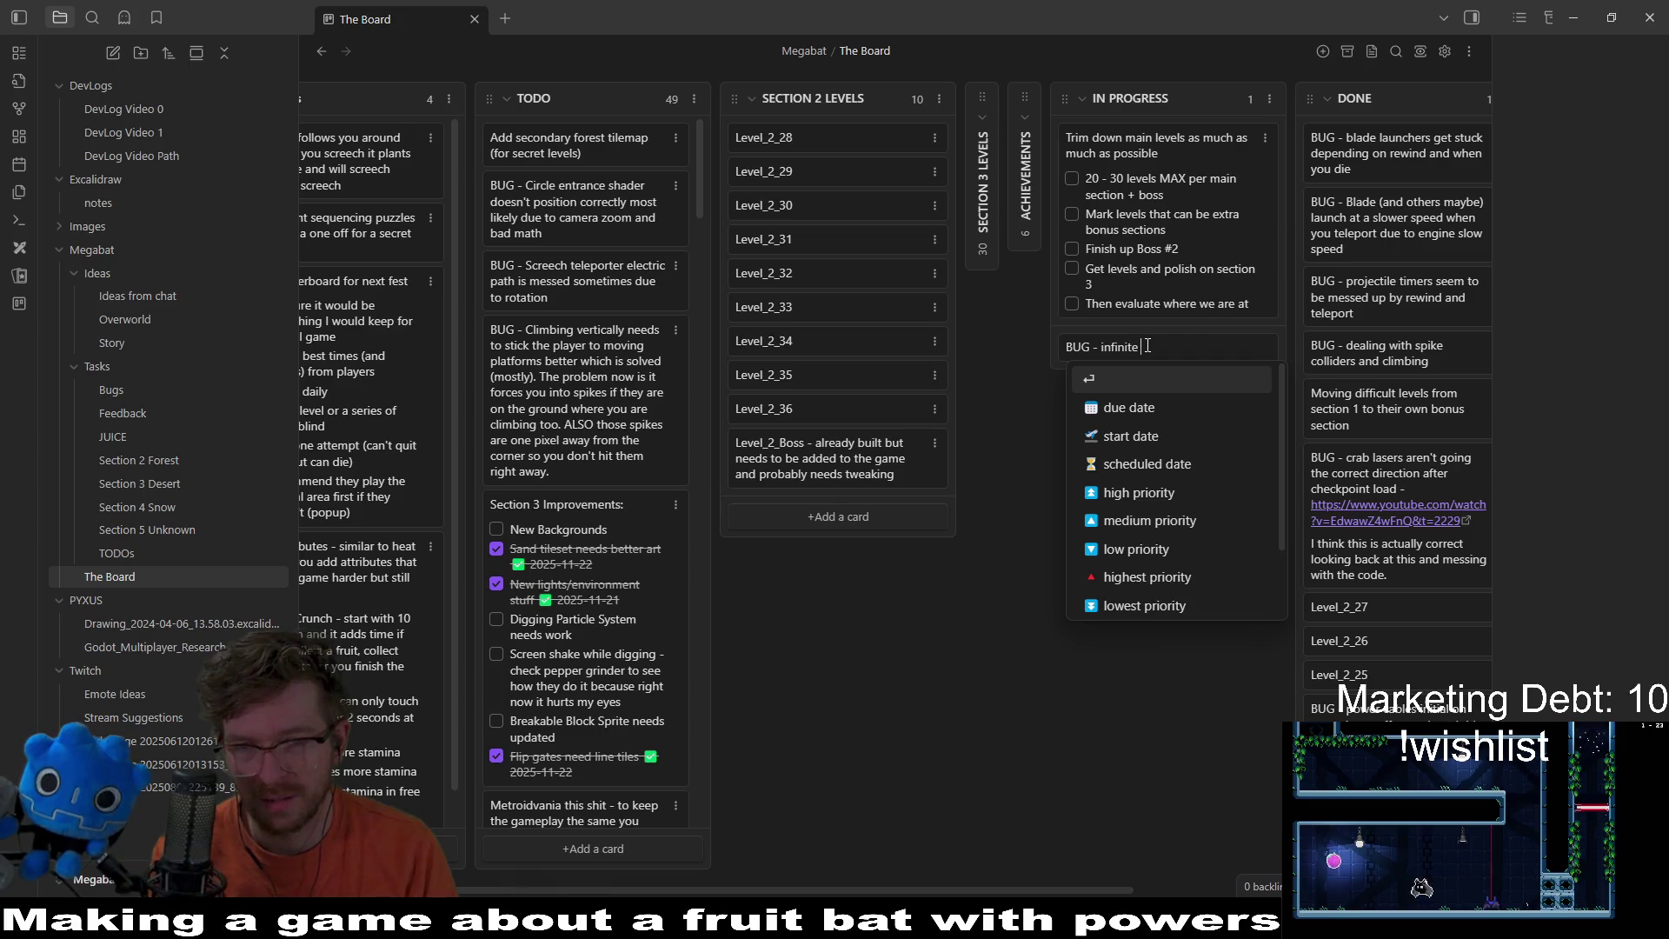
type("climbing in")
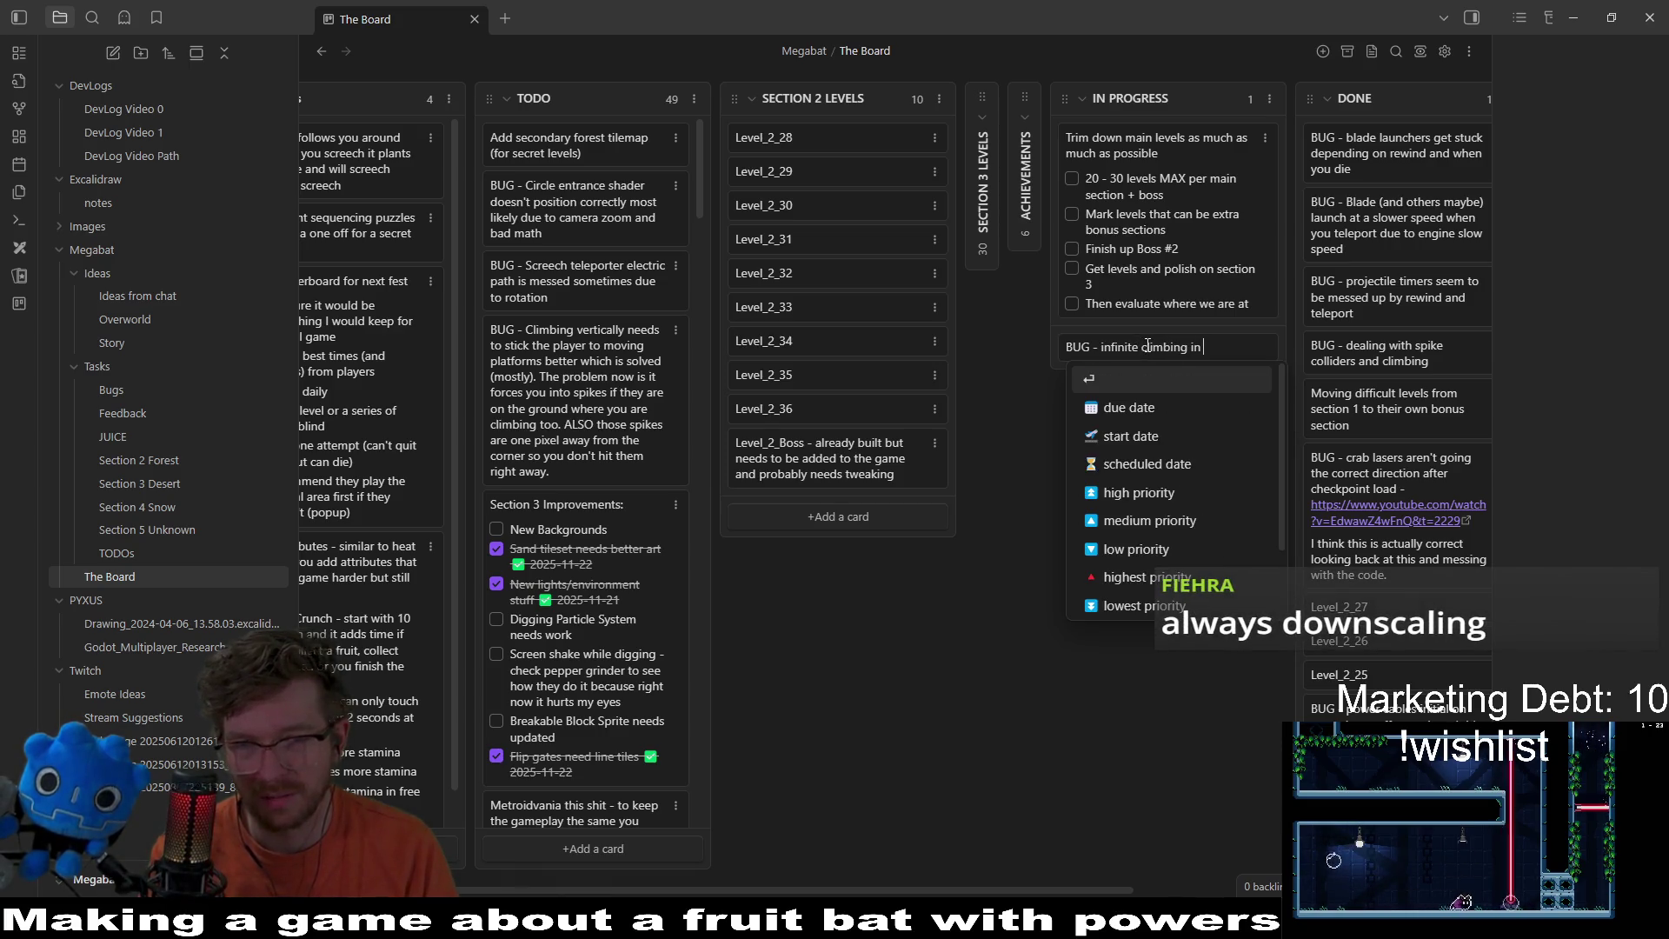
type(" top")
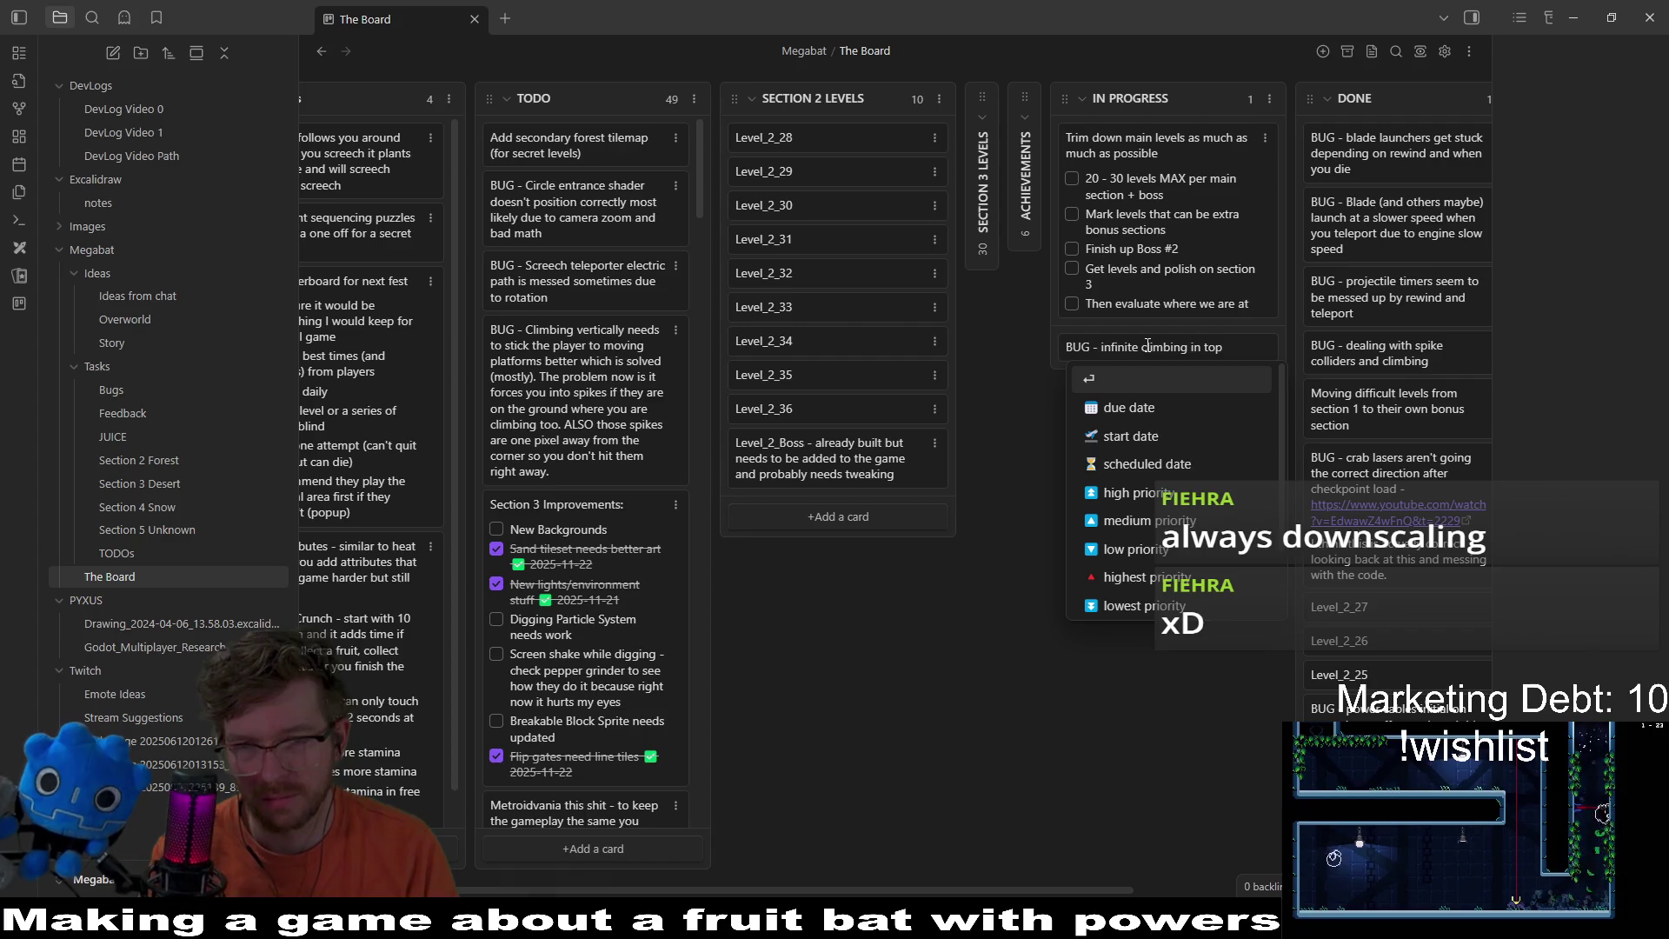
type(" corner")
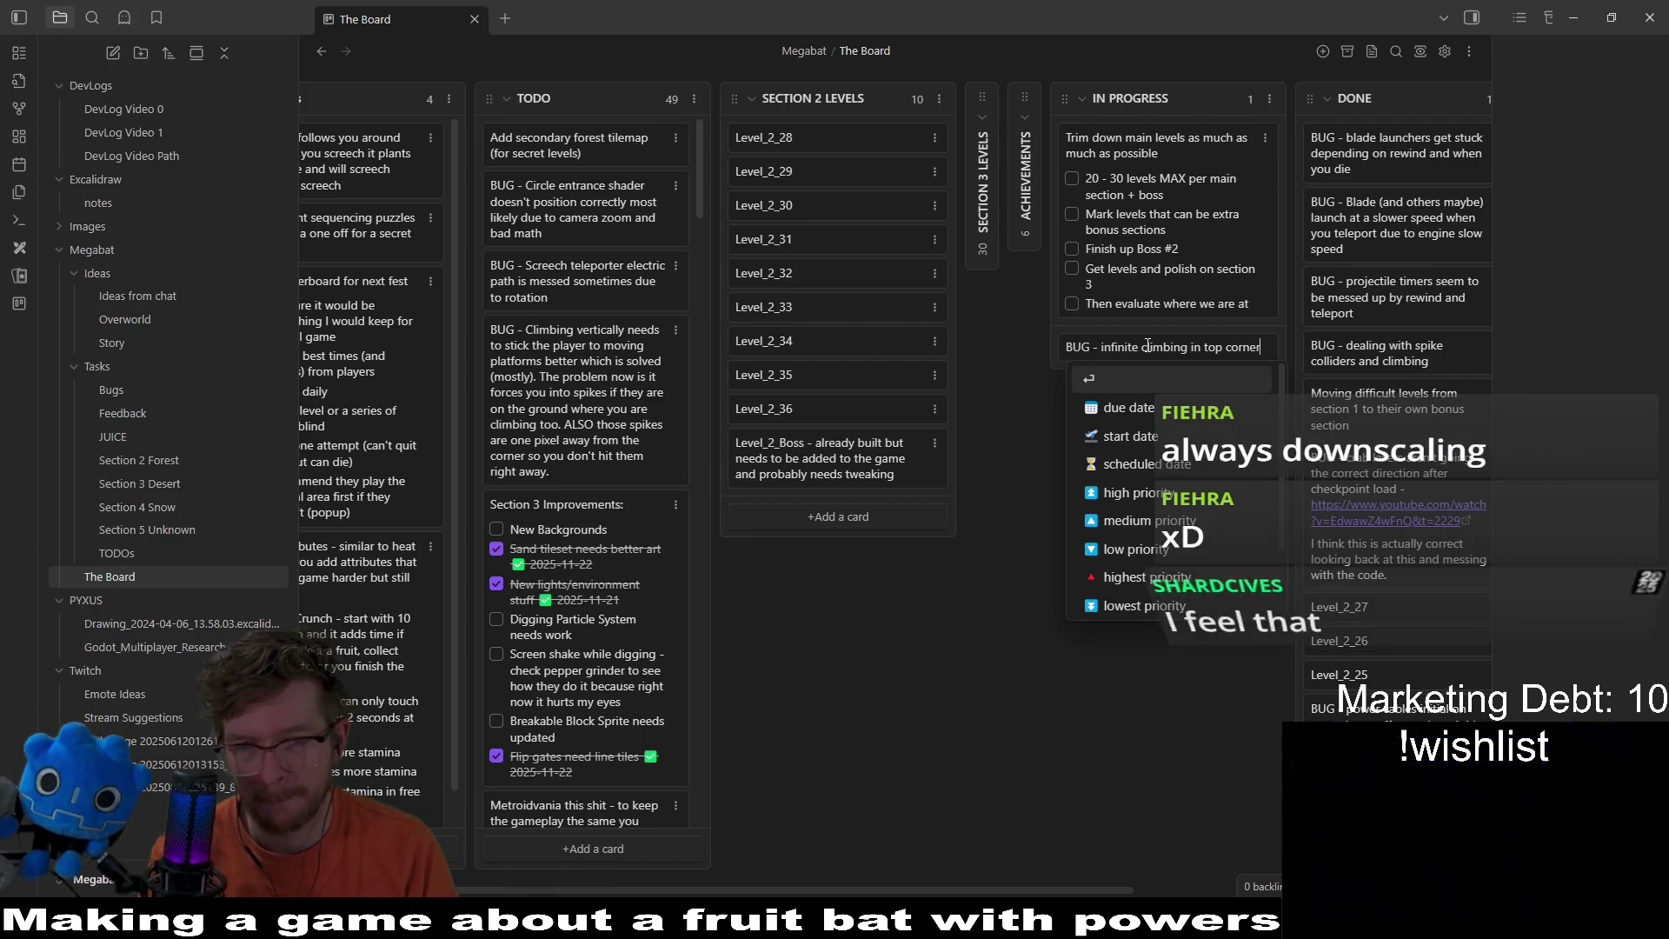
key("Return")
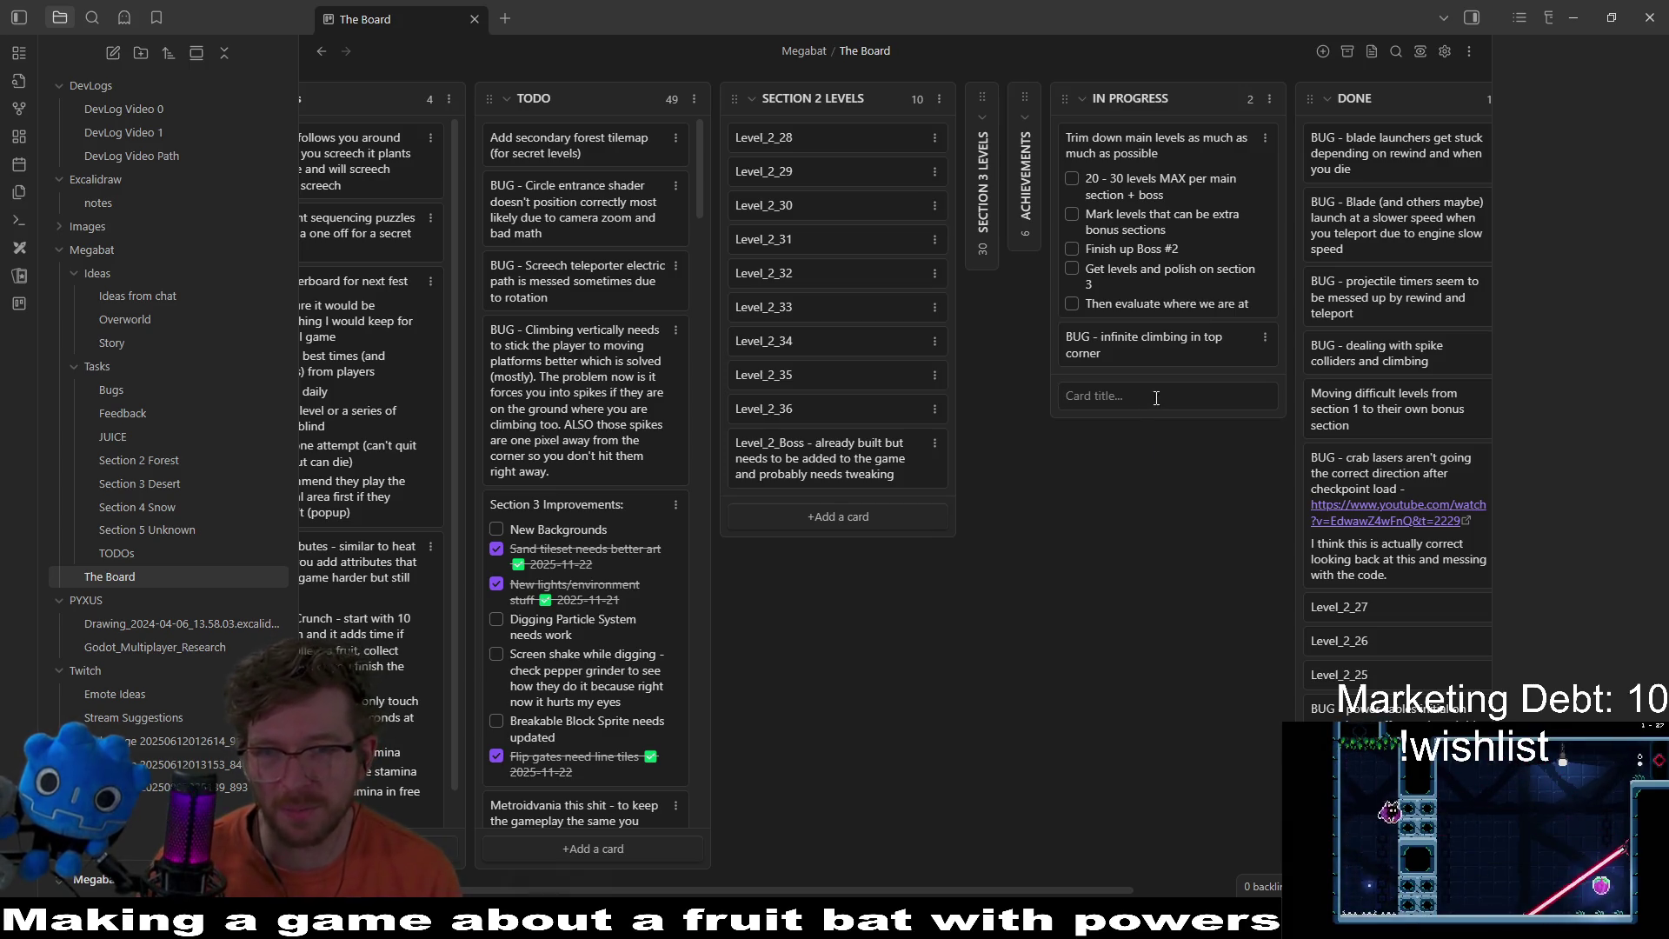
Step: Move the climbing bug card to the top and prefix the trimming card title with 'EPIC'
left_click_drag(1168, 351, 1170, 166)
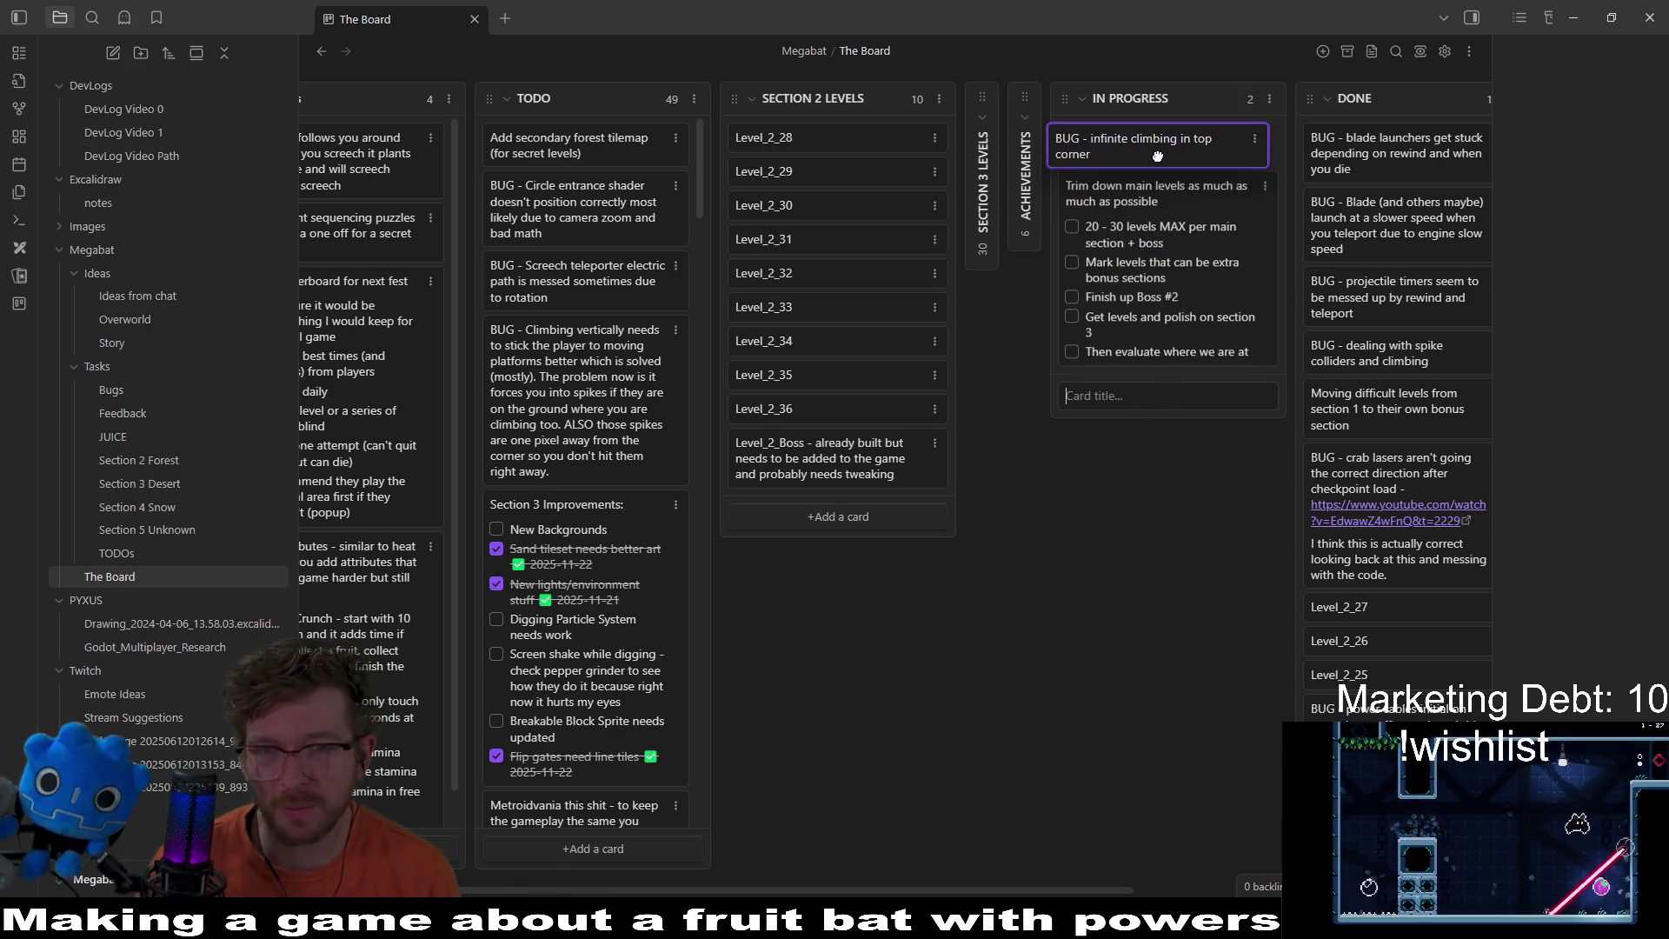
double_click(1069, 193)
triple_click(1066, 193)
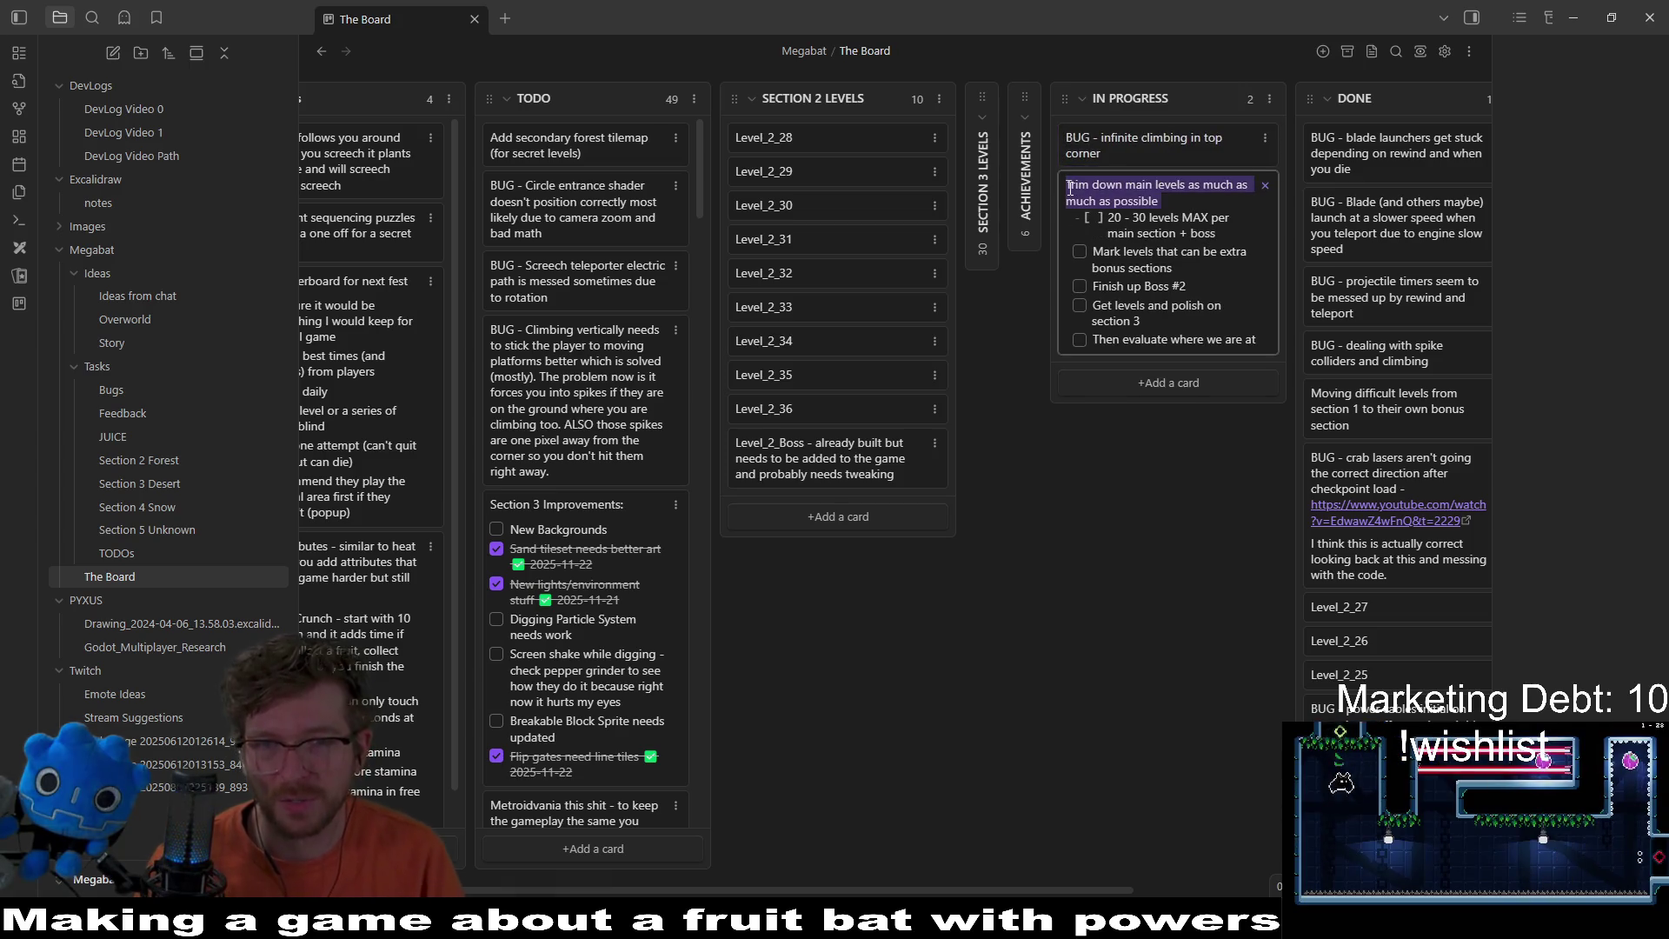
left_click(1069, 189)
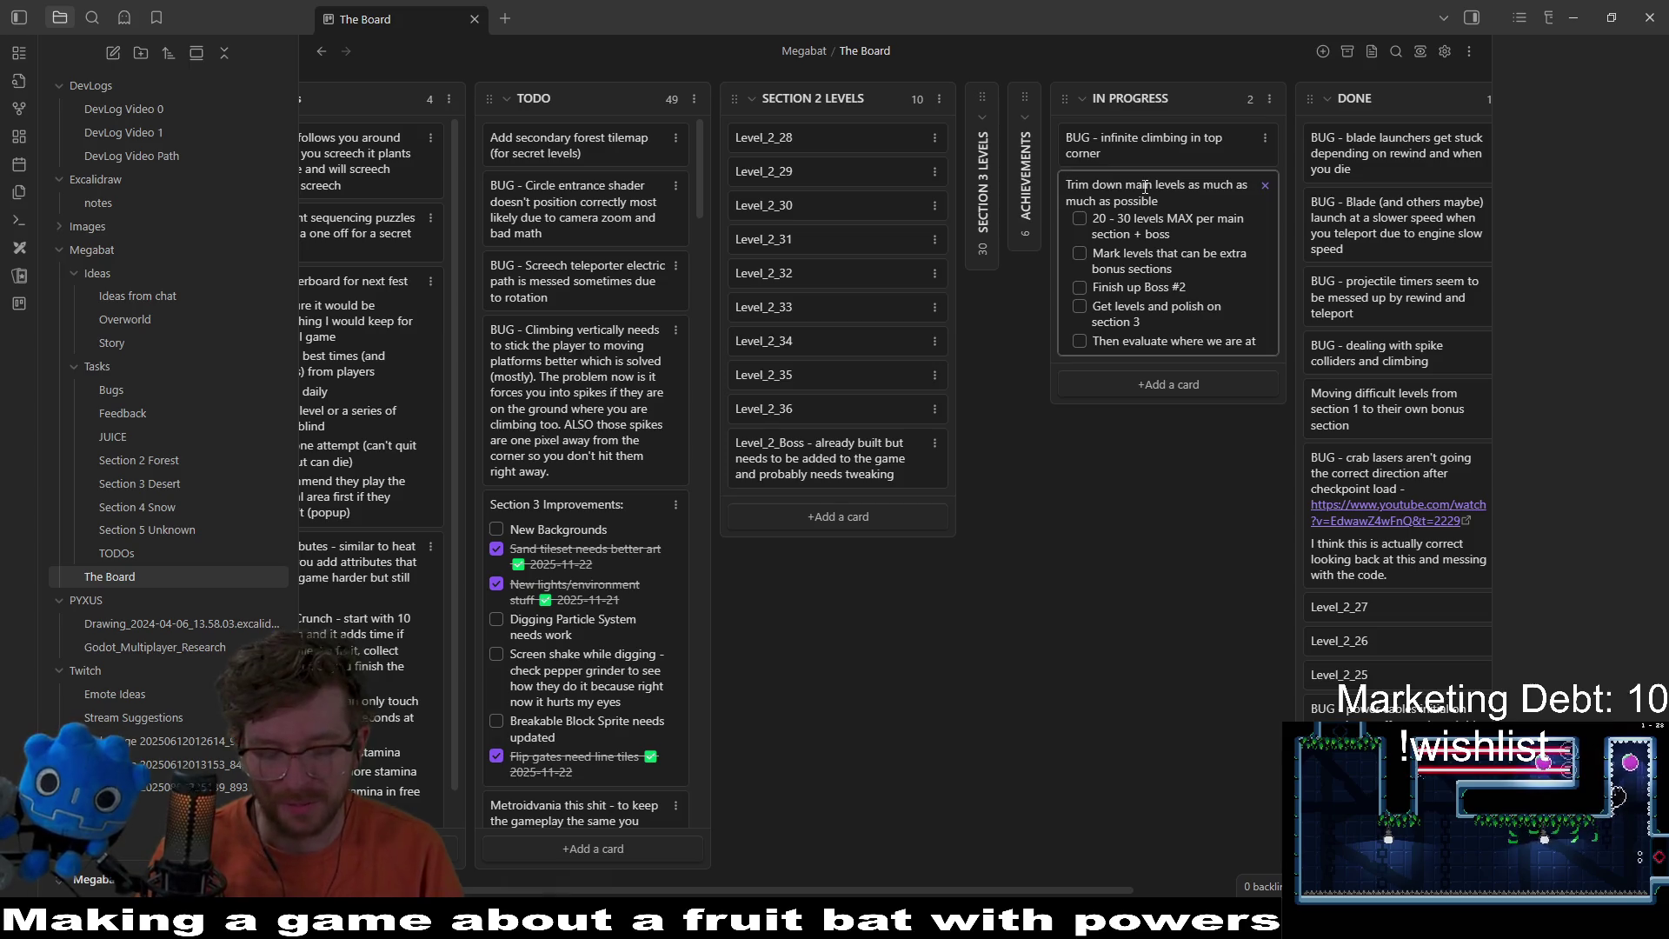
type("EPIC -")
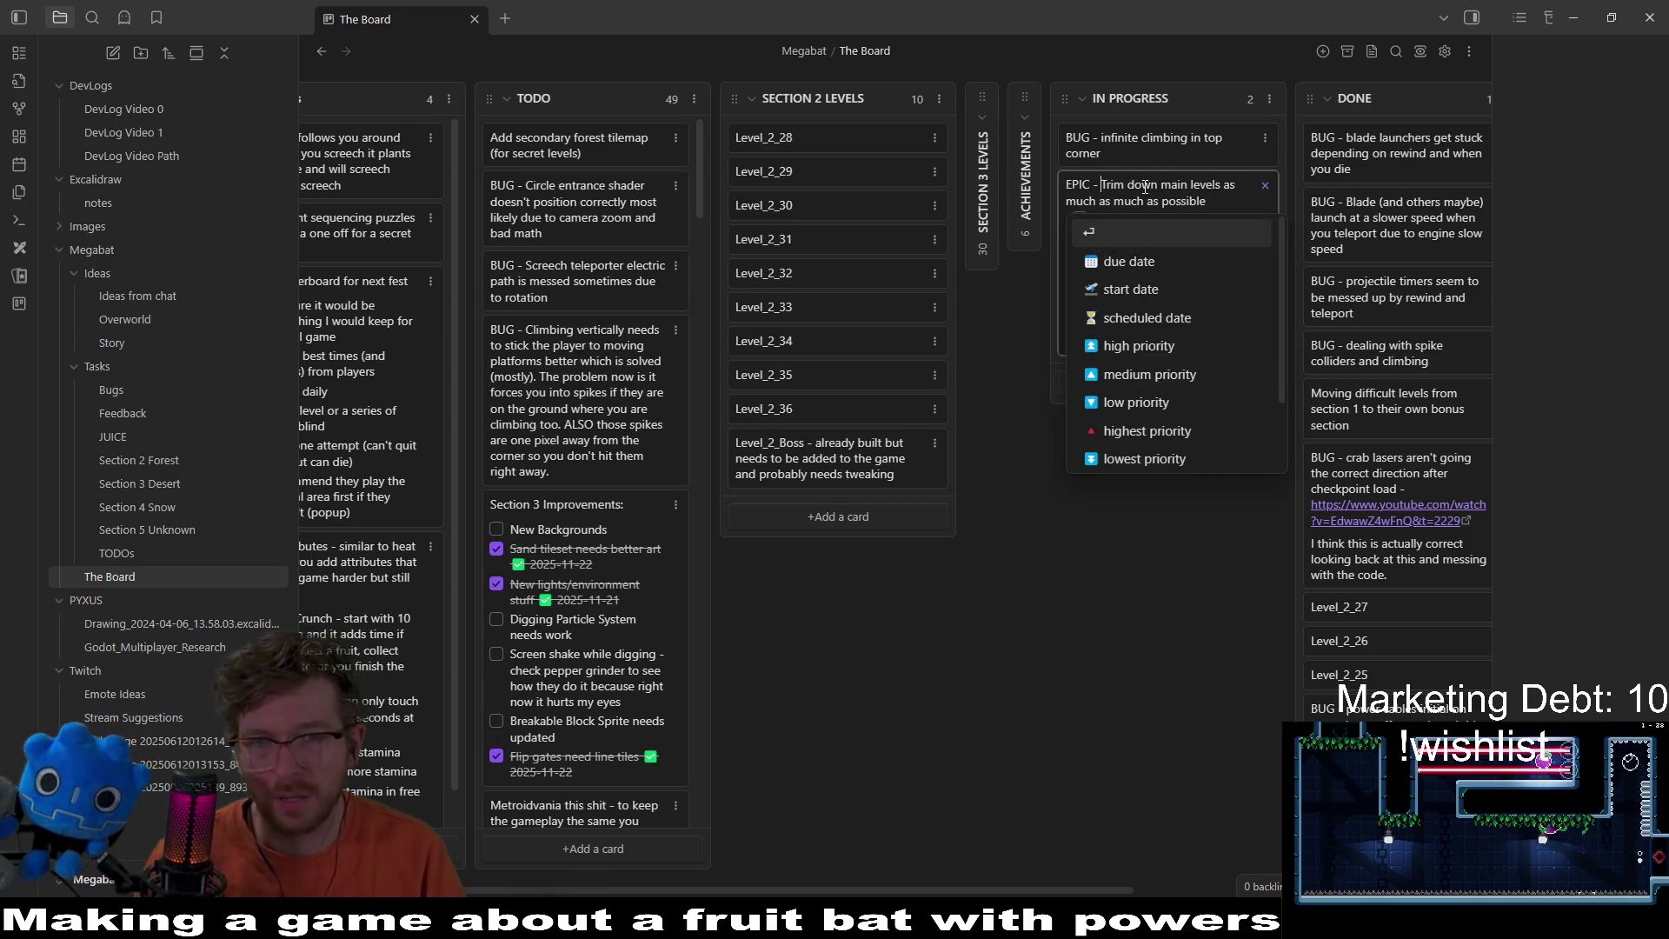
key("Return")
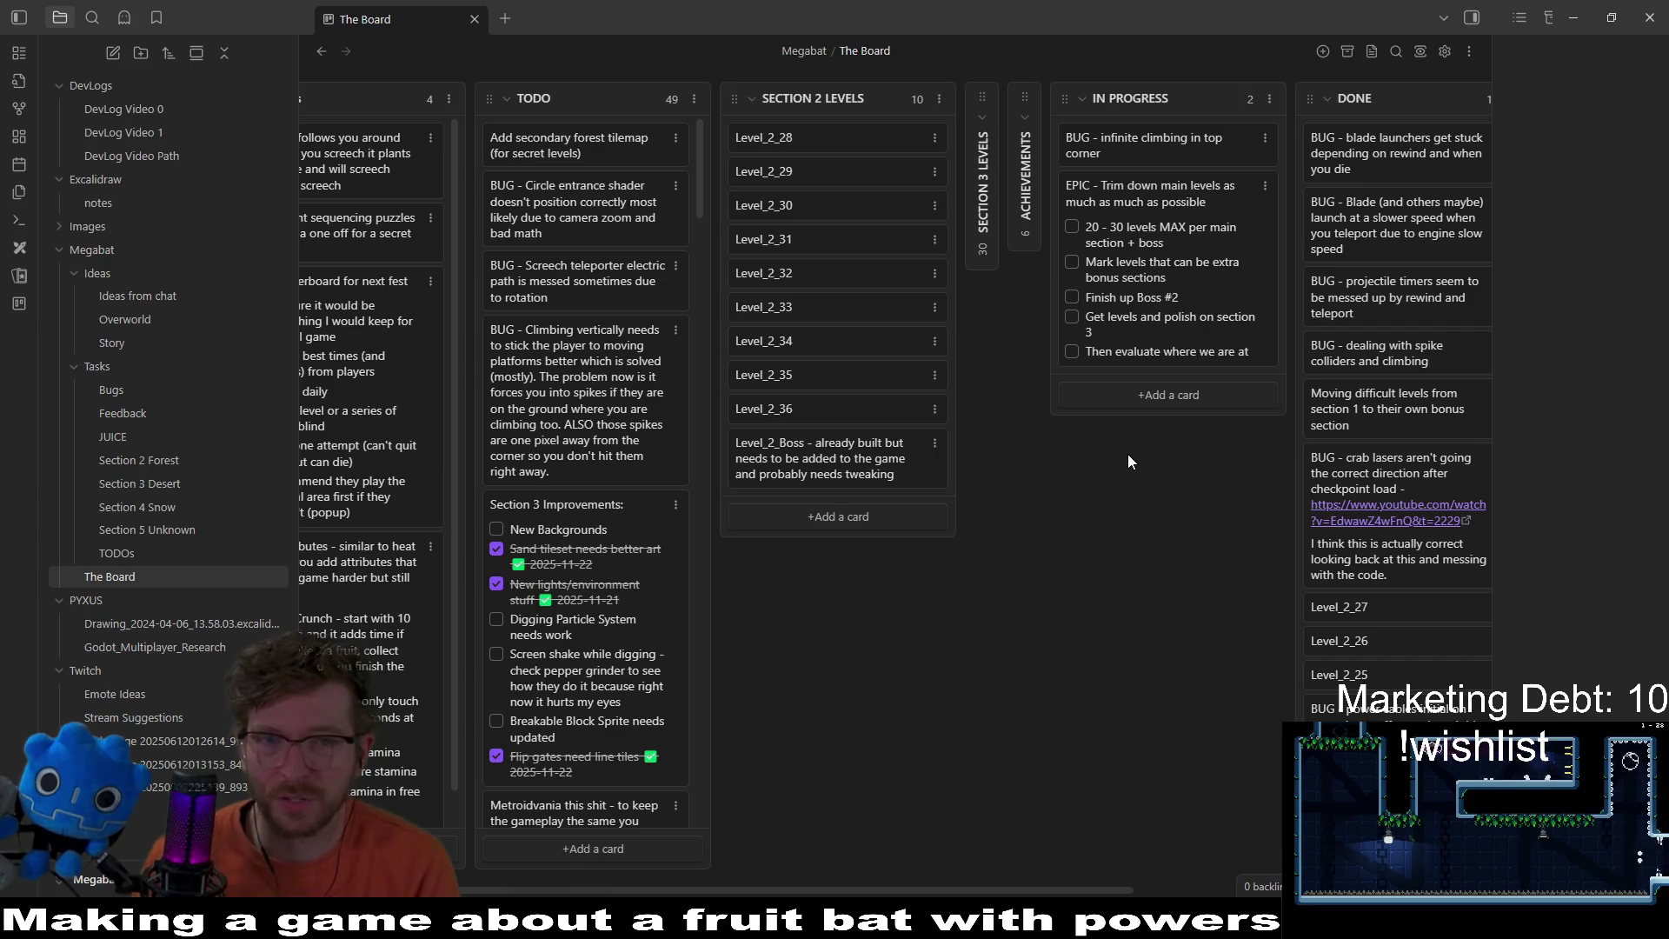